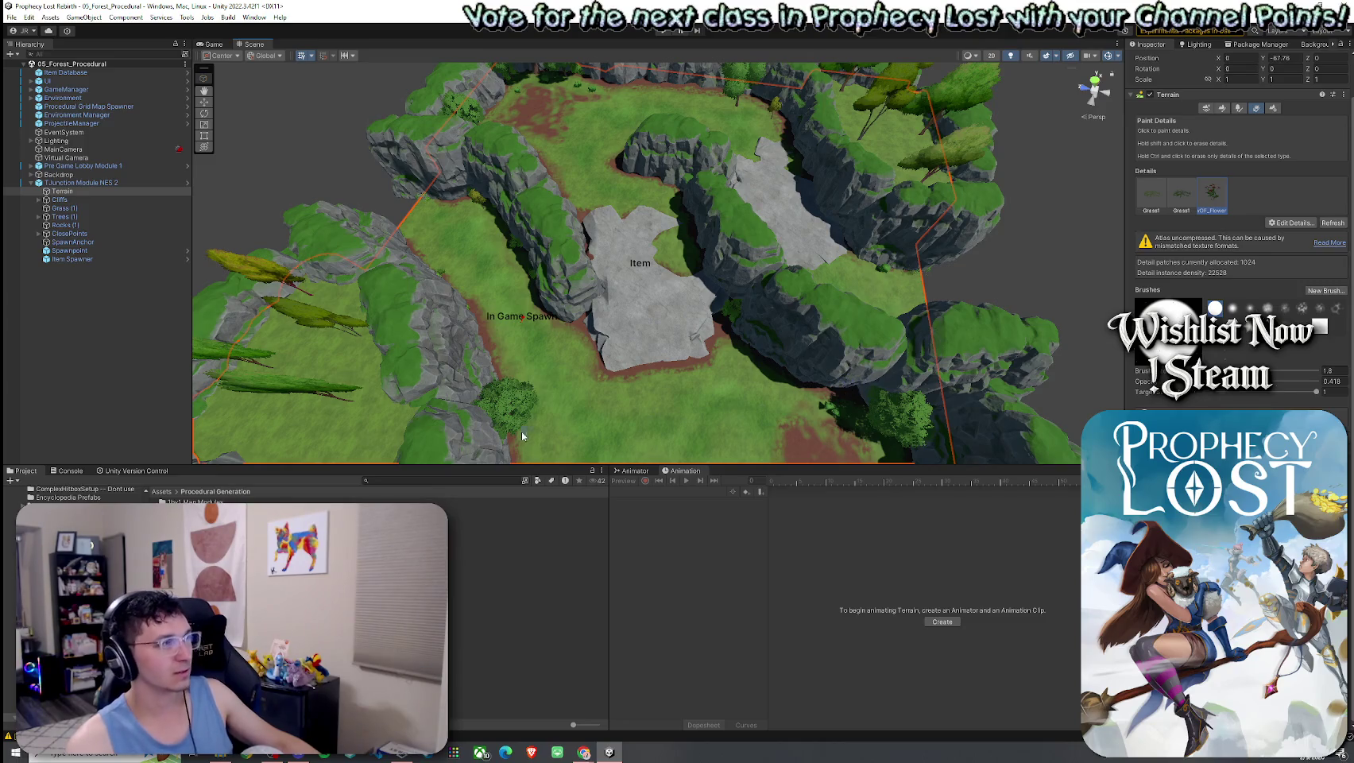
# Clear the Terrain selection in the Scene view and browse the editor menu
pyautogui.click(379, 211)
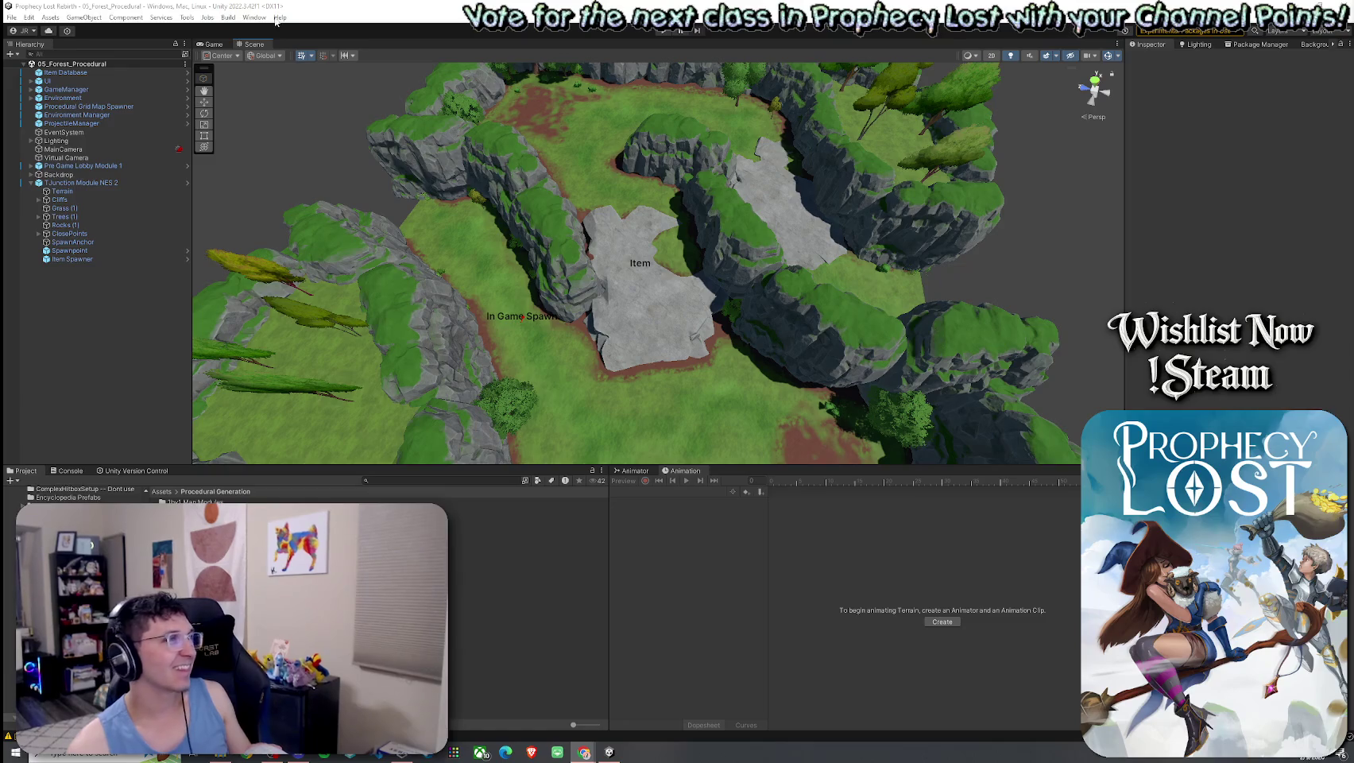
pyautogui.click(12, 17)
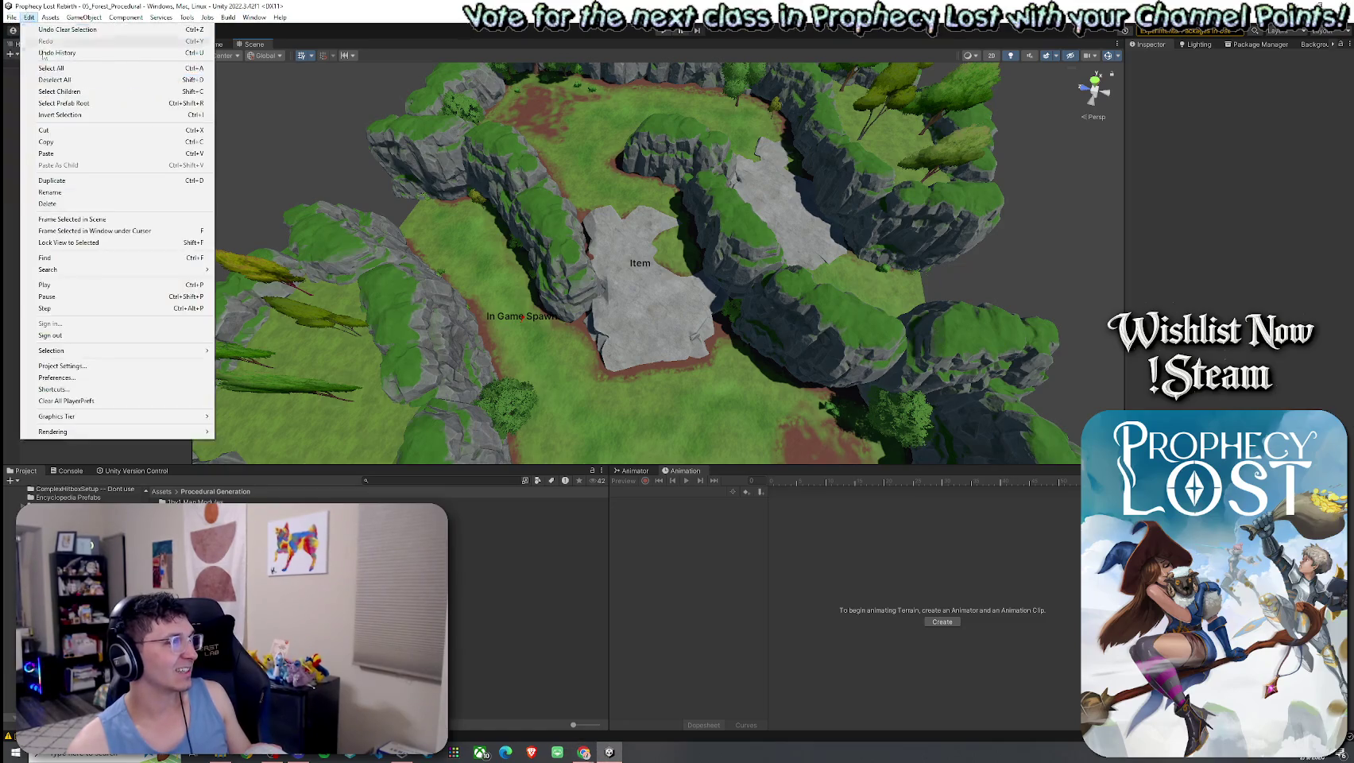
# Apply all of TJunction Module NES 2's overrides to its prefab, then select its Terrain
pyautogui.press('Escape')
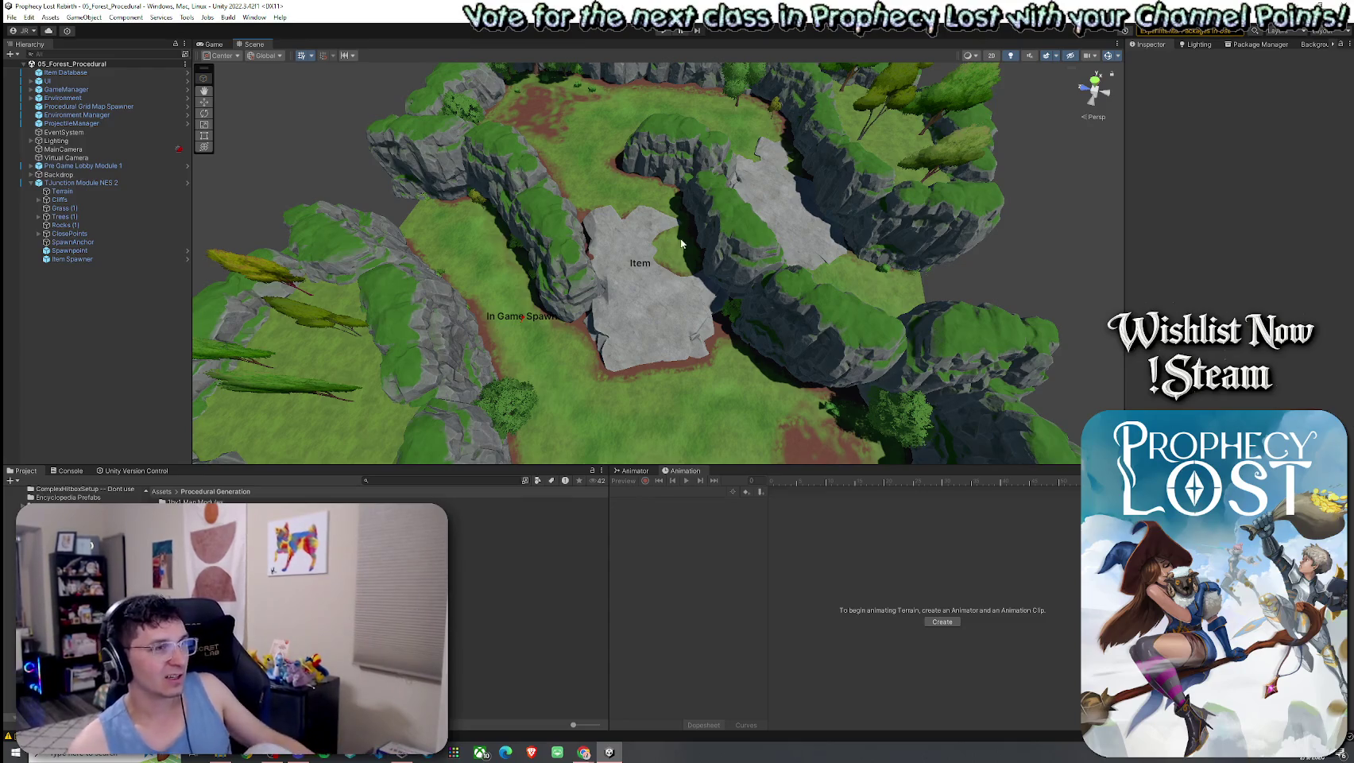
pyautogui.click(111, 183)
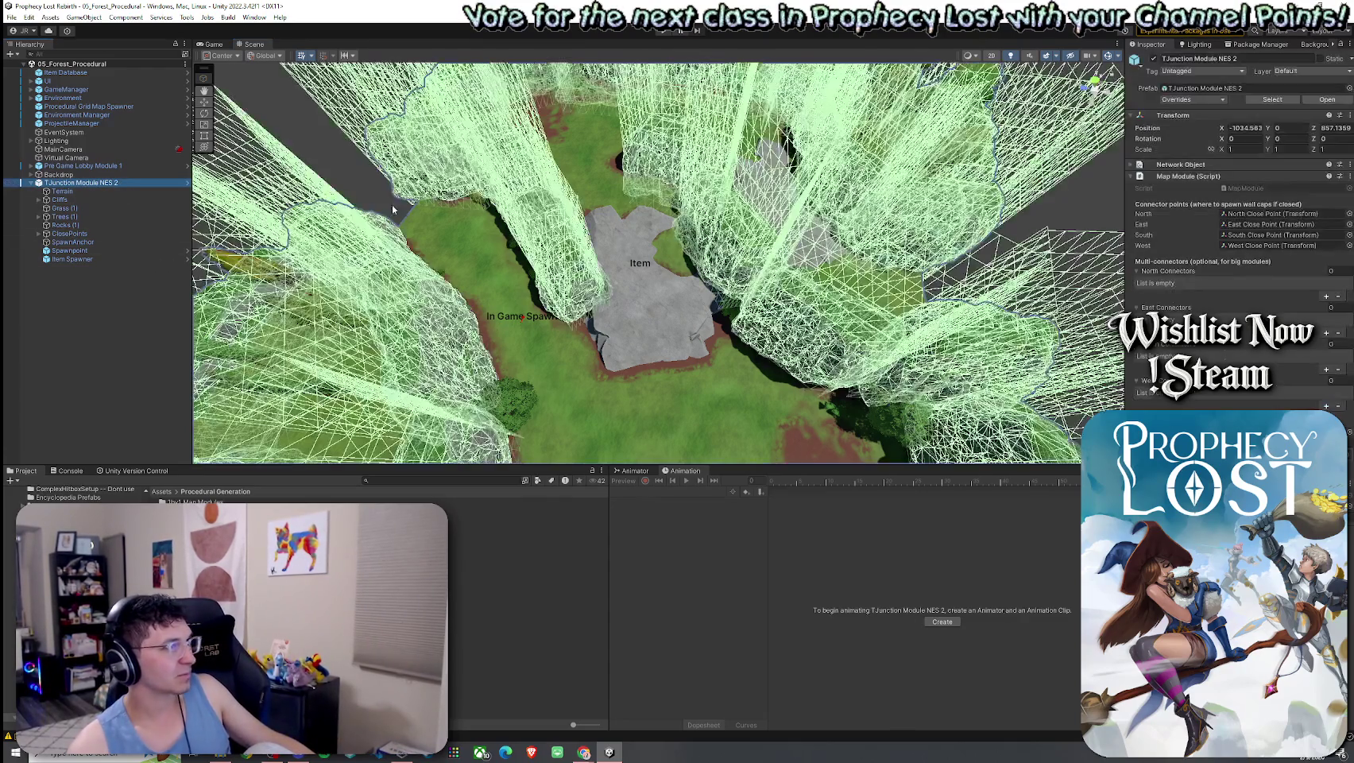
pyautogui.click(1193, 99)
pyautogui.click(1283, 203)
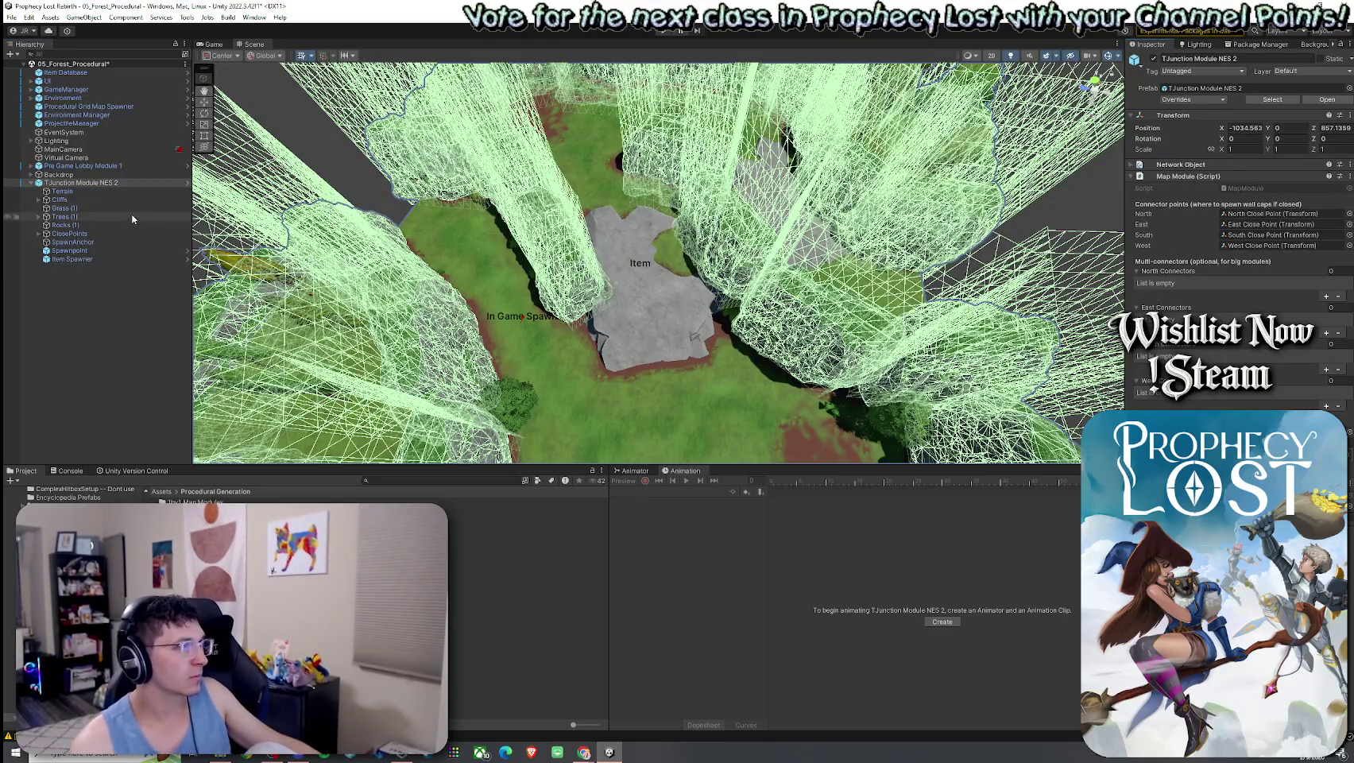
pyautogui.click(95, 191)
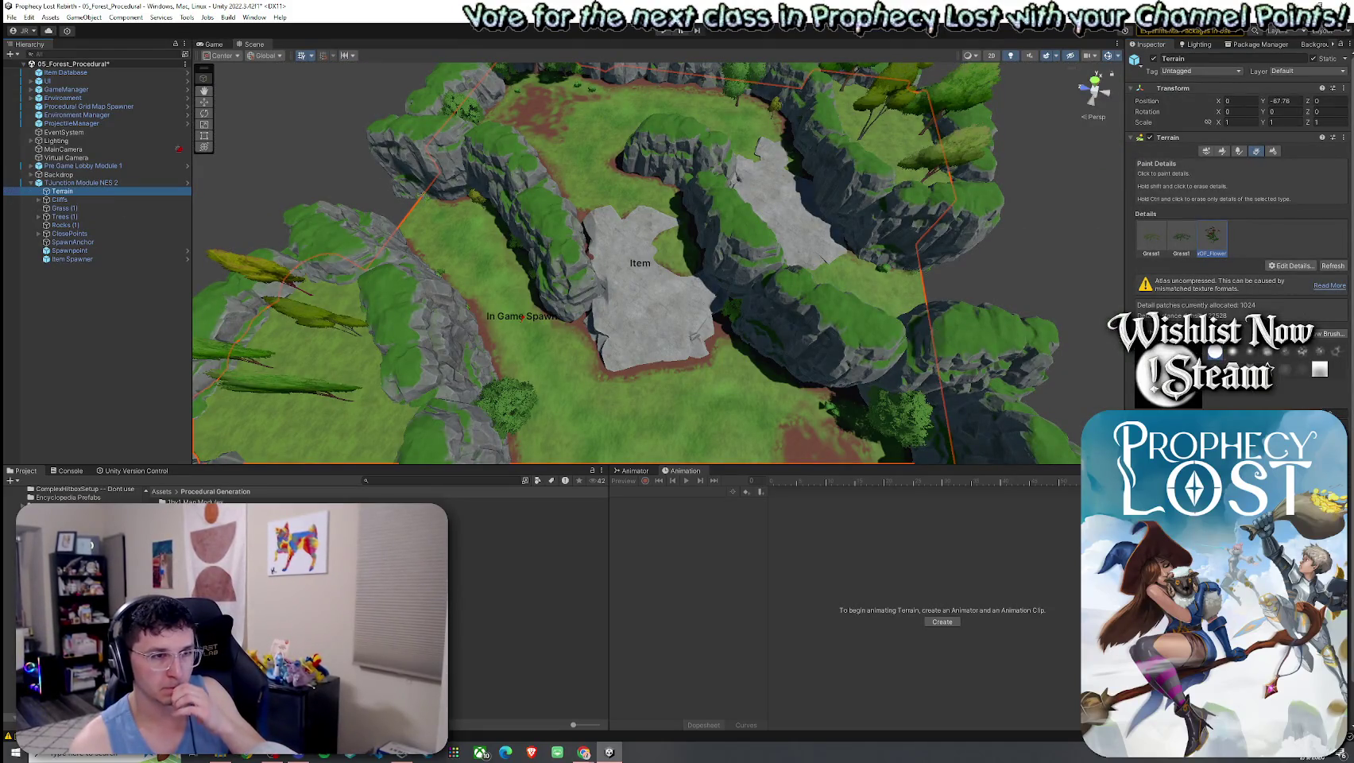
pyautogui.scroll(-2, 1239, 238)
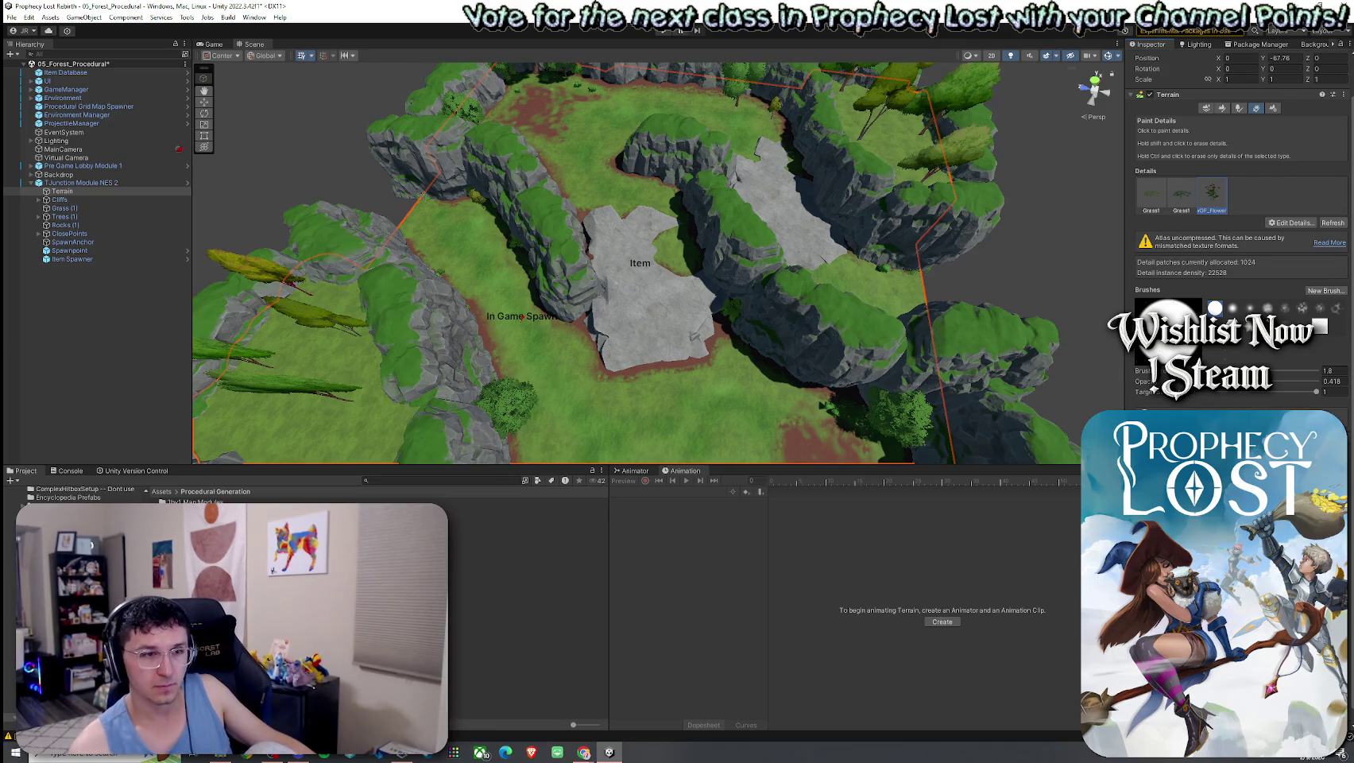
pyautogui.scroll(-1, 1237, 238)
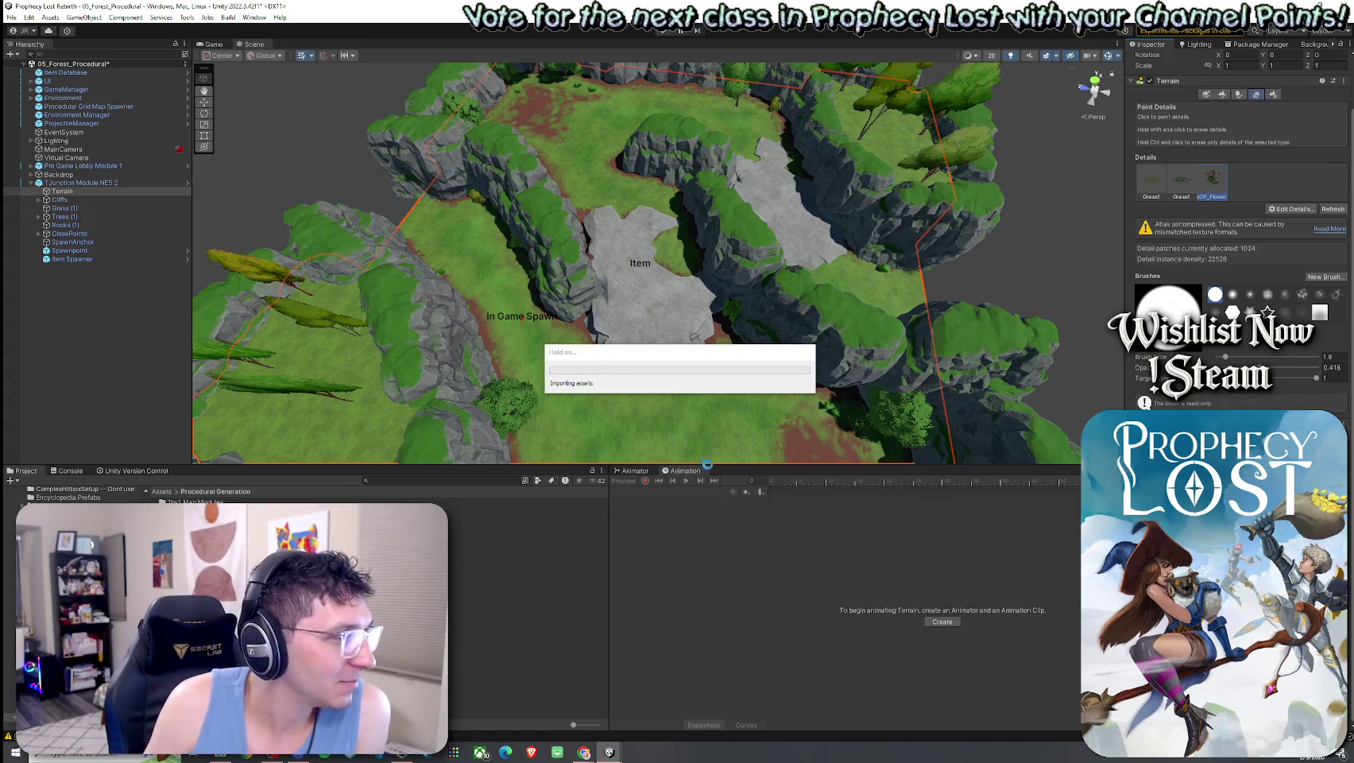
# Move the import notice aside and save the 05_Forest_Procedural scene
pyautogui.moveTo(669, 357); pyautogui.dragTo(713, 366)
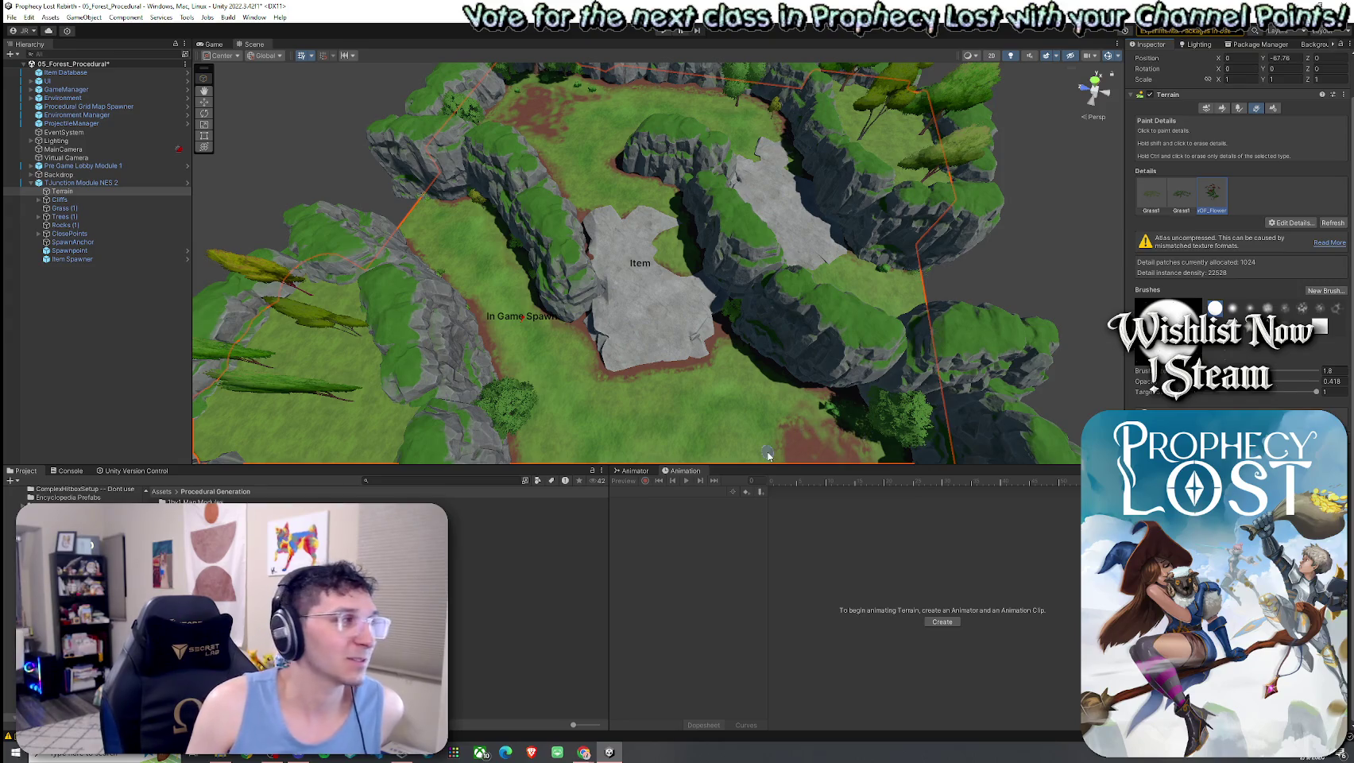
pyautogui.click(11, 16)
pyautogui.click(32, 70)
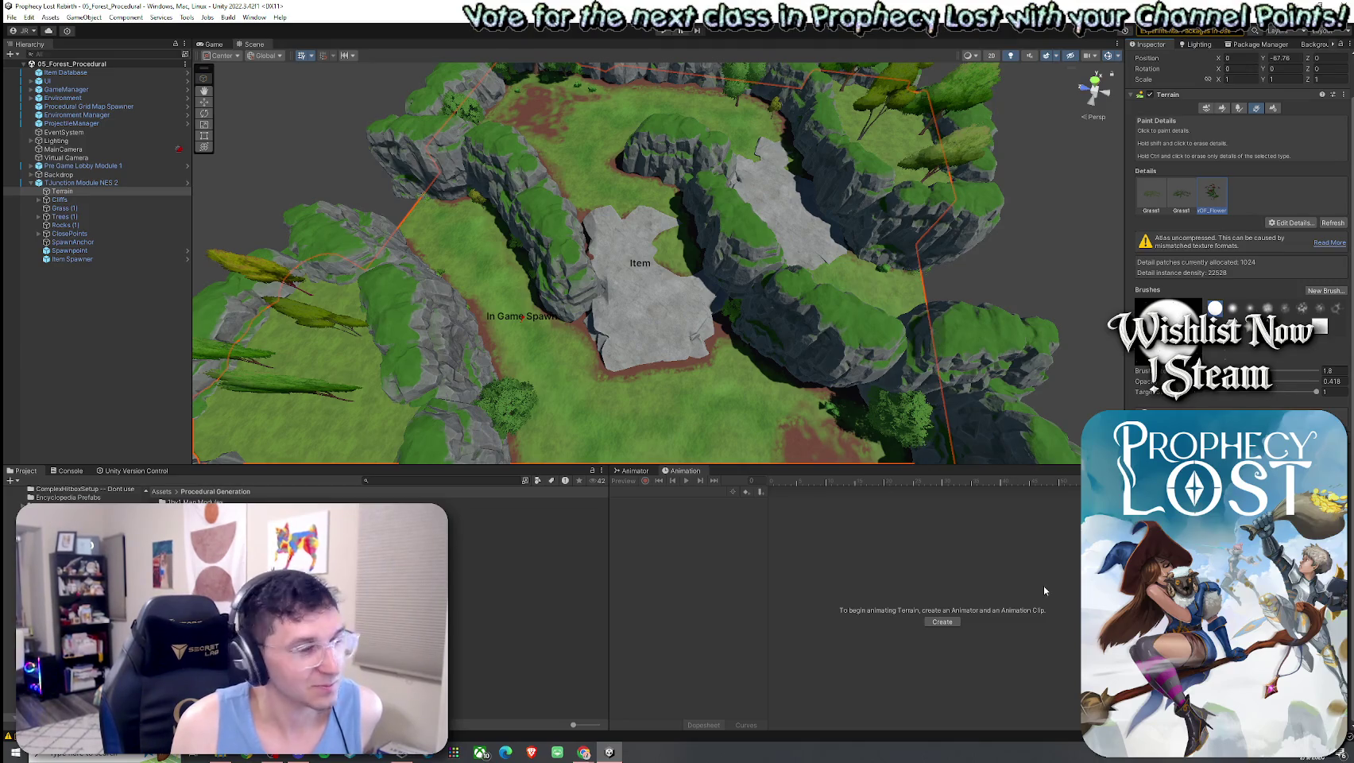
# Orbit the Scene view closer to the junction's grassy clearing
pyautogui.click(27, 17)
pyautogui.press('Escape')
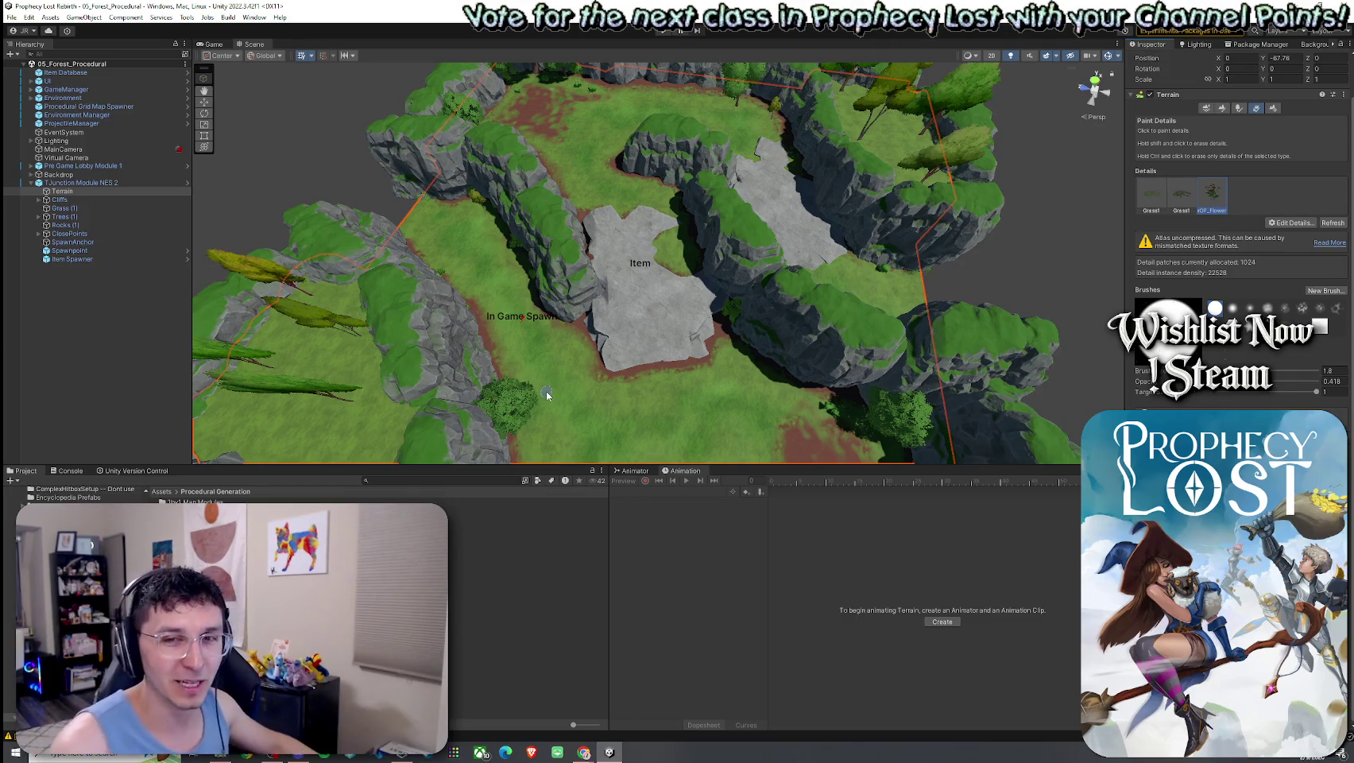
pyautogui.moveTo(750, 421)
pyautogui.mouseDown()
pyautogui.moveTo(881, 470)
pyautogui.moveTo(825, 430)
pyautogui.mouseUp()
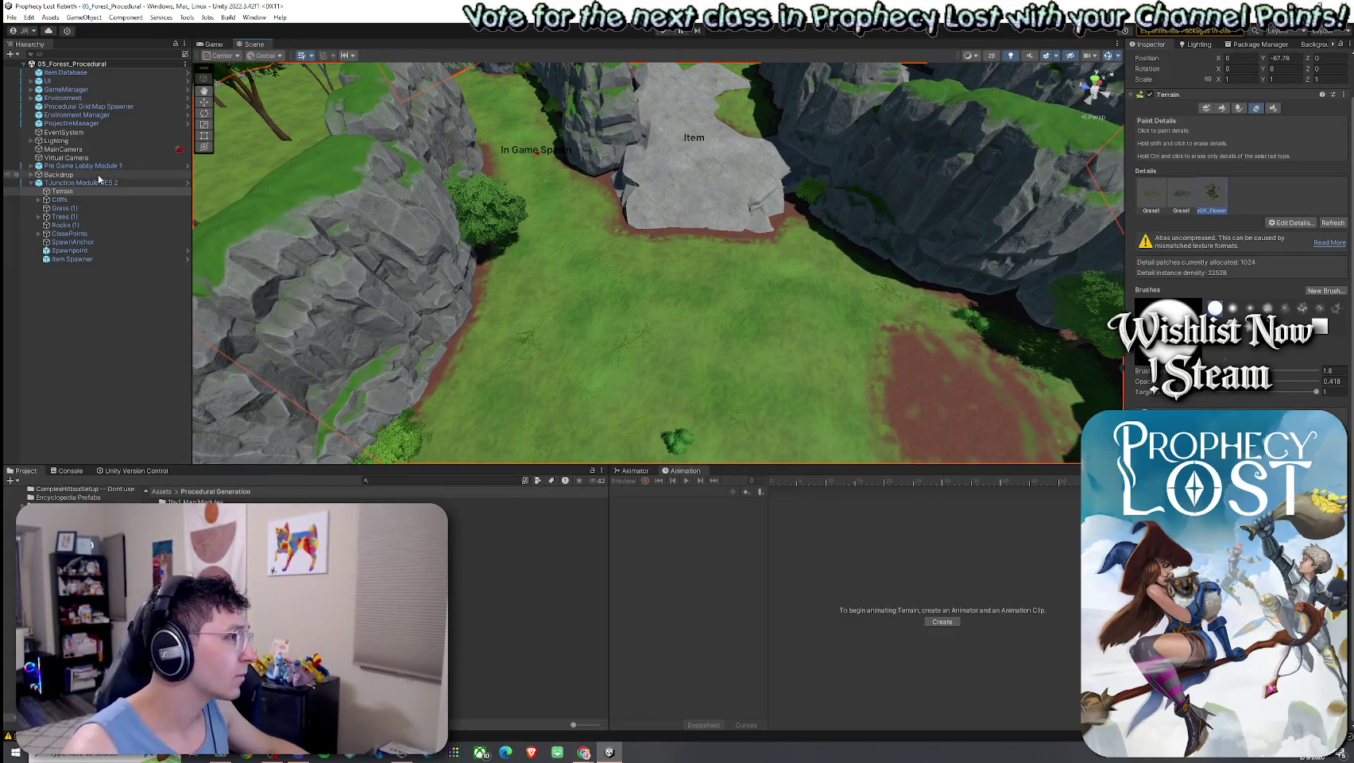
# Open the 1by1 Map Modules folder in the Project window and reselect TJunction Module NES 2
pyautogui.click(826, 433)
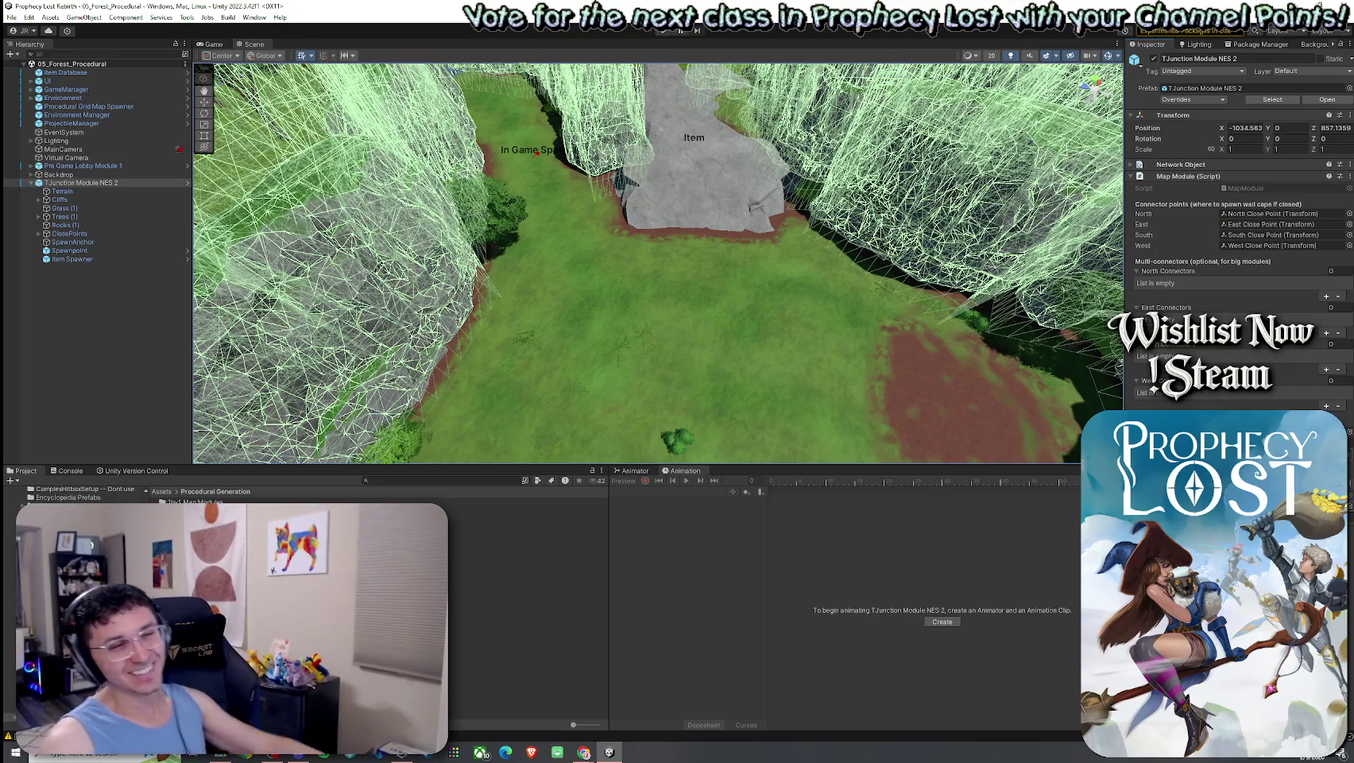
pyautogui.doubleClick(195, 501)
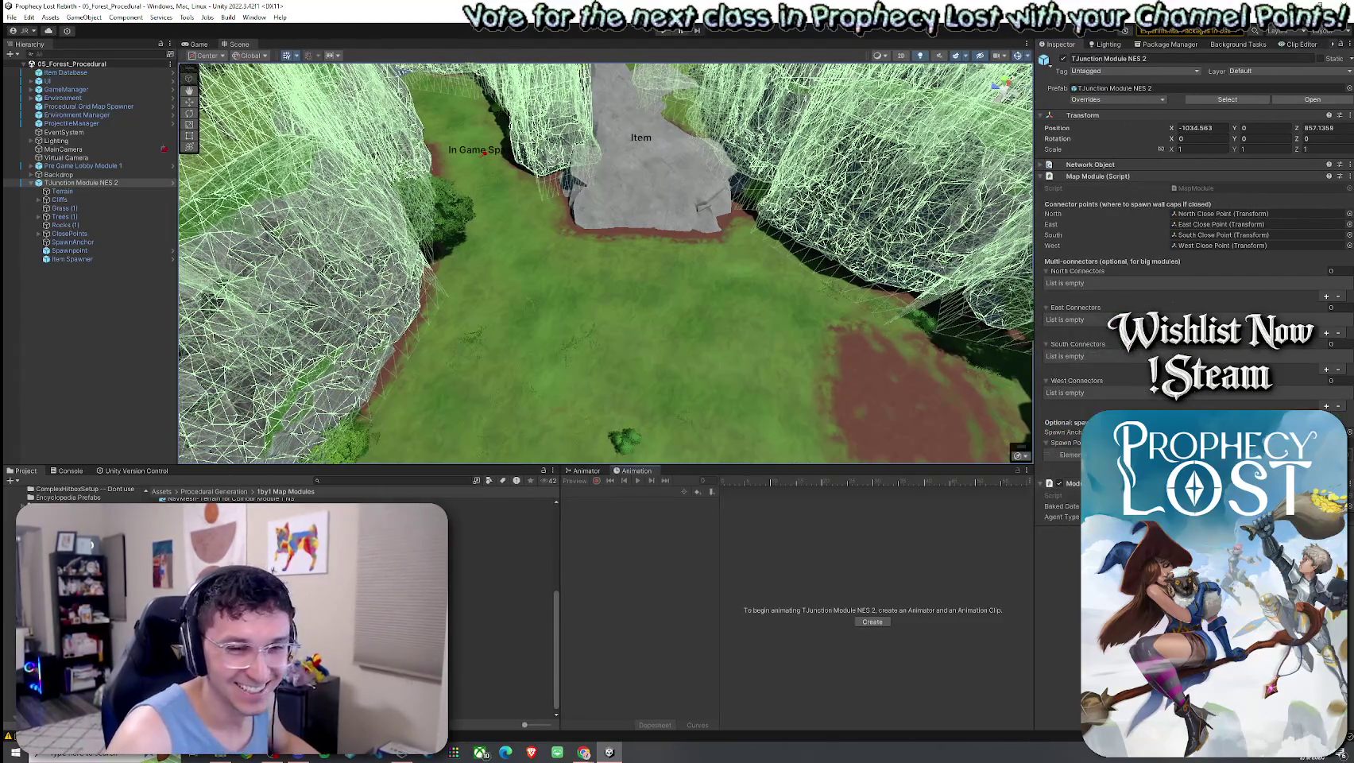
pyautogui.click(85, 189)
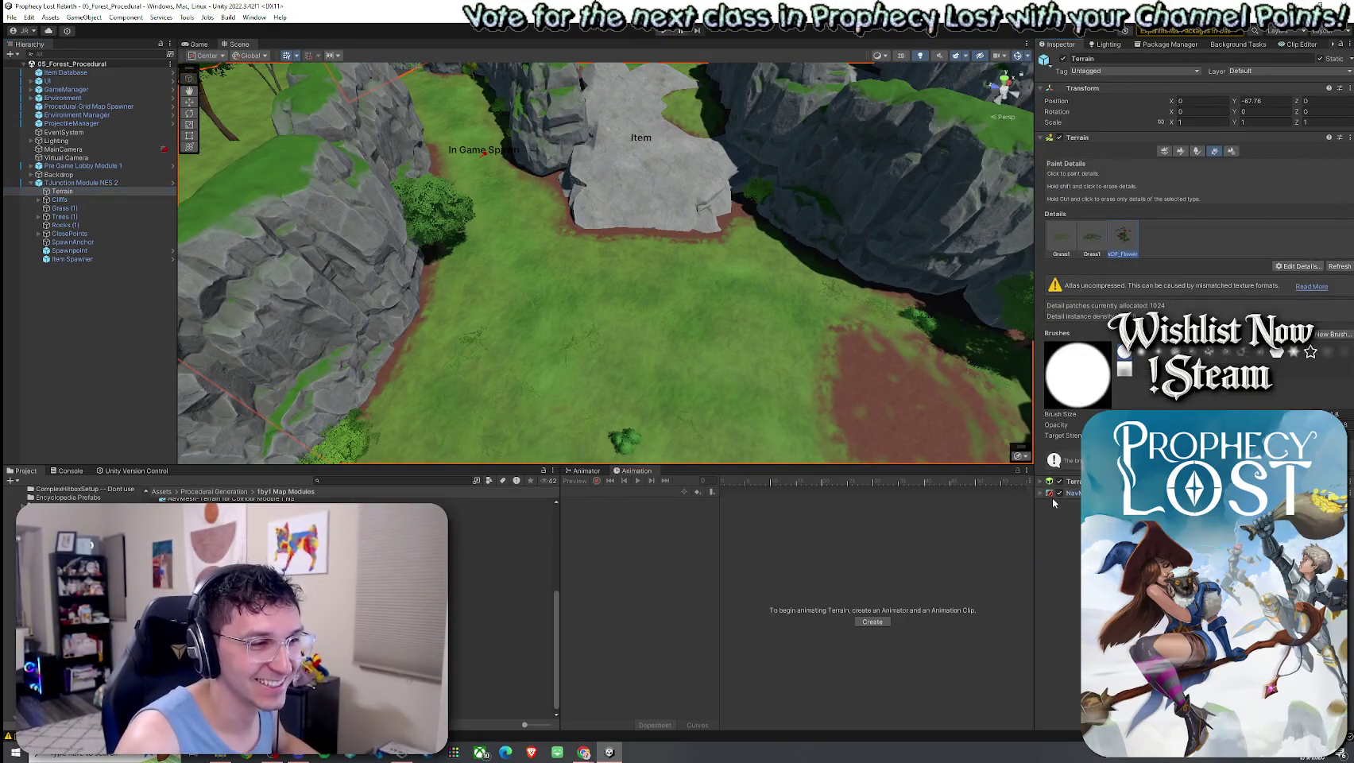
pyautogui.scroll(-1, 1192, 238)
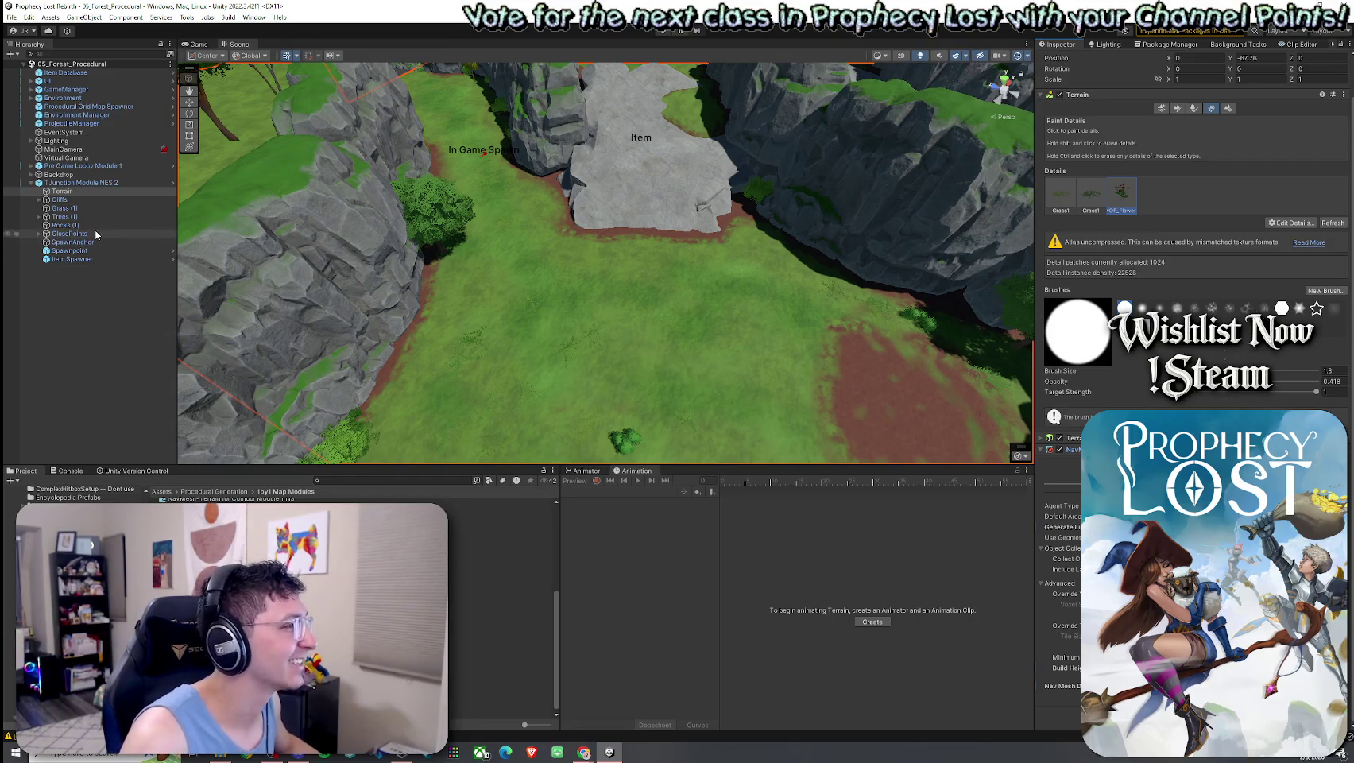
pyautogui.click(88, 183)
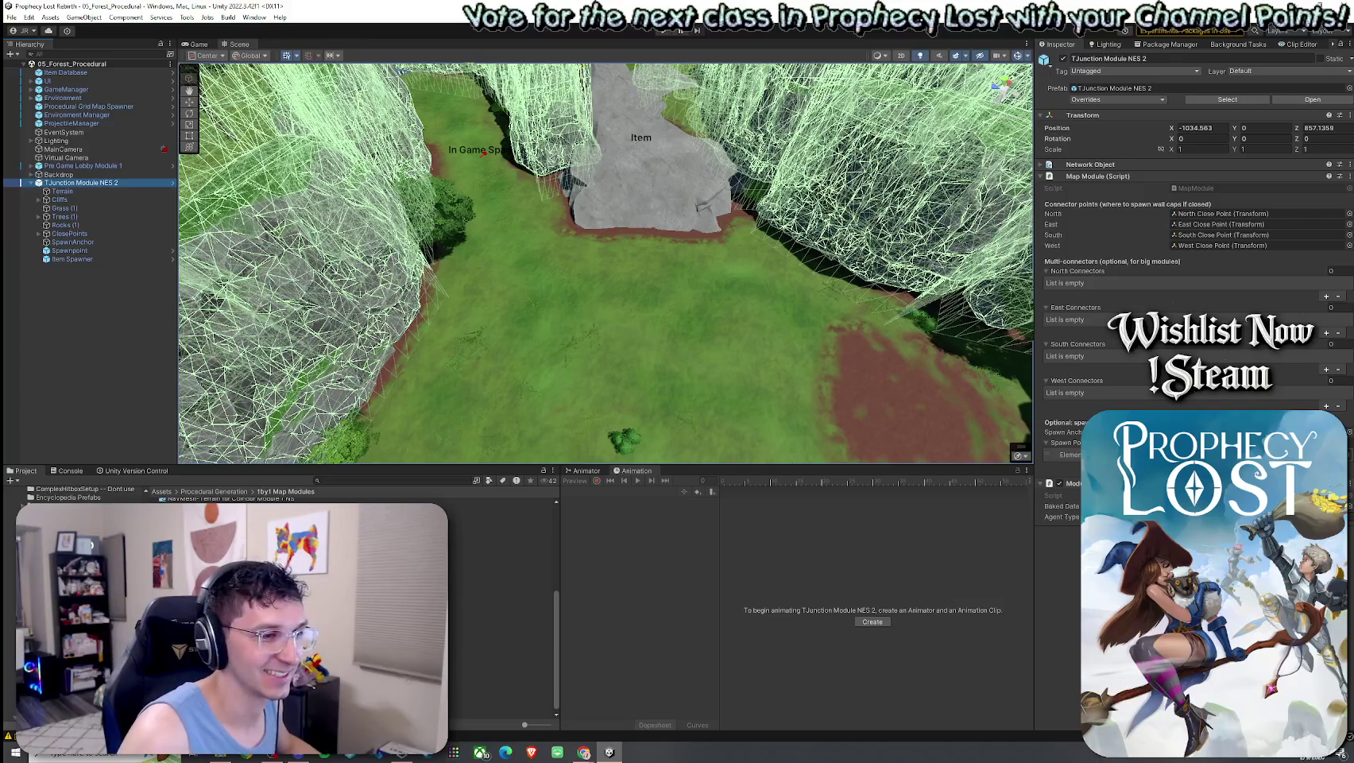
# Search the Baked Data picker for 'NavMesh Terrain', then reselect the Terrain and TJunction Module NES 2
pyautogui.click(1349, 506)
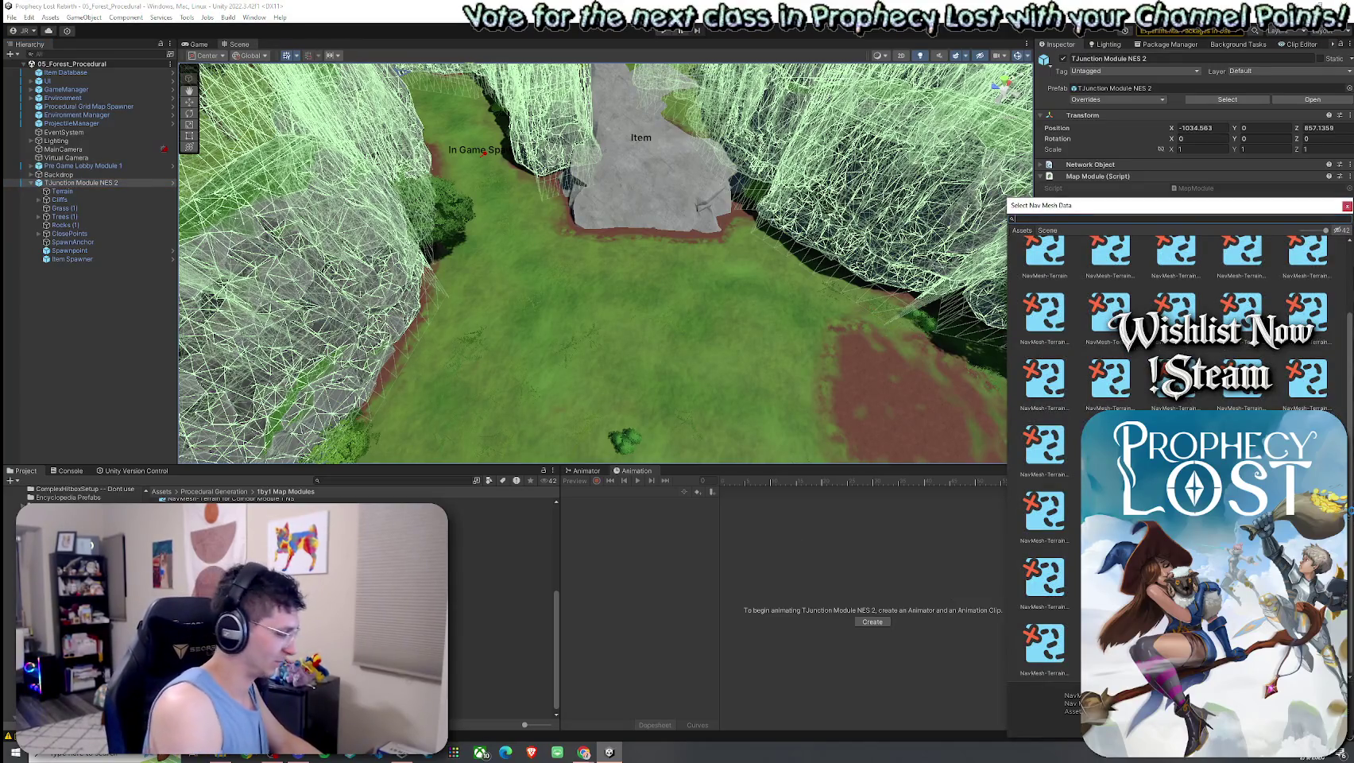
pyautogui.write('NavMesh Terrain')
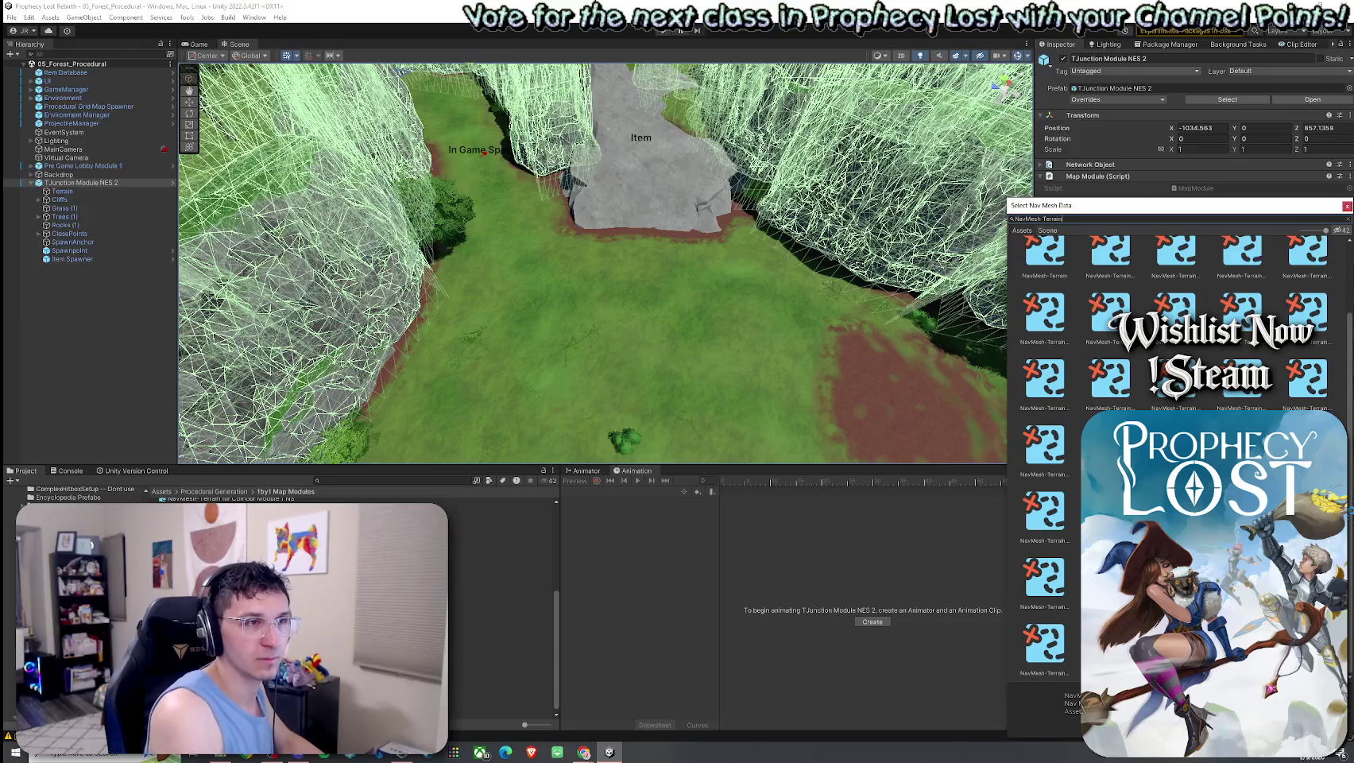
pyautogui.click(1347, 206)
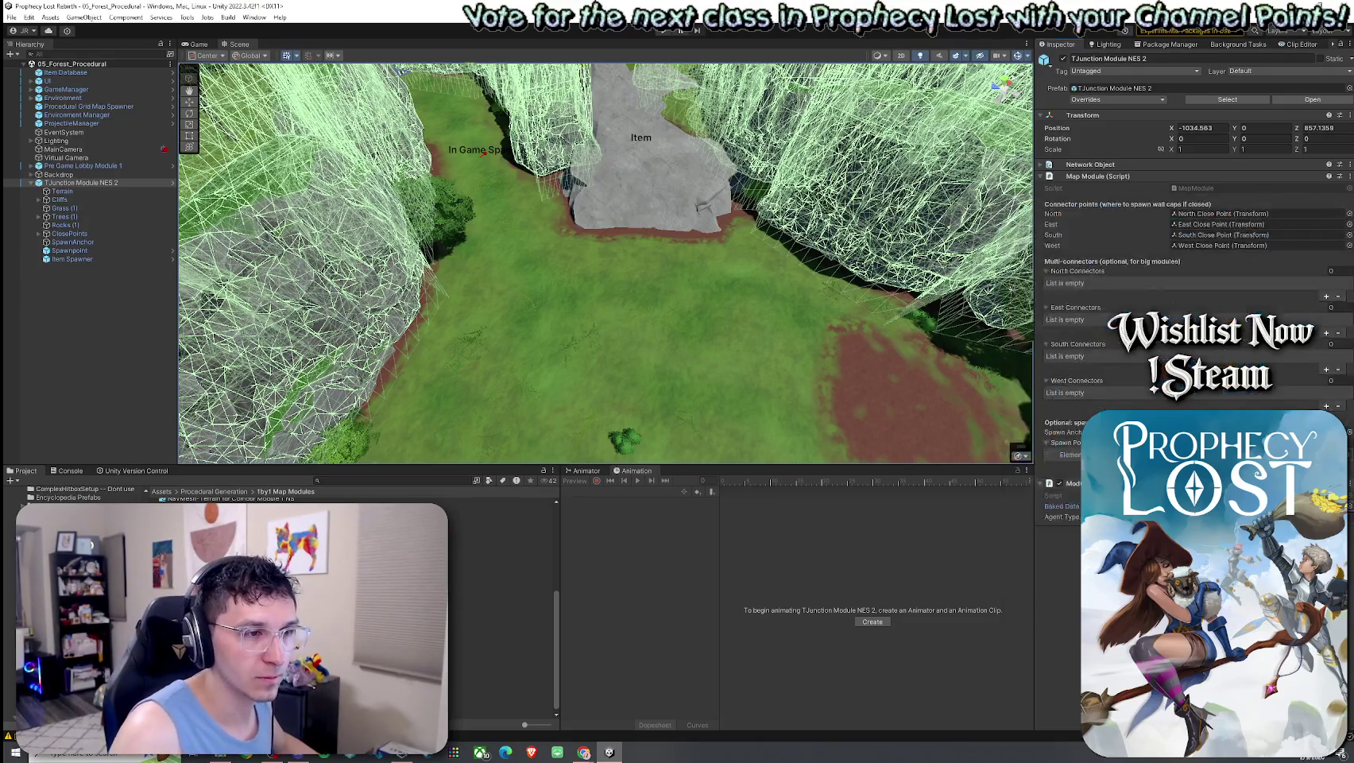
pyautogui.click(101, 191)
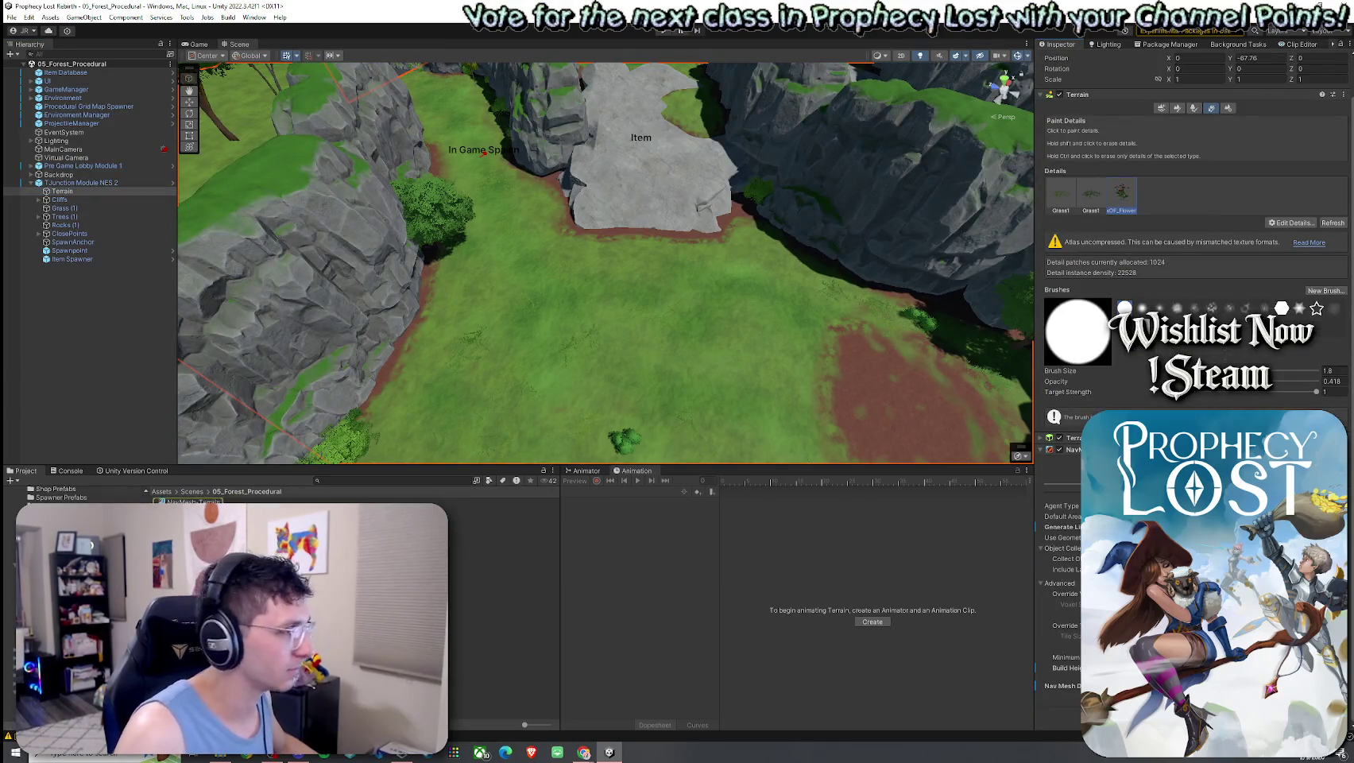
pyautogui.click(865, 654)
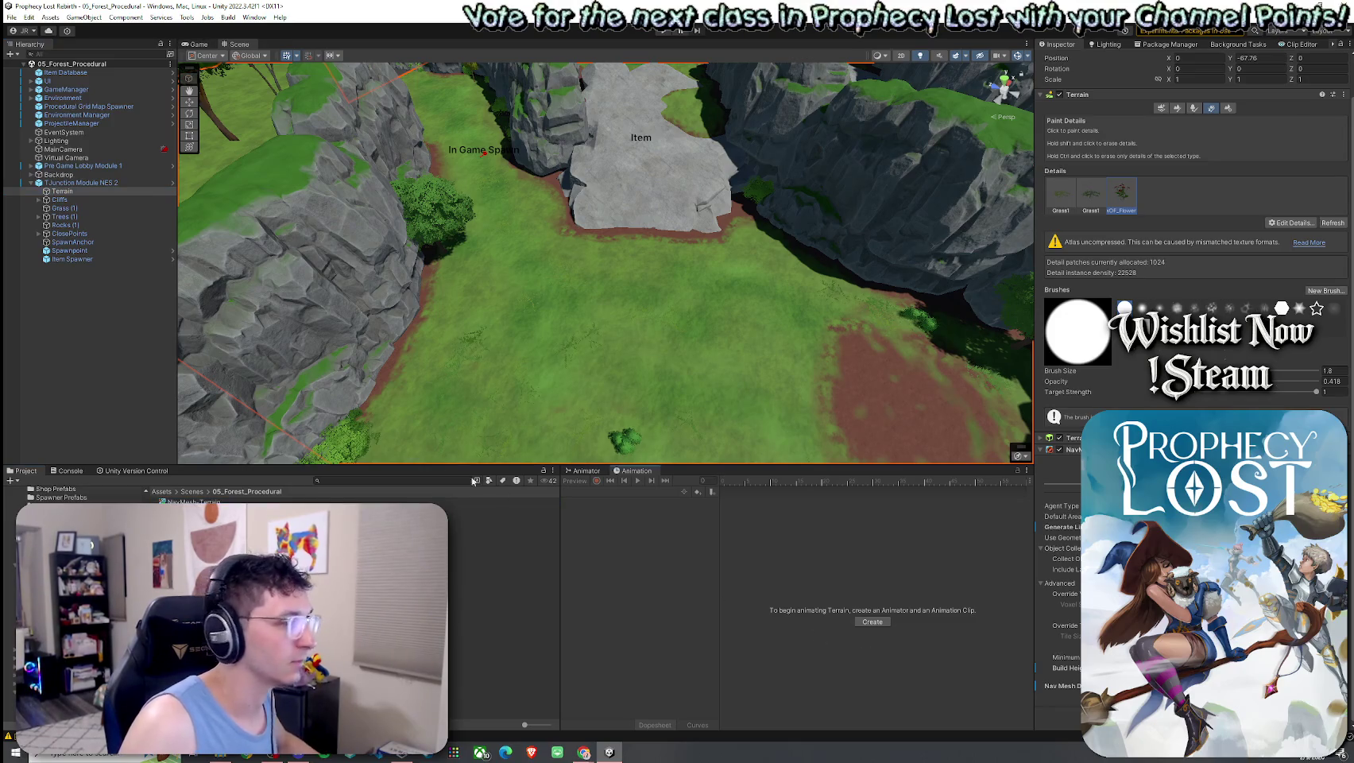
pyautogui.click(80, 183)
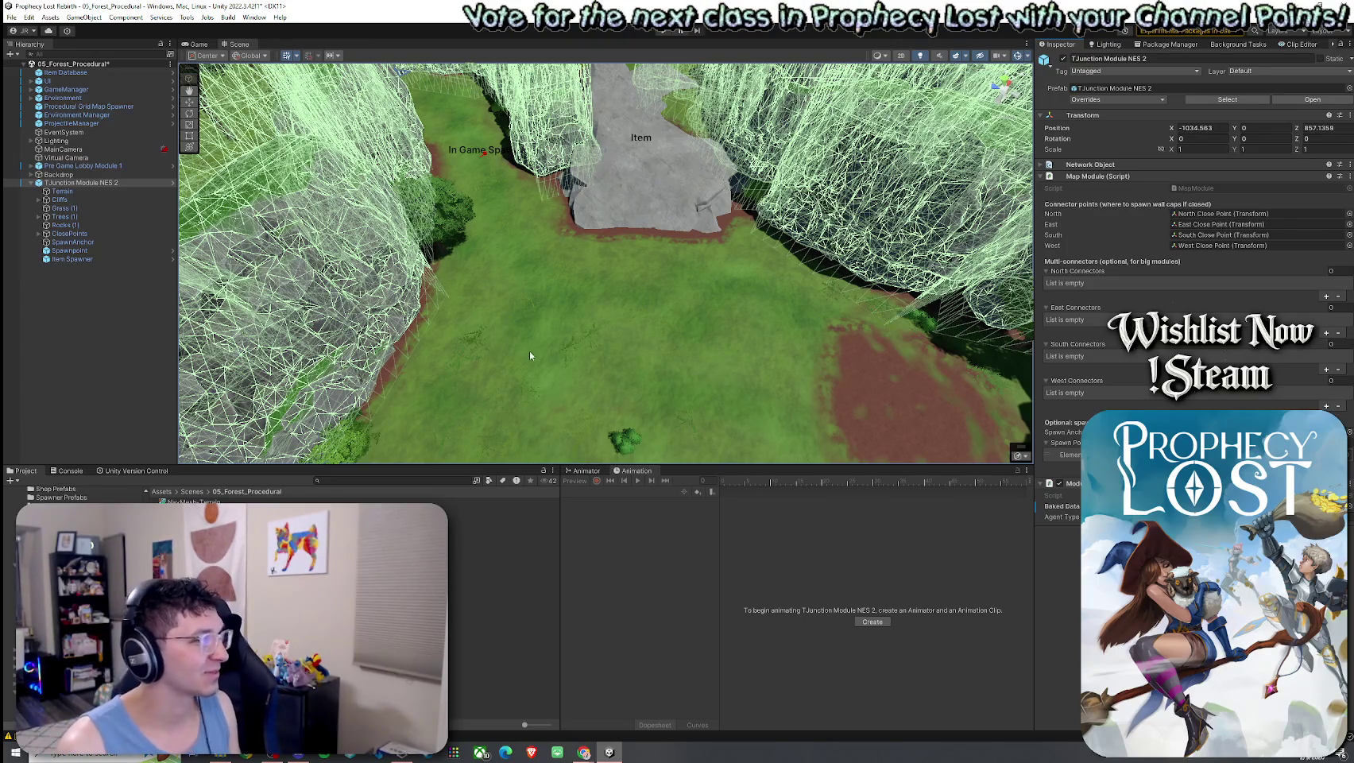
# Frame the whole T-junction module and save the forest scene
pyautogui.press('f')
pyautogui.moveTo(621, 395)
pyautogui.mouseDown()
pyautogui.moveTo(621, 373)
pyautogui.moveTo(636, 405)
pyautogui.mouseUp()
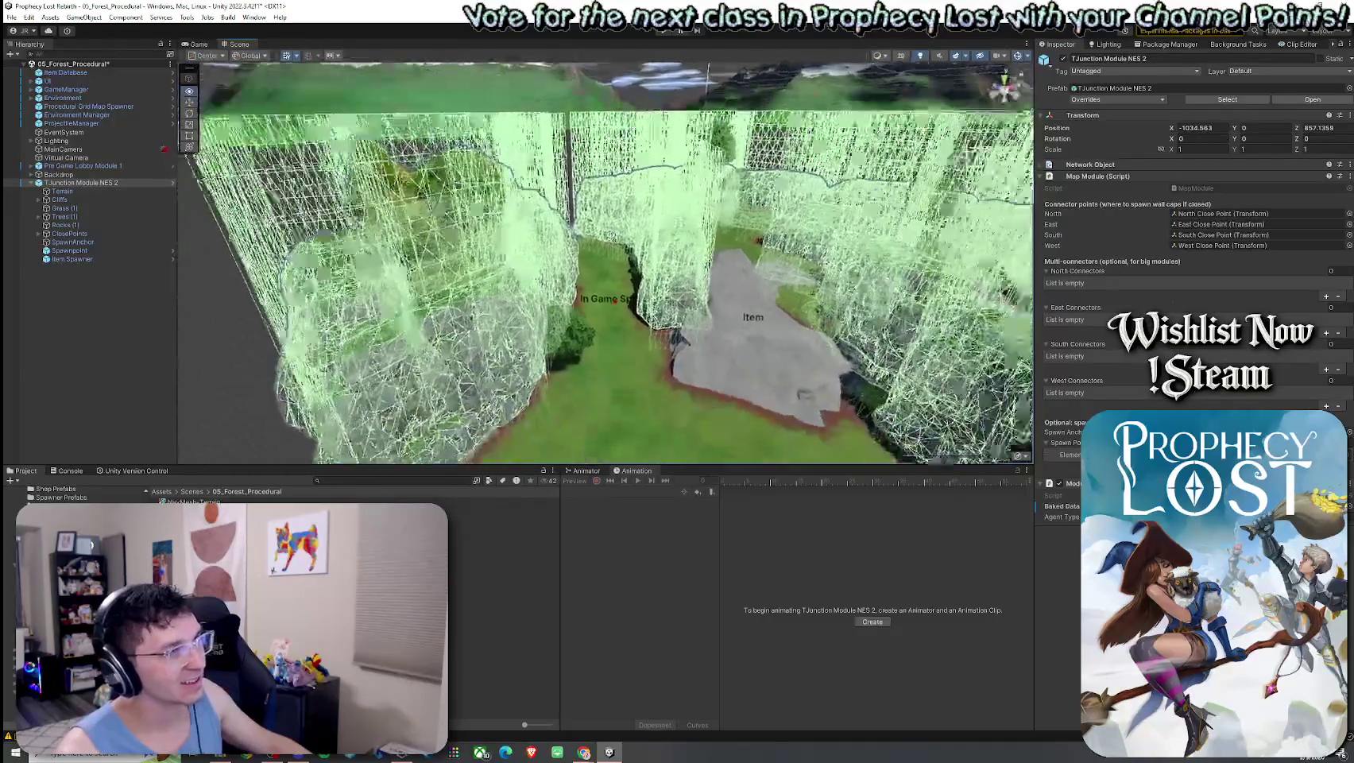
pyautogui.click(348, 277)
pyautogui.click(11, 16)
pyautogui.click(27, 69)
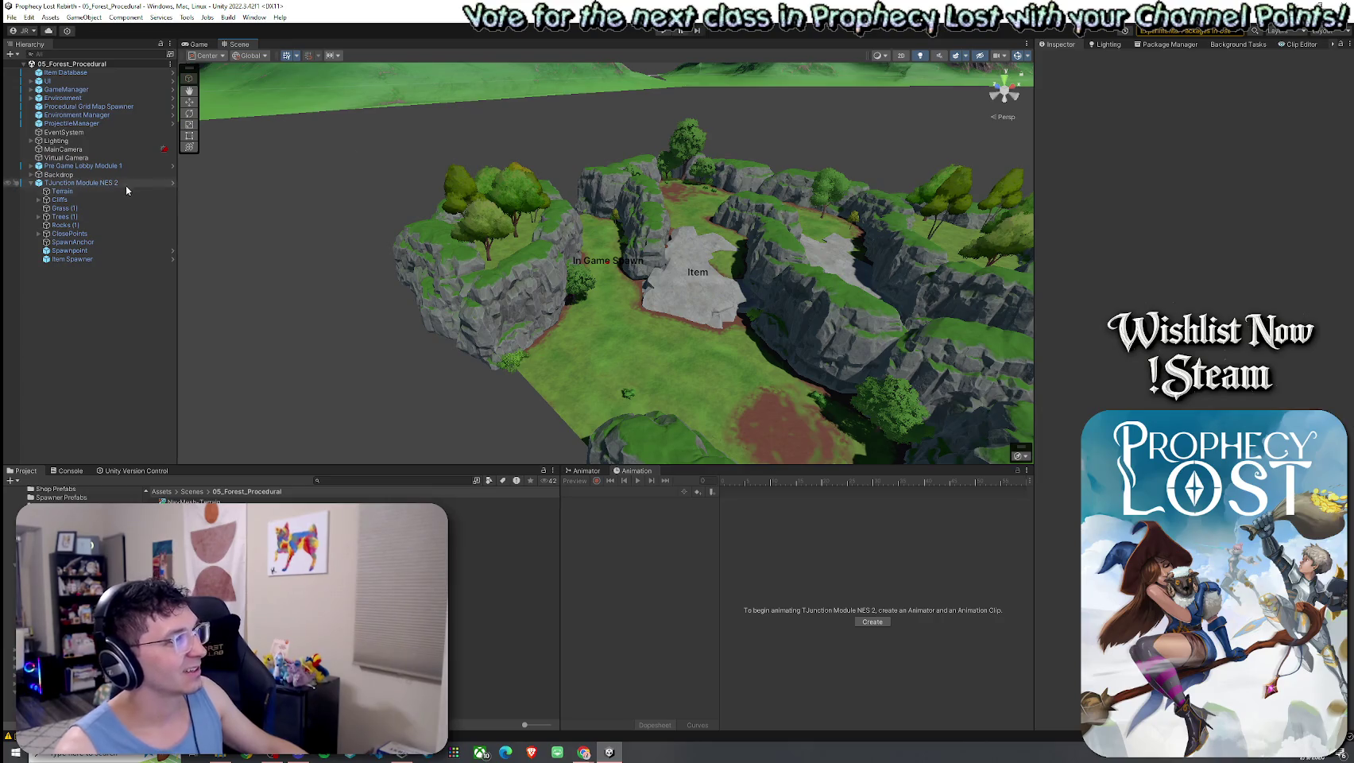
# Save the scene again and bring the view down into the module's grassy clearing
pyautogui.click(127, 184)
pyautogui.click(399, 334)
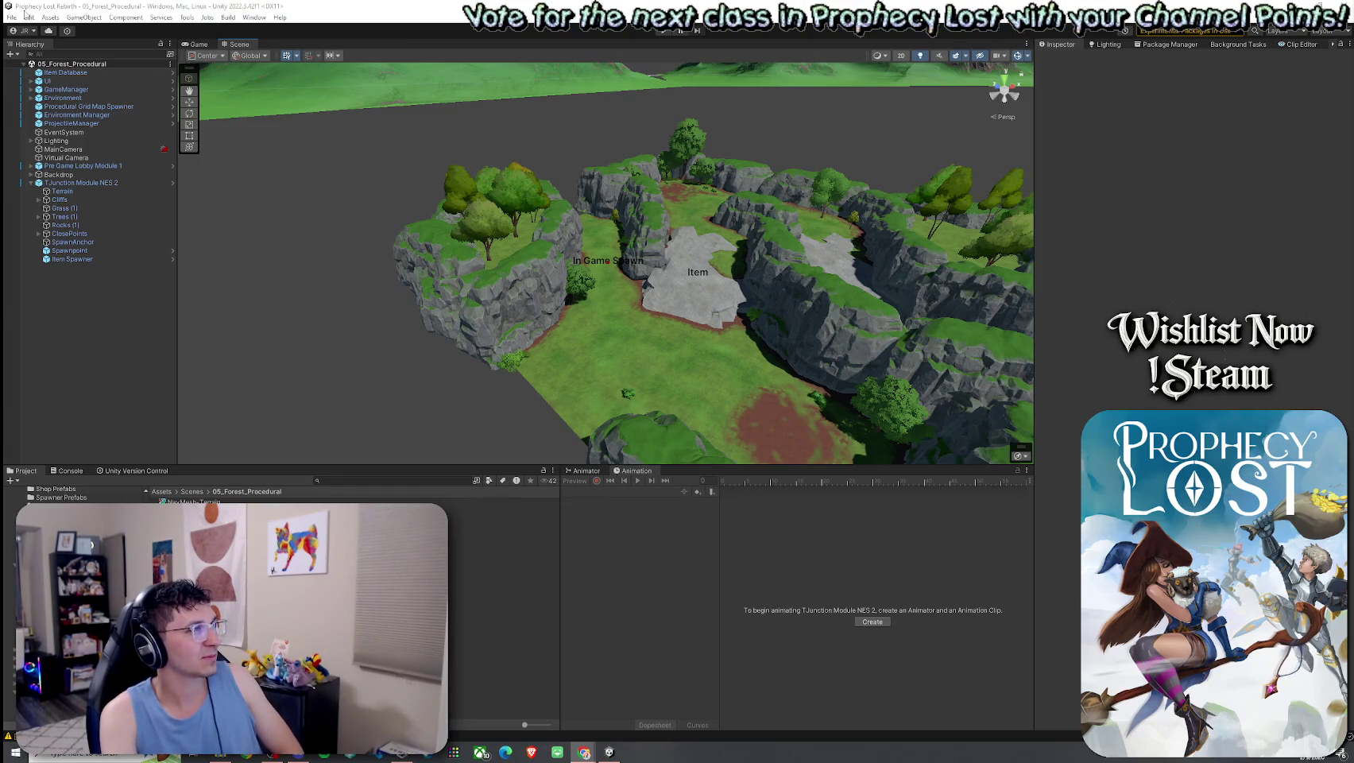
pyautogui.click(12, 18)
pyautogui.click(35, 69)
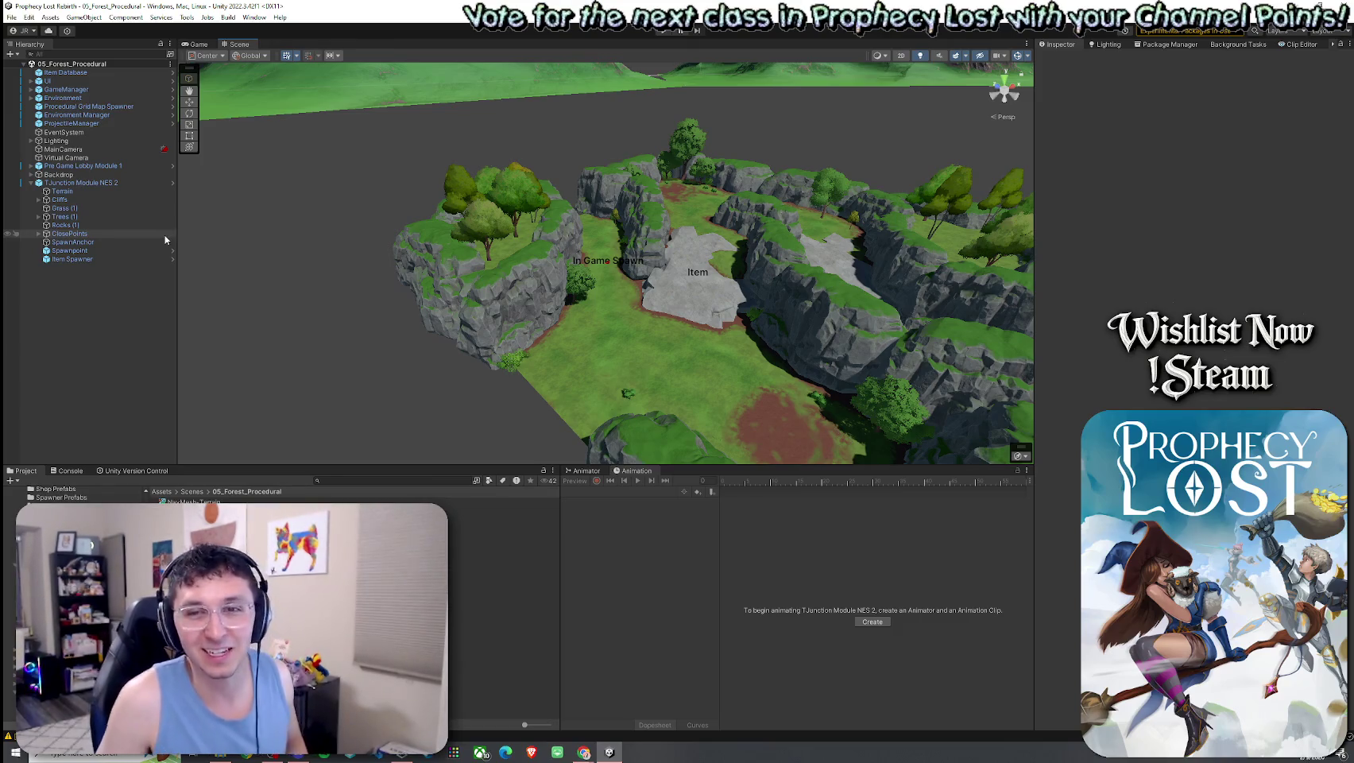
pyautogui.moveTo(588, 262)
pyautogui.mouseDown()
pyautogui.moveTo(623, 254)
pyautogui.moveTo(429, 291)
pyautogui.moveTo(559, 193)
pyautogui.moveTo(520, 120)
pyautogui.moveTo(531, 105)
pyautogui.moveTo(730, 274)
pyautogui.mouseUp()
pyautogui.scroll(-10, 731, 273)
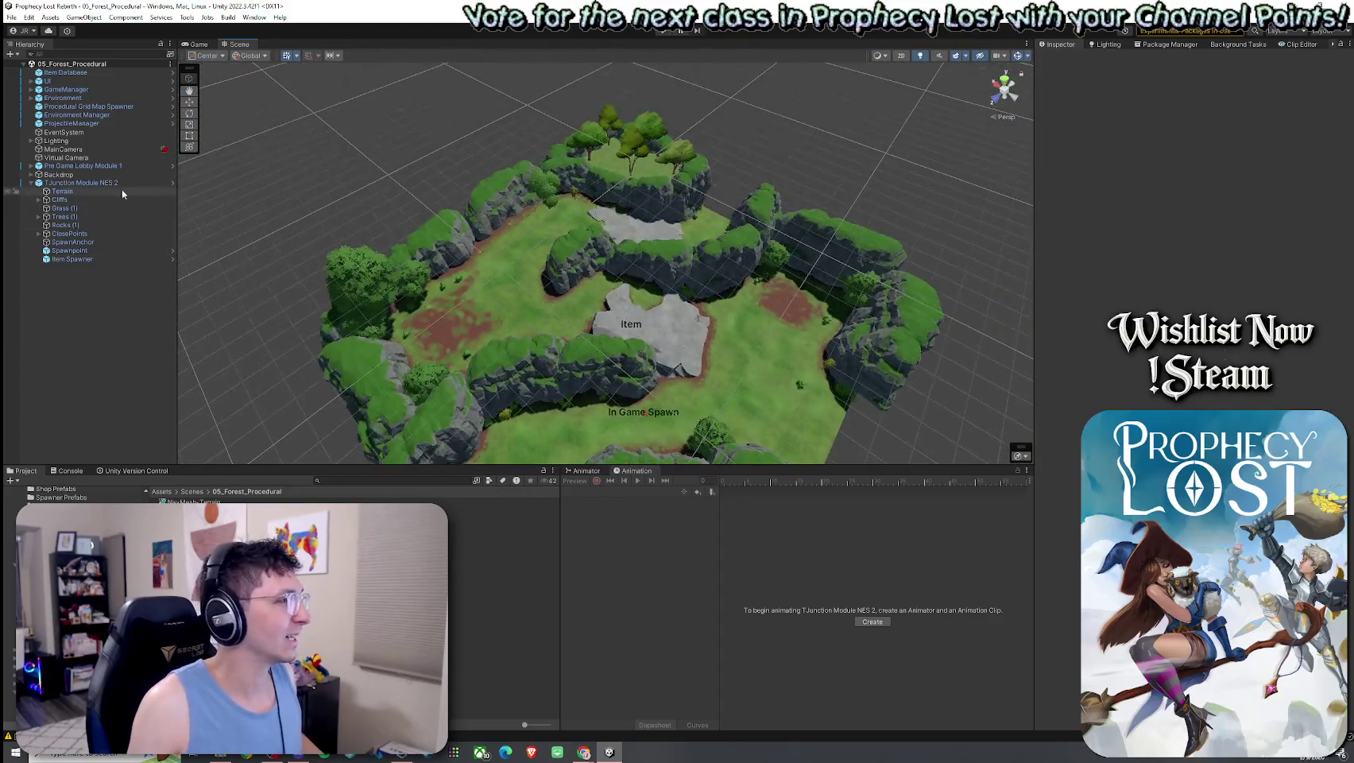
# Apply all of TJunction Module NES 2's overrides to its prefab
pyautogui.click(119, 184)
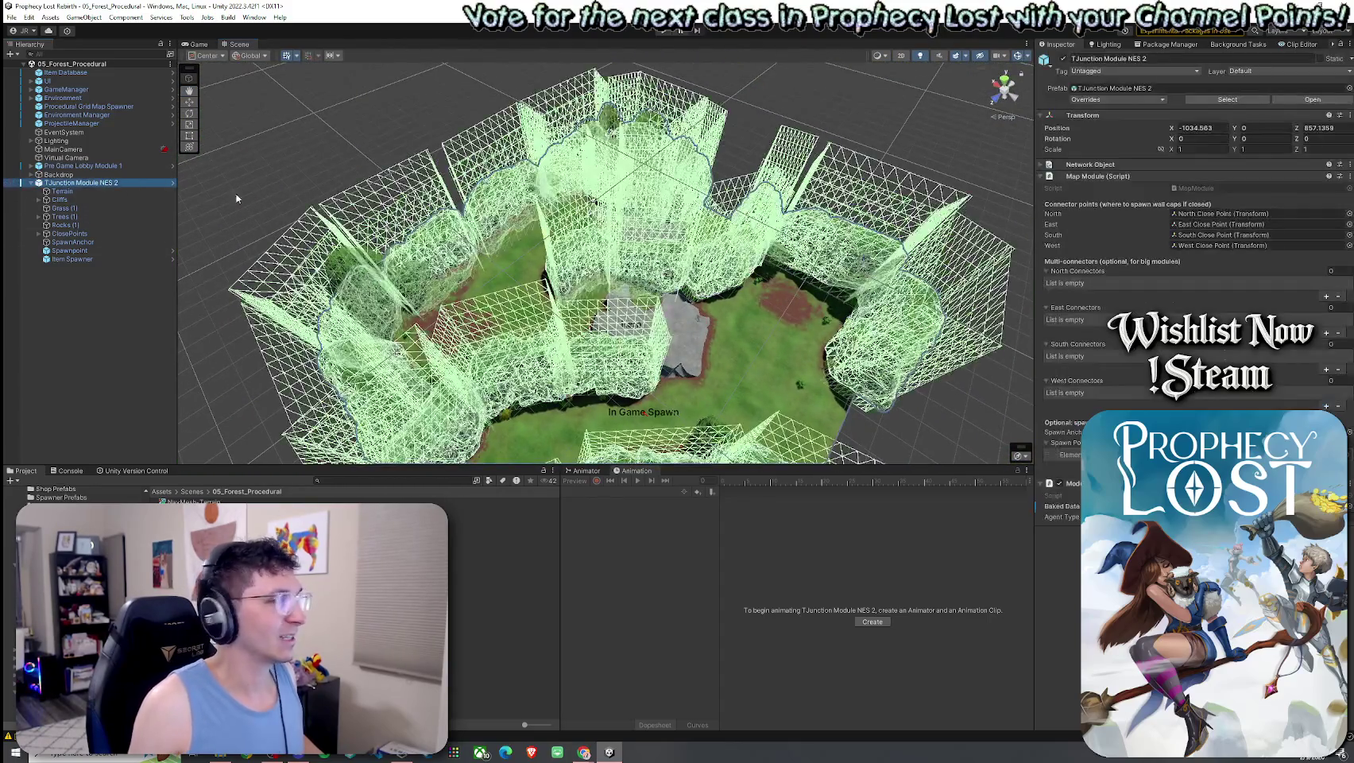
pyautogui.click(1134, 101)
pyautogui.click(1193, 212)
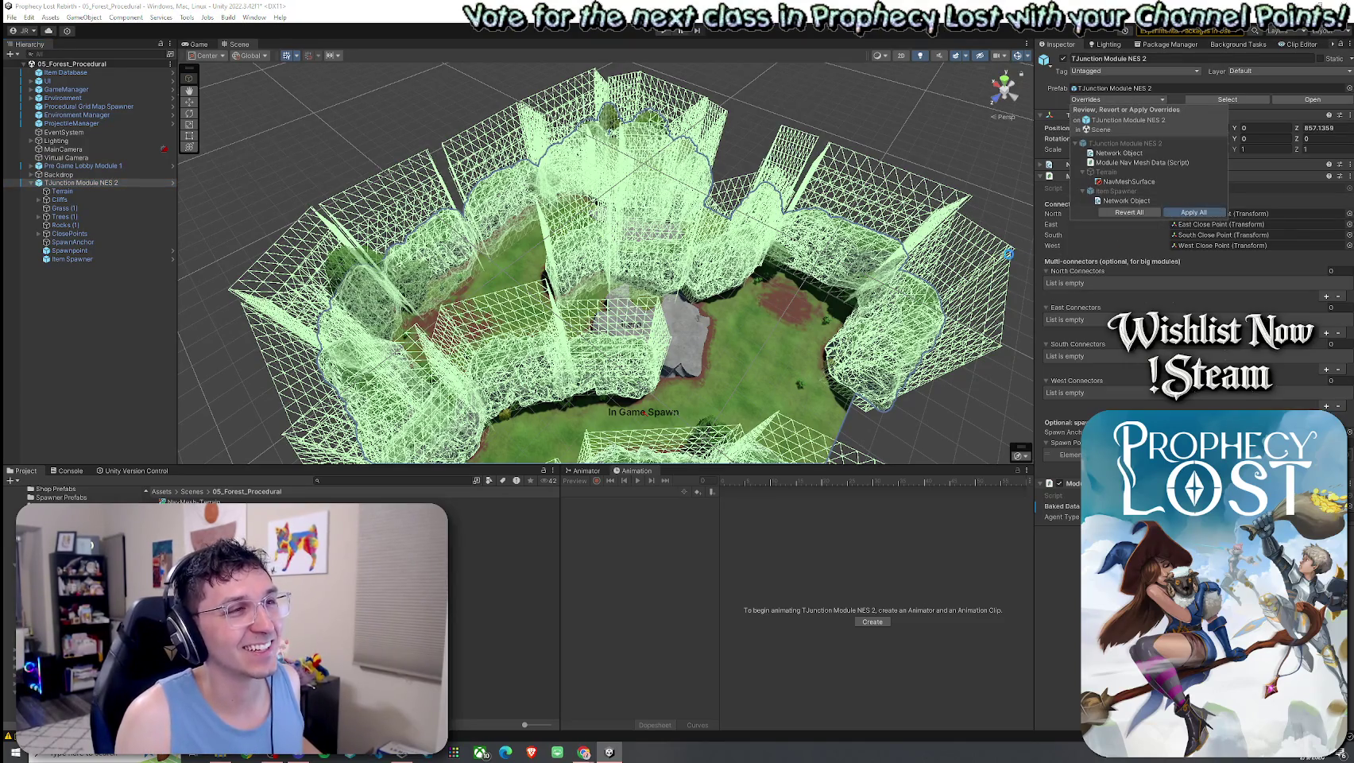
# Delete TJunction Module NES 2 from the scene and select the Procedural Grid Map Spawner
pyautogui.click(226, 249)
pyautogui.click(79, 183)
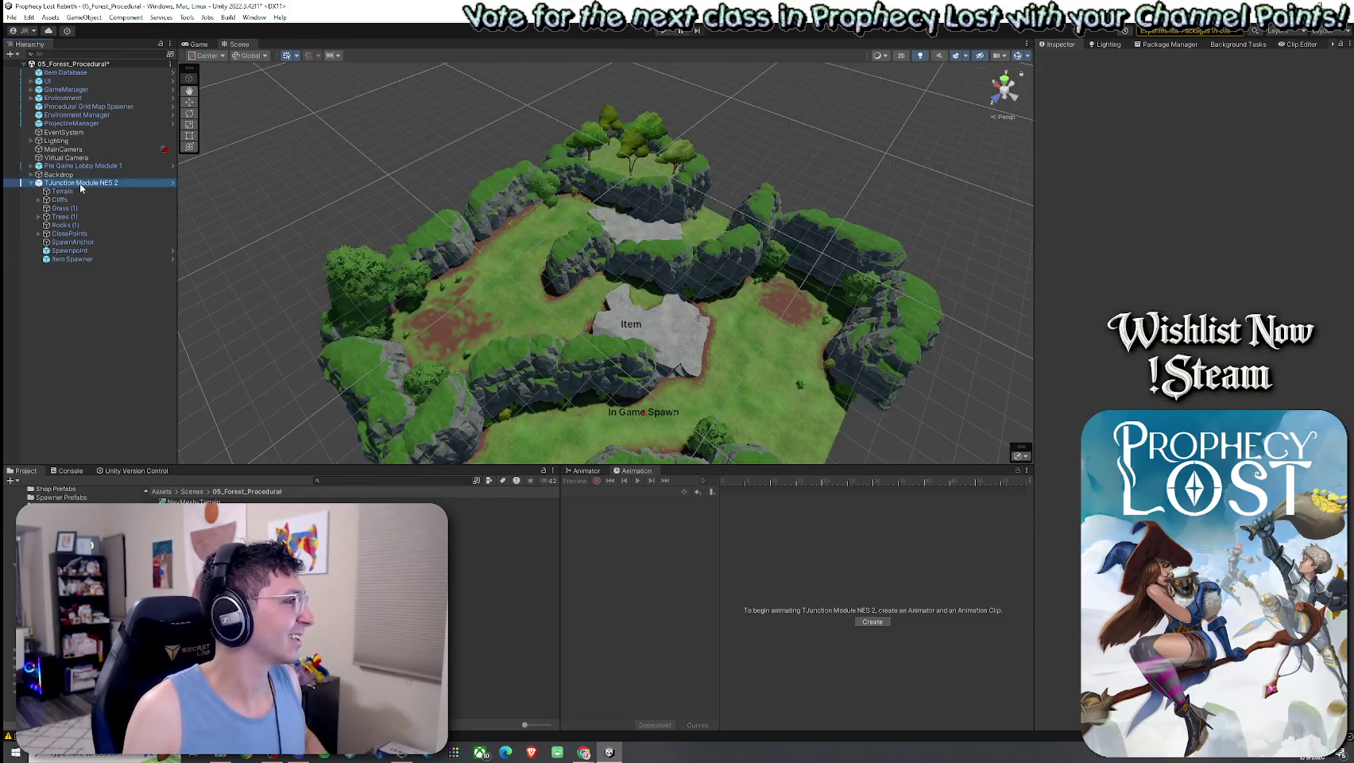
pyautogui.press('Delete')
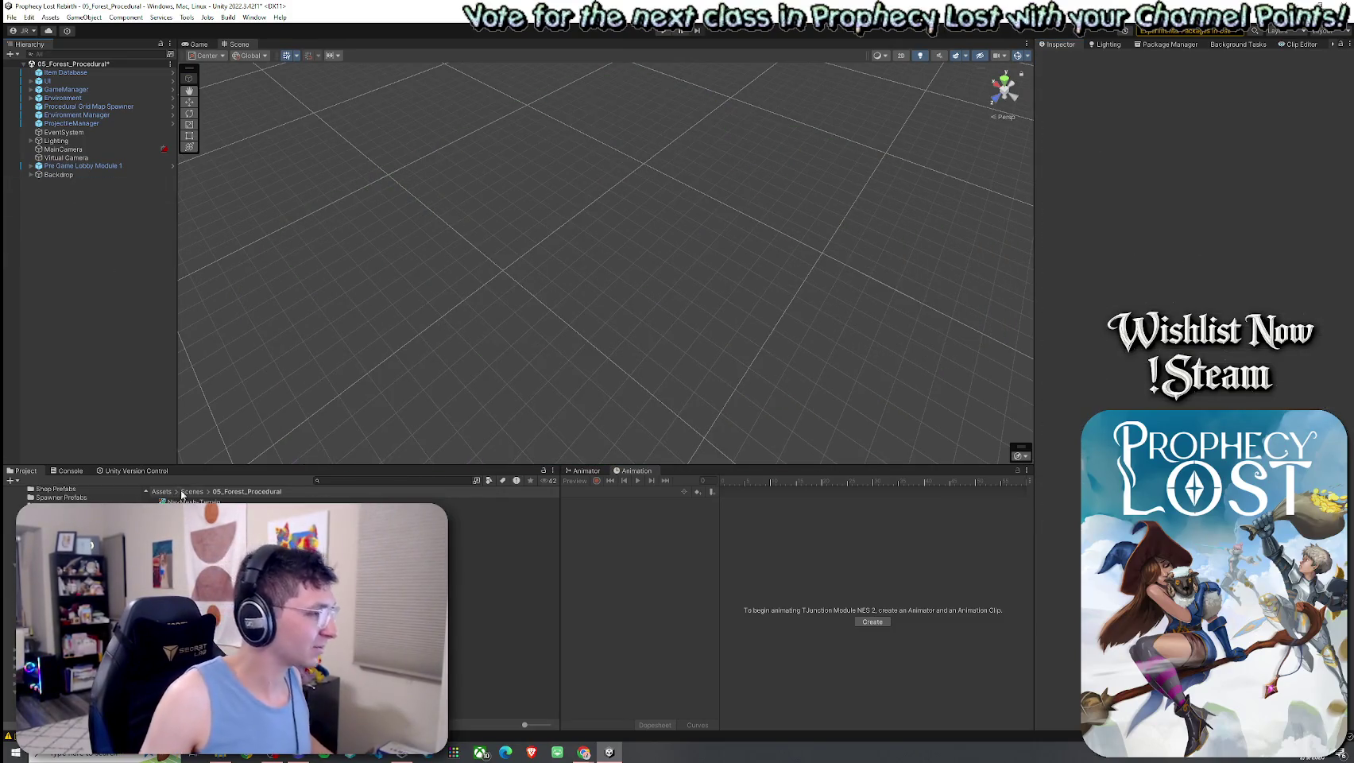
pyautogui.click(161, 491)
pyautogui.click(88, 106)
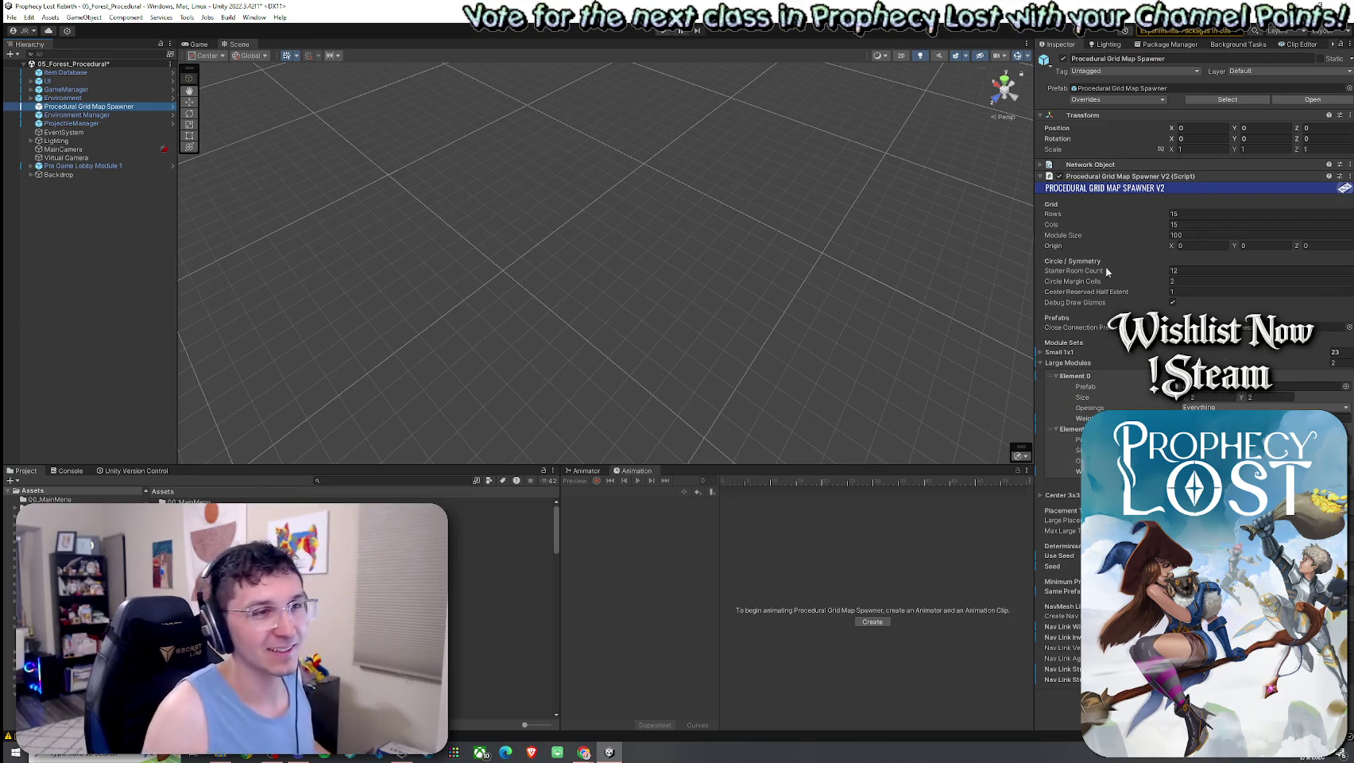
# Expand the spawner's Small 1x1 module list and add a new element
pyautogui.click(1112, 352)
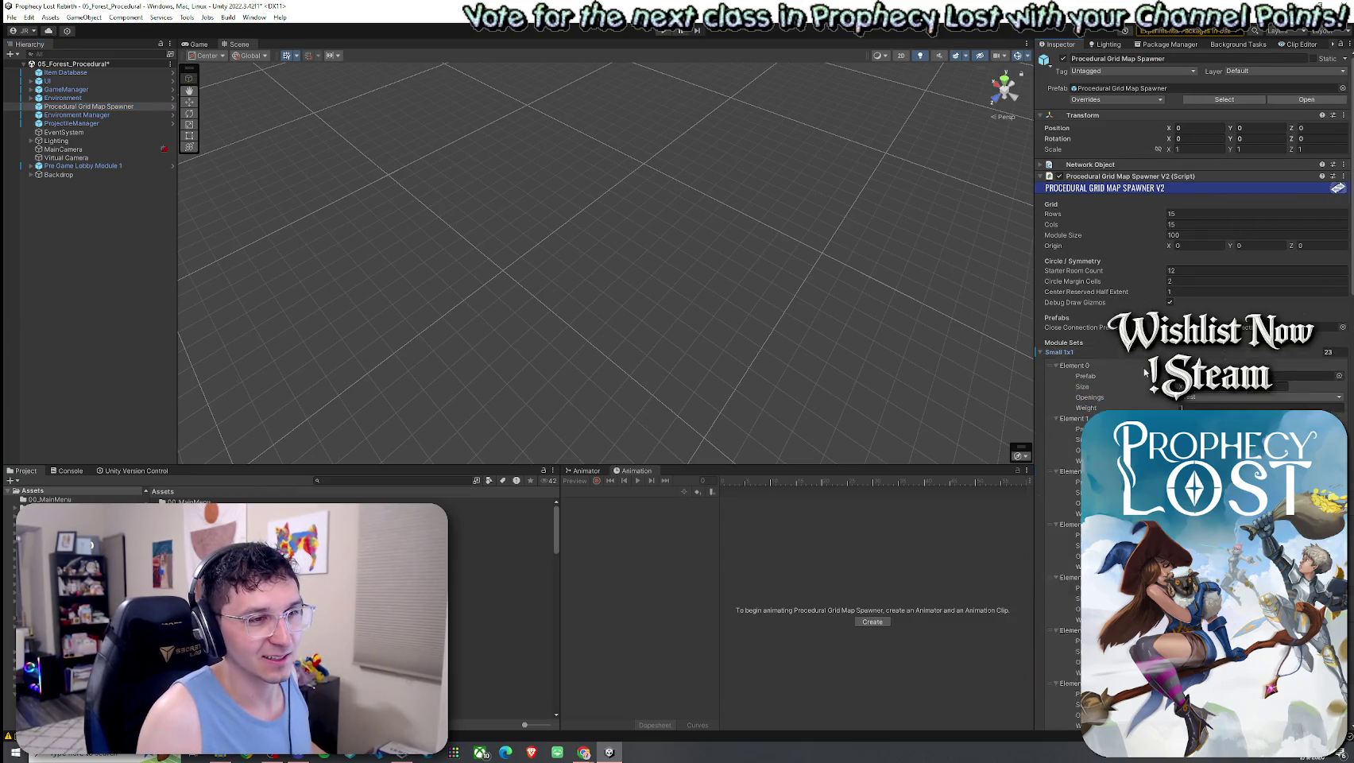
pyautogui.scroll(-15, 1115, 386)
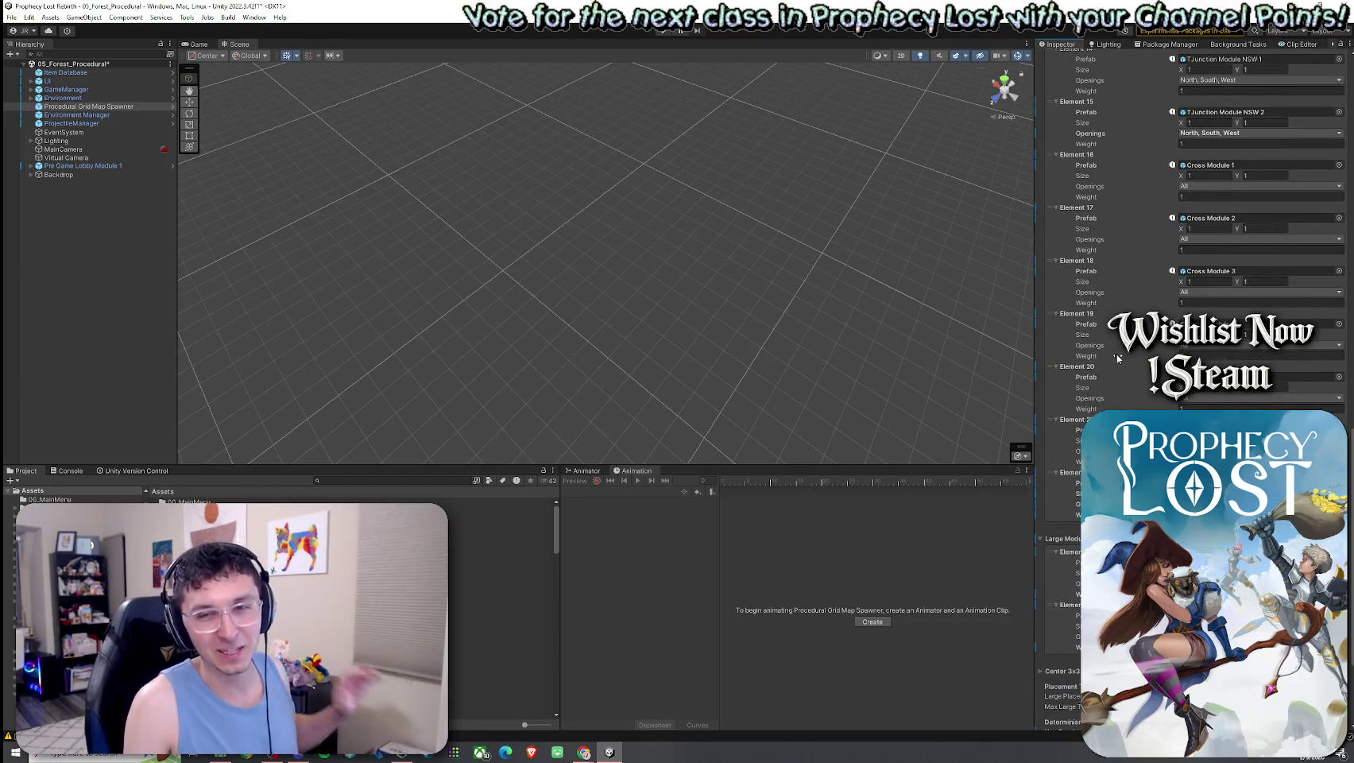
pyautogui.click(1320, 527)
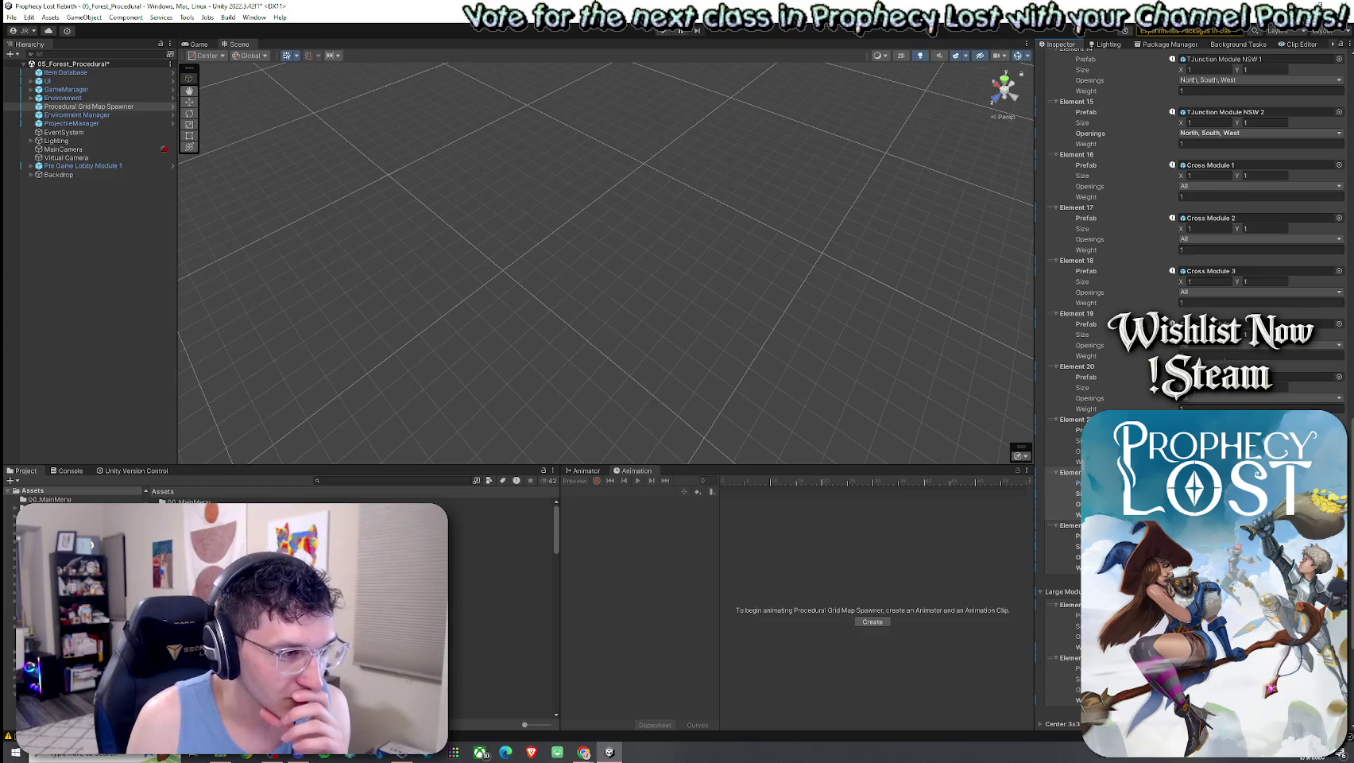
pyautogui.scroll(10, 1192, 238)
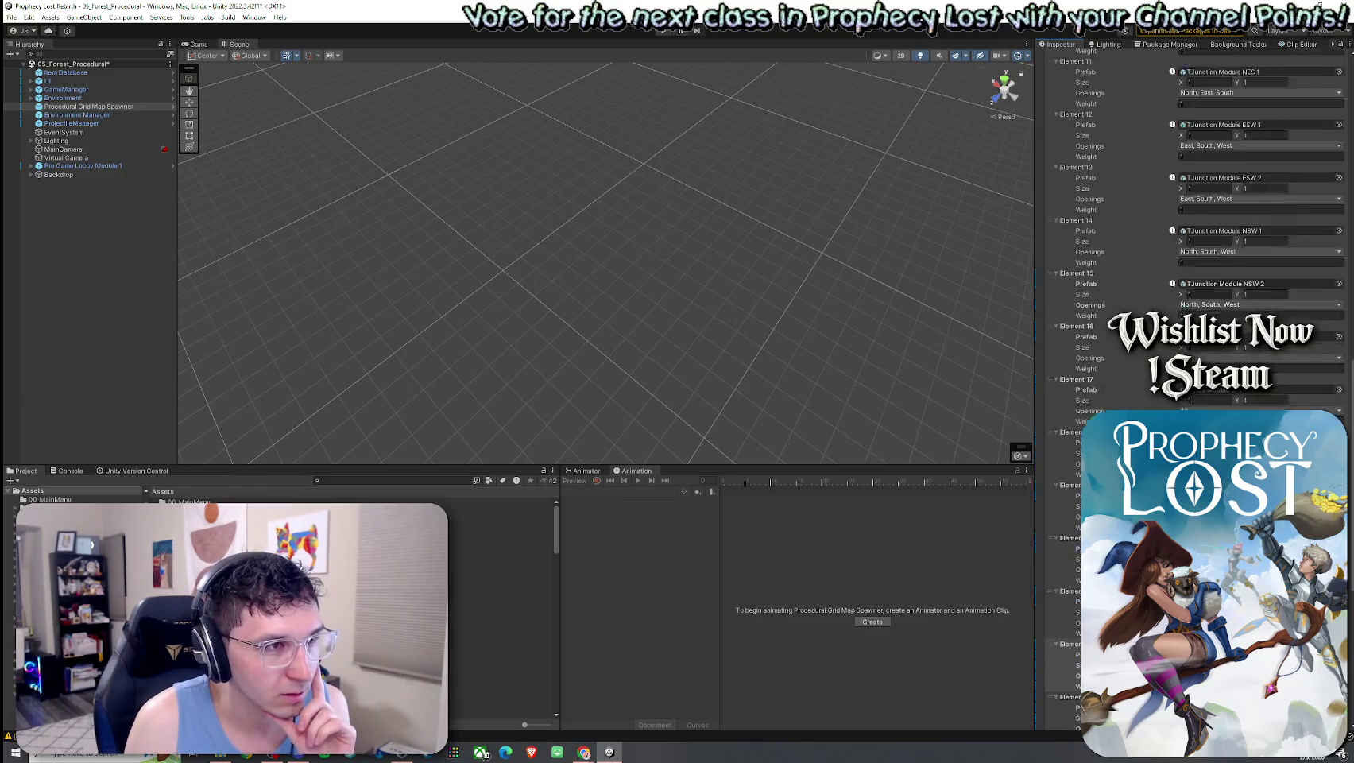
pyautogui.scroll(-4, 1192, 239)
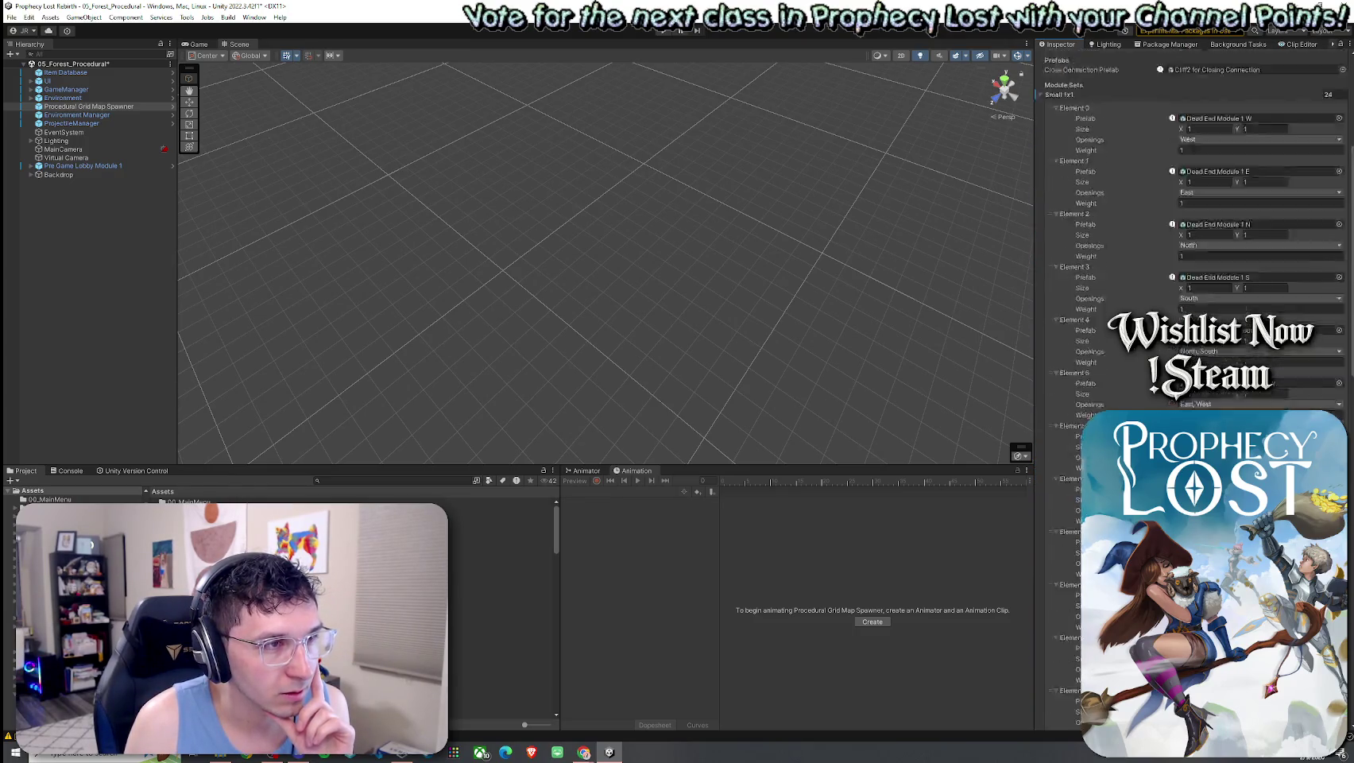
pyautogui.scroll(-7, 1192, 317)
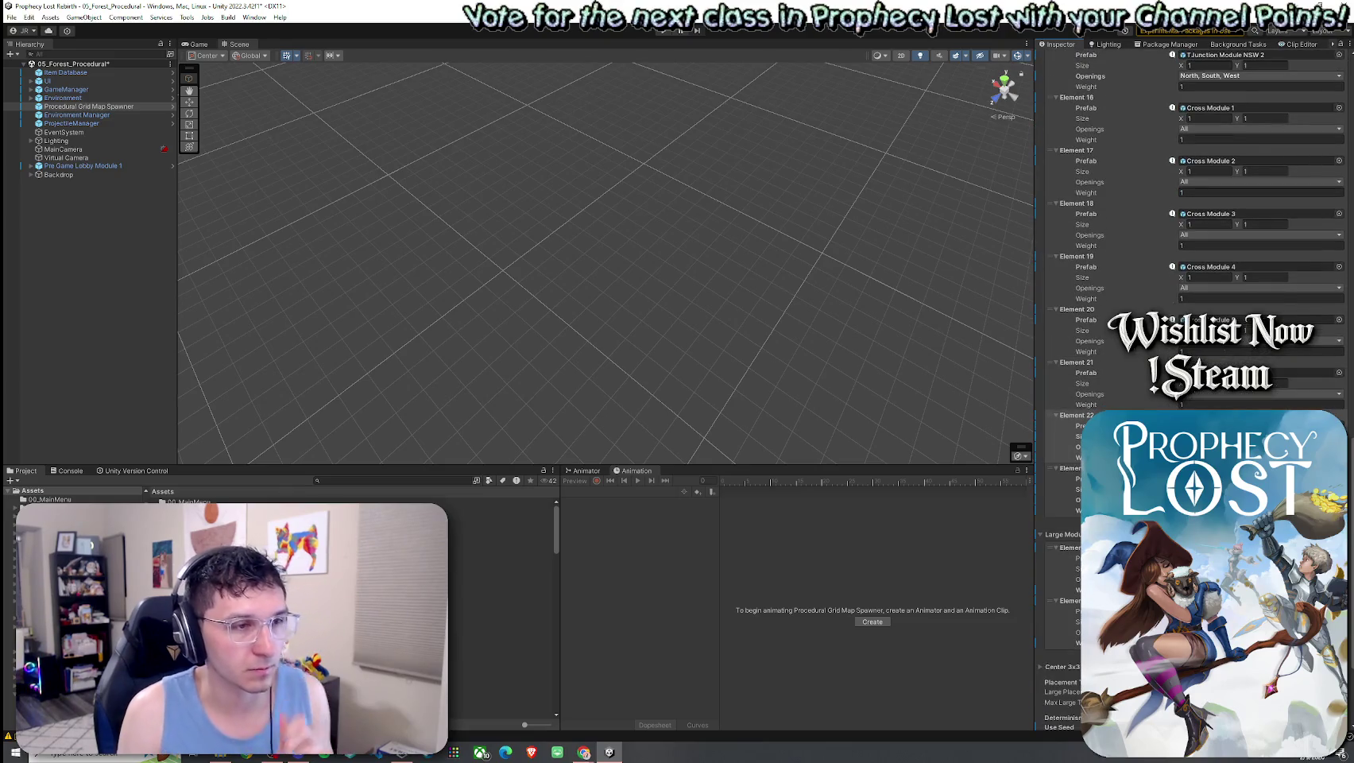
# Assign Cross Module 5 to the empty module slot and deselect the spawner
pyautogui.click(1339, 479)
pyautogui.write('Cross Module')
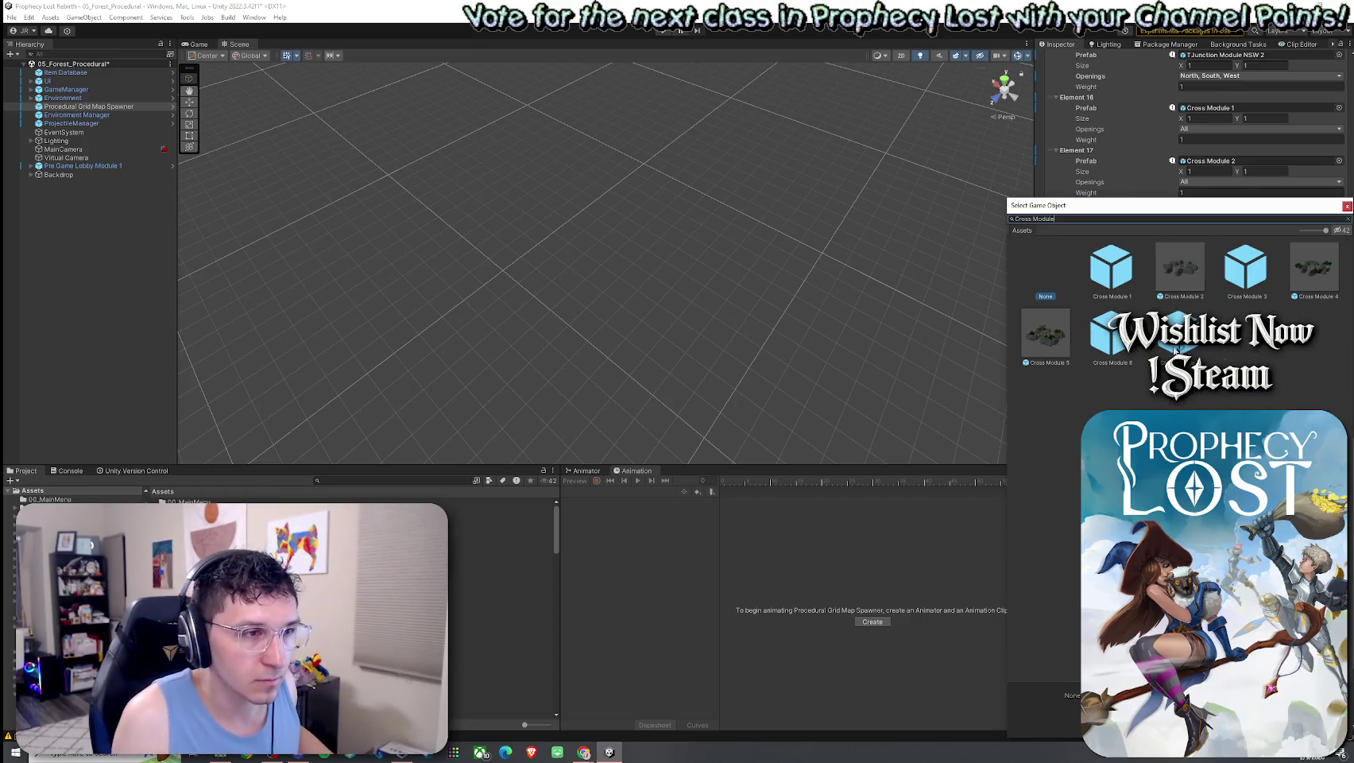
pyautogui.doubleClick(1176, 326)
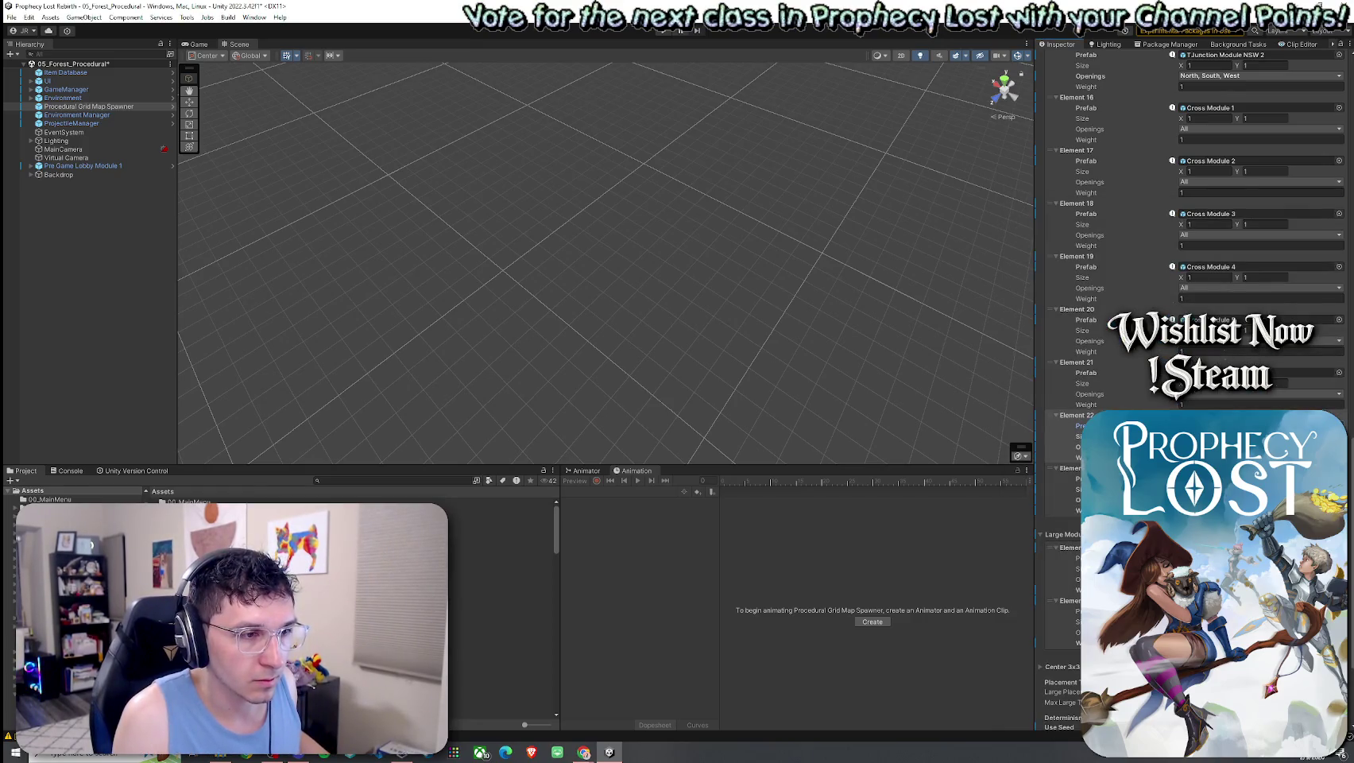
pyautogui.click(1191, 478)
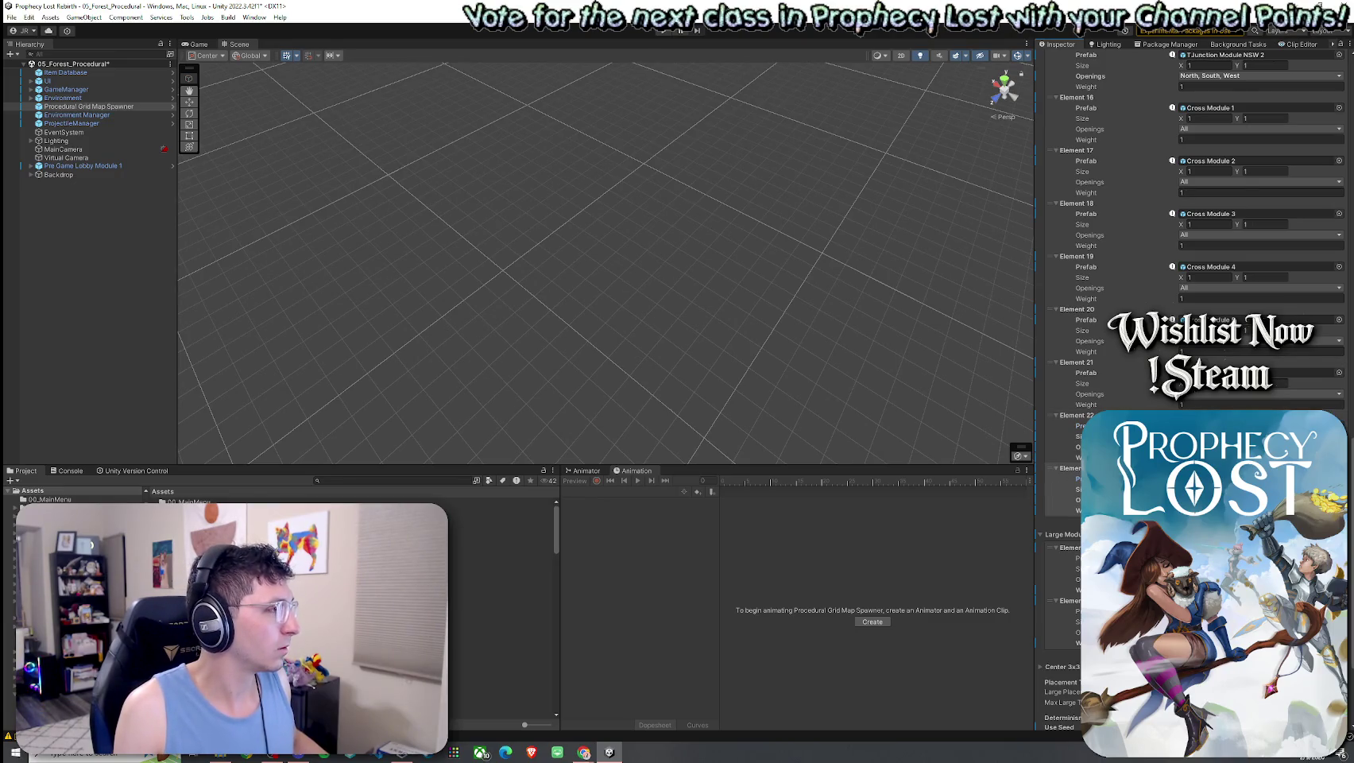
pyautogui.click(357, 259)
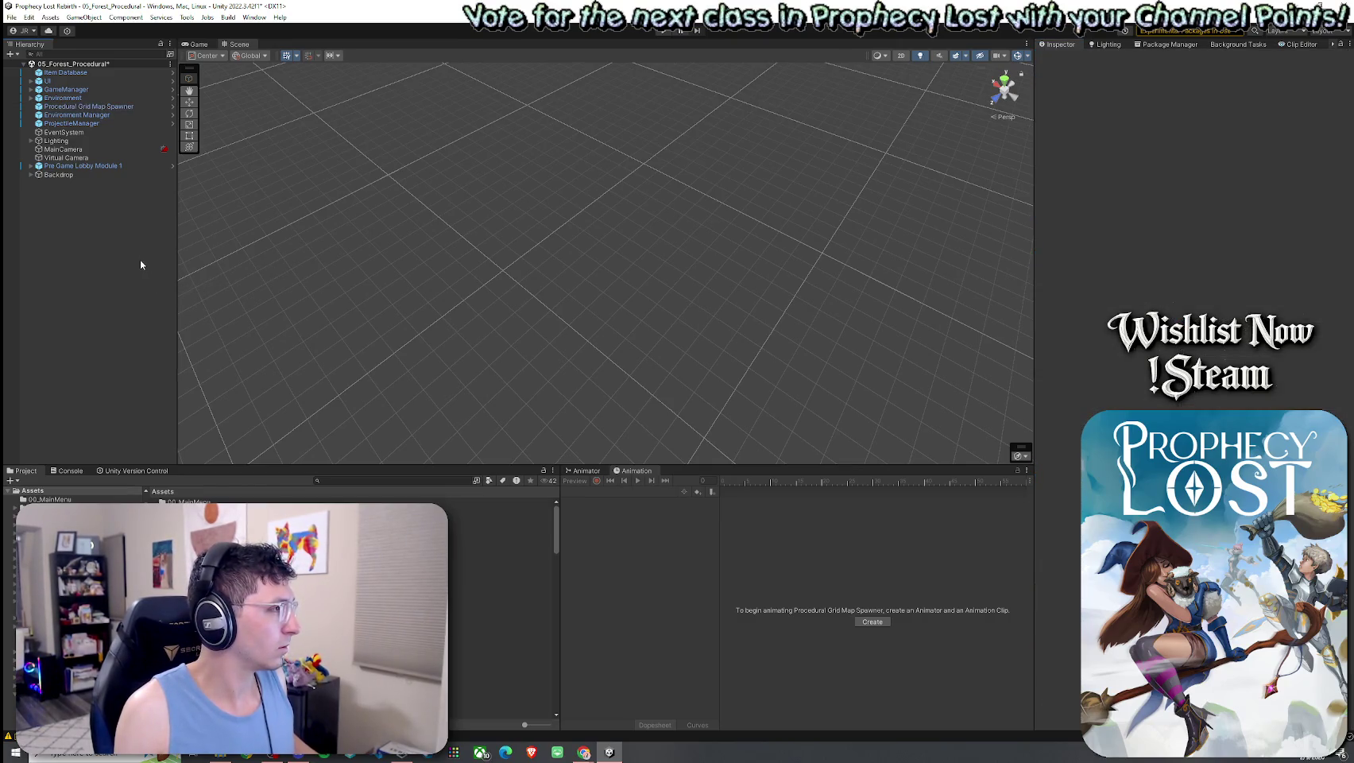
# Reselect Procedural Grid Map Spawner, scroll its module list, and ping an entry's prefab in the Project window
pyautogui.click(226, 251)
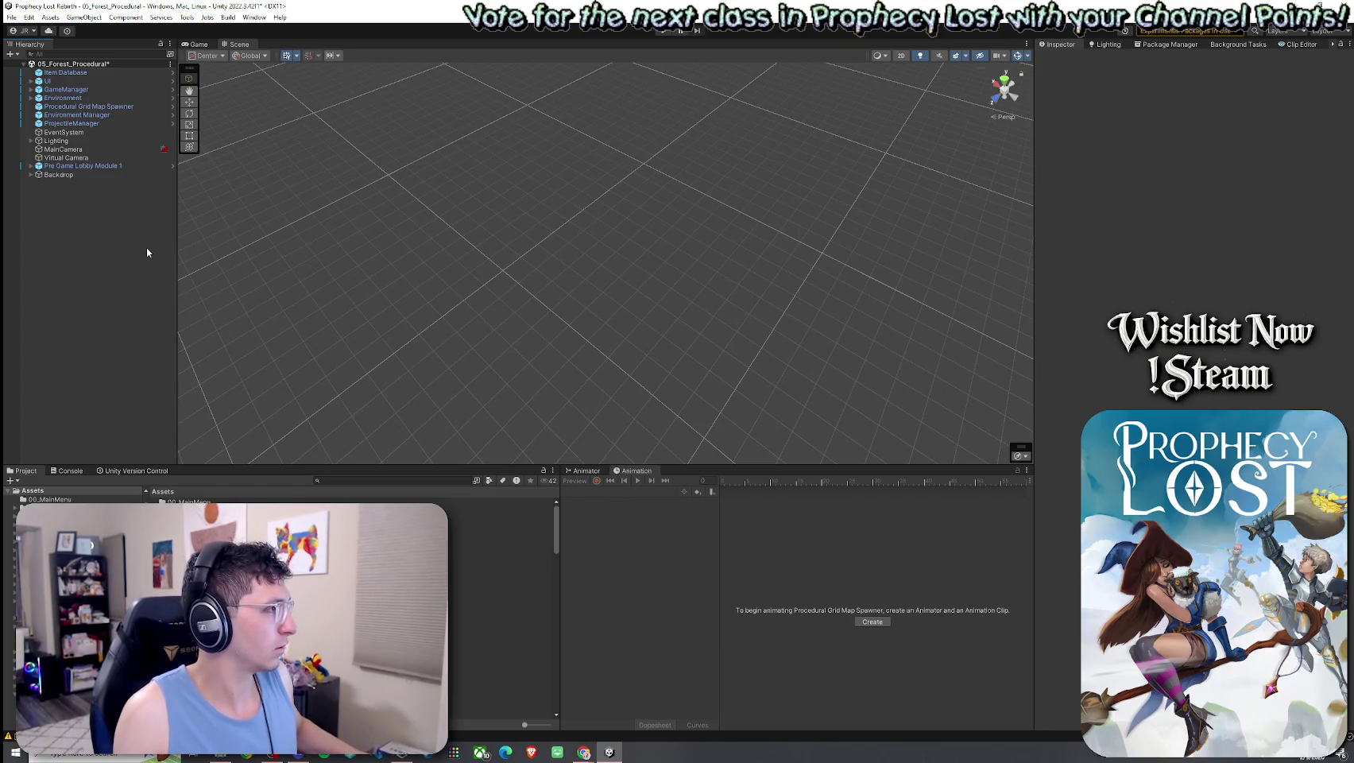
pyautogui.click(95, 106)
pyautogui.scroll(-10, 1191, 318)
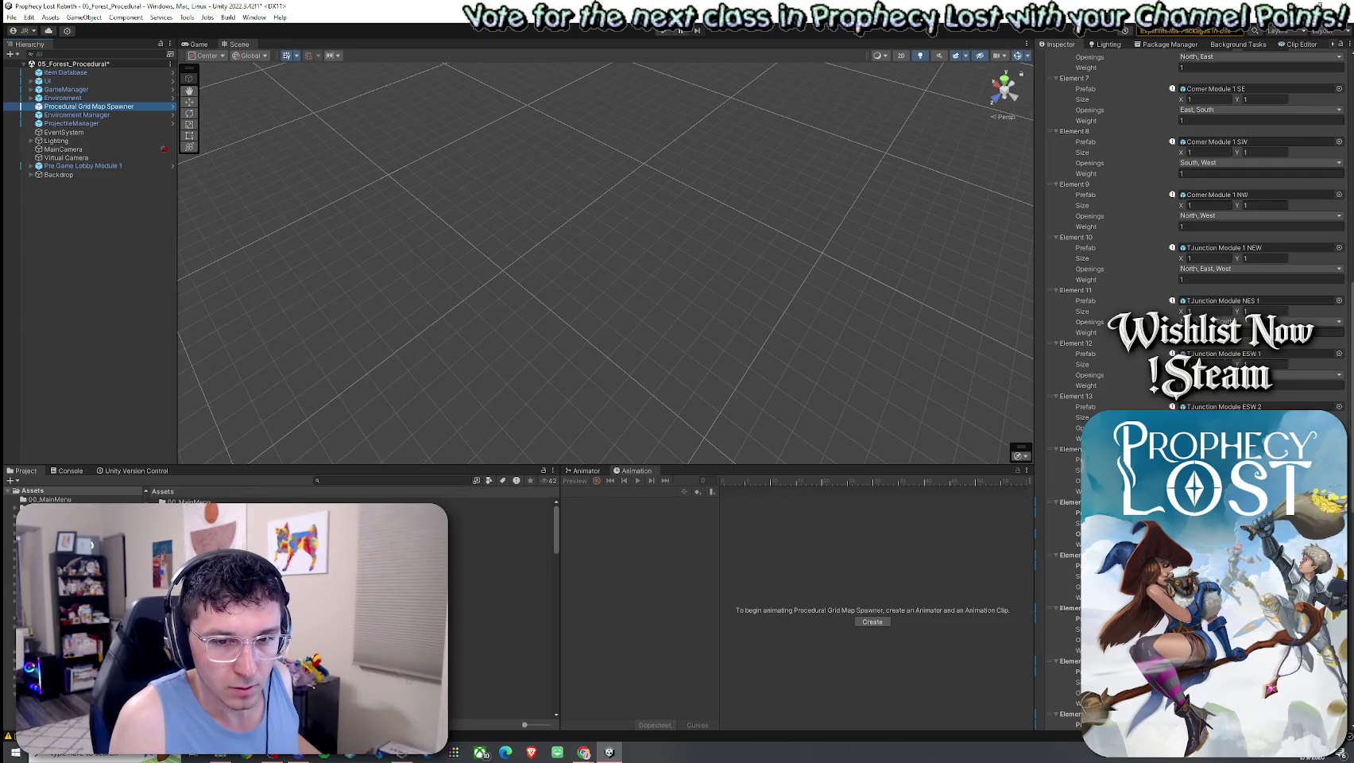
pyautogui.scroll(-1, 1192, 239)
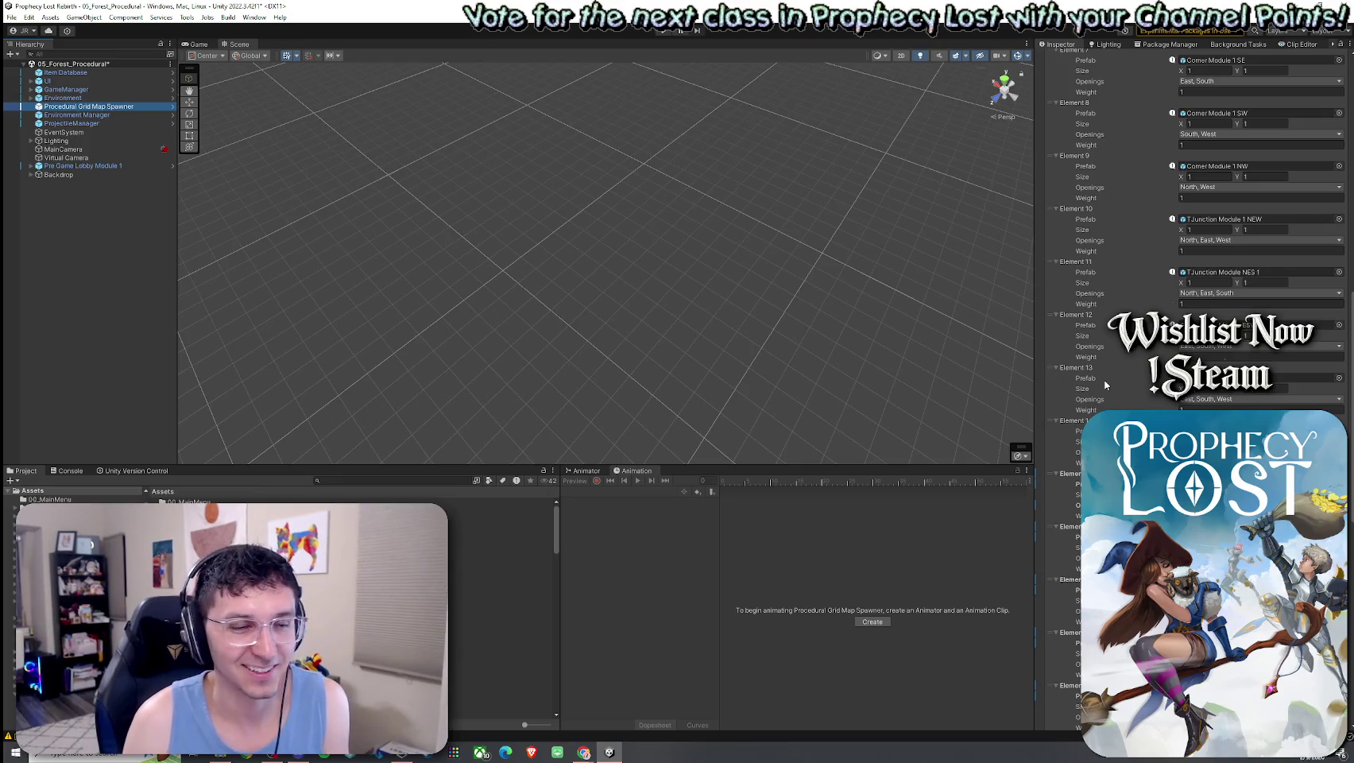
pyautogui.scroll(-10, 1105, 384)
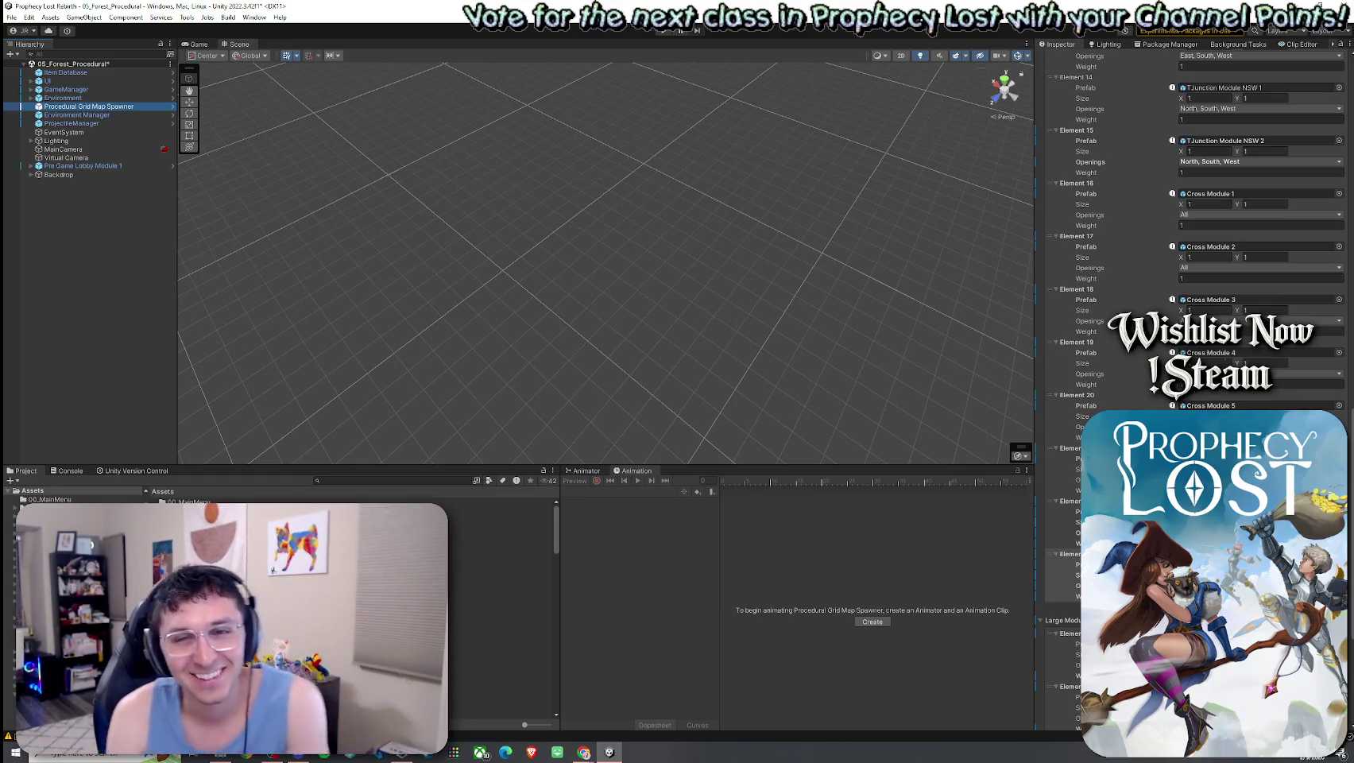
pyautogui.click(1078, 564)
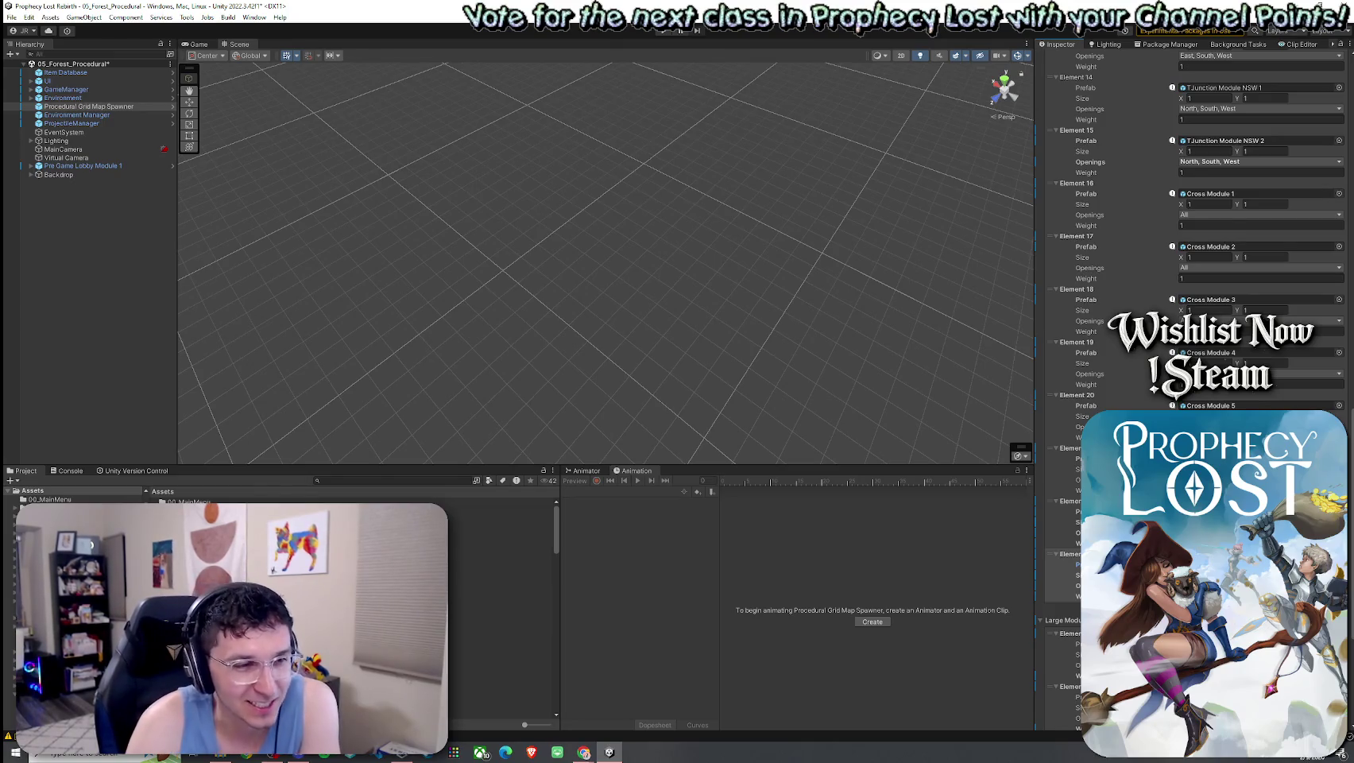
pyautogui.click(1191, 512)
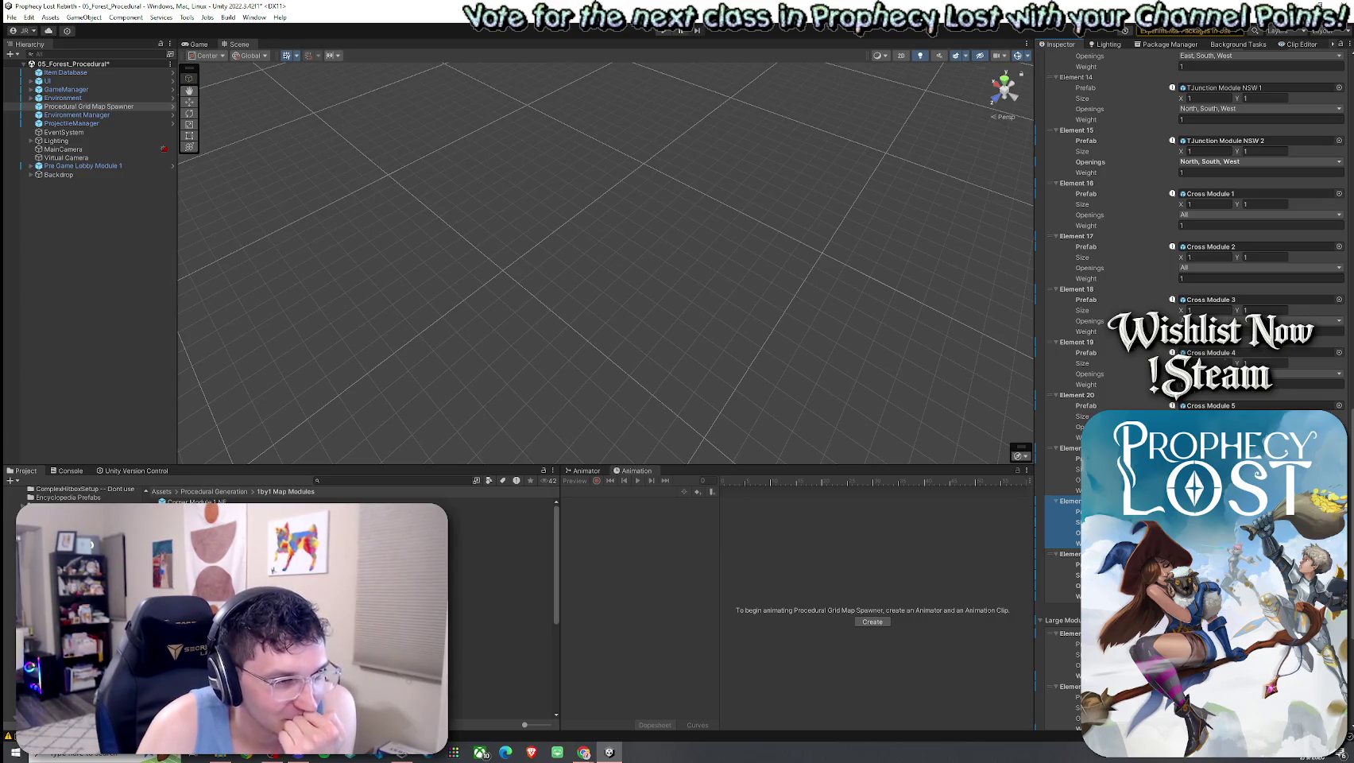
pyautogui.click(1064, 564)
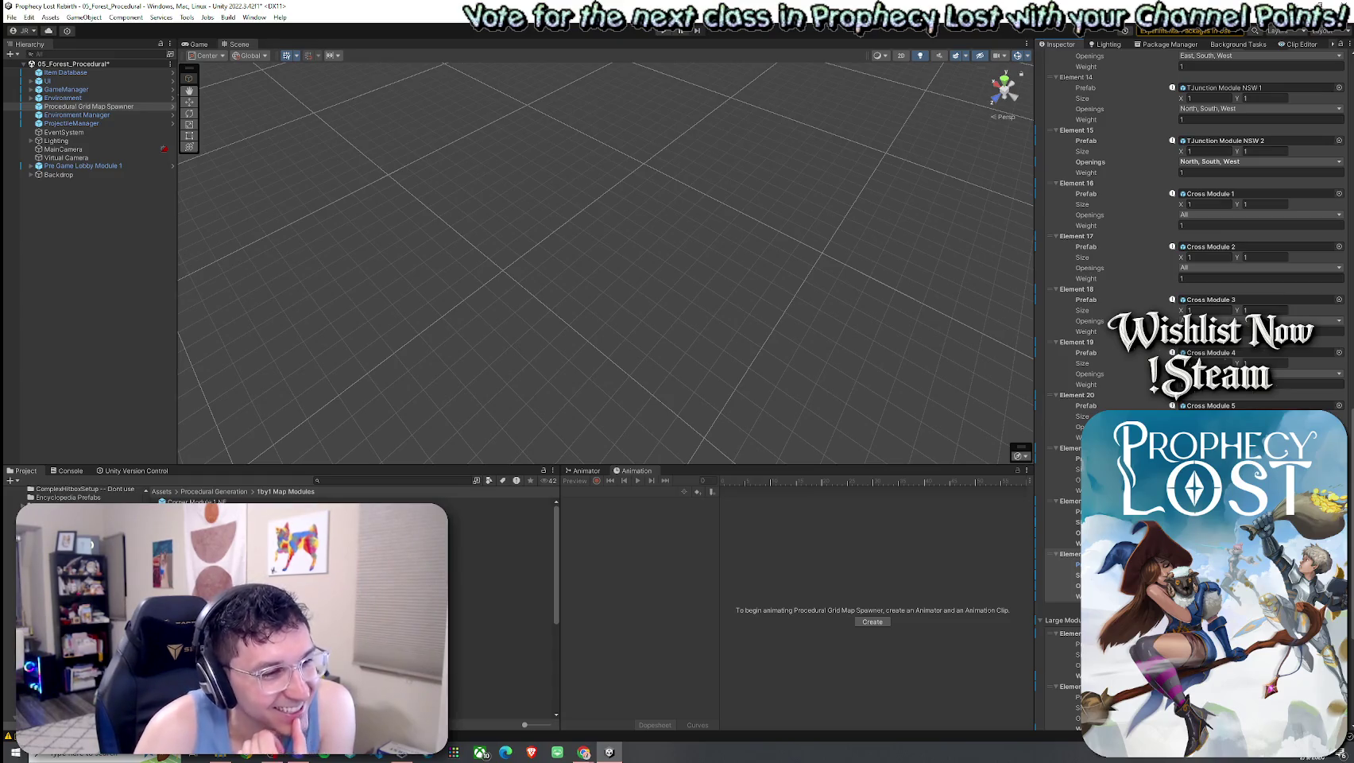
# Assign the TJunction Module NES 2 prefab to Element 16 via an 'NES' search
pyautogui.click(1338, 193)
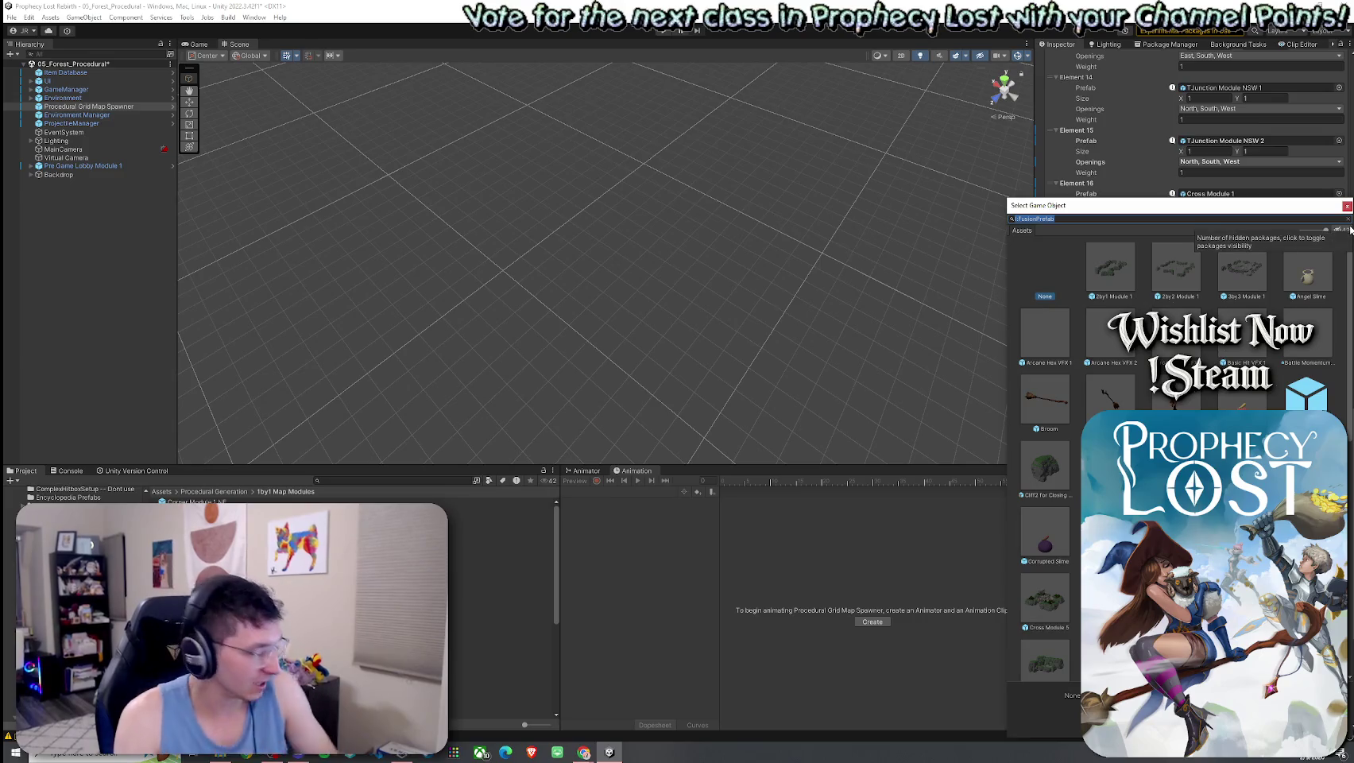
pyautogui.write('NES')
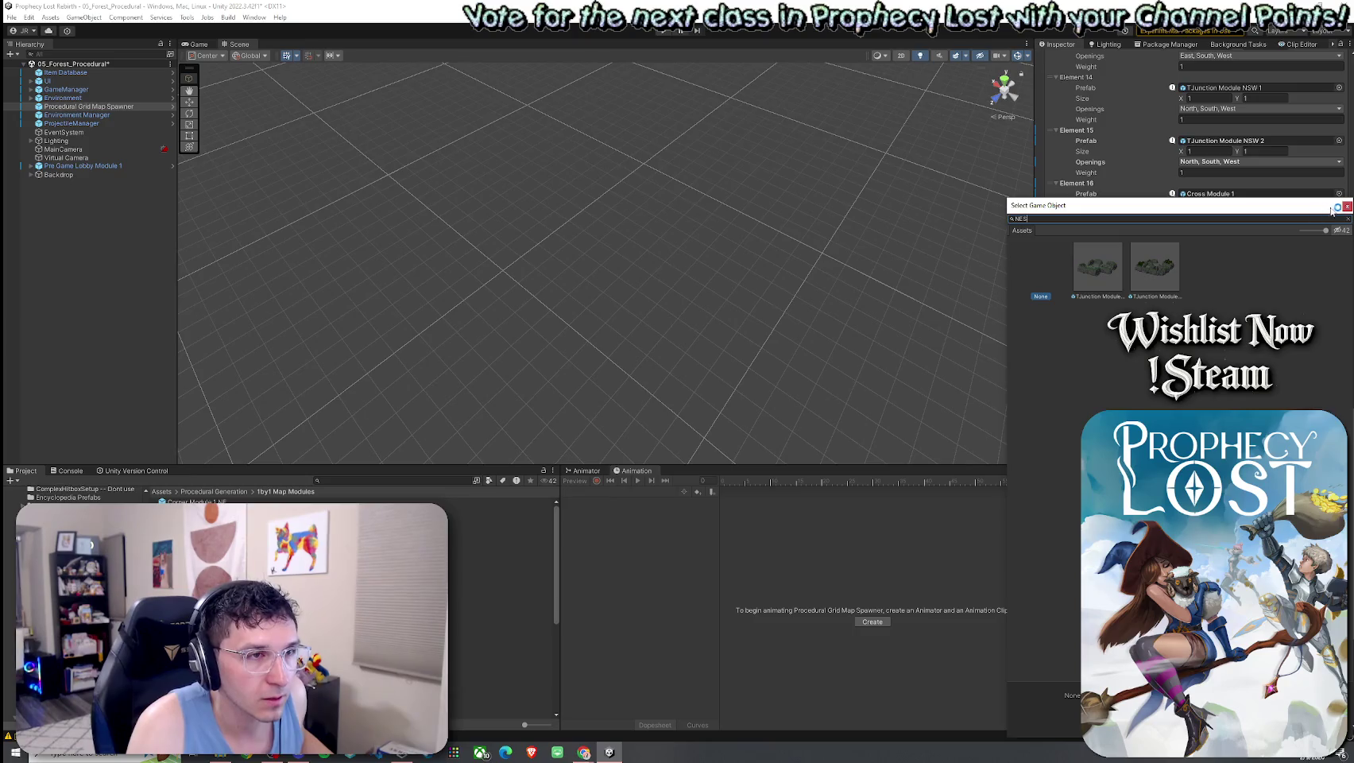
pyautogui.click(1173, 293)
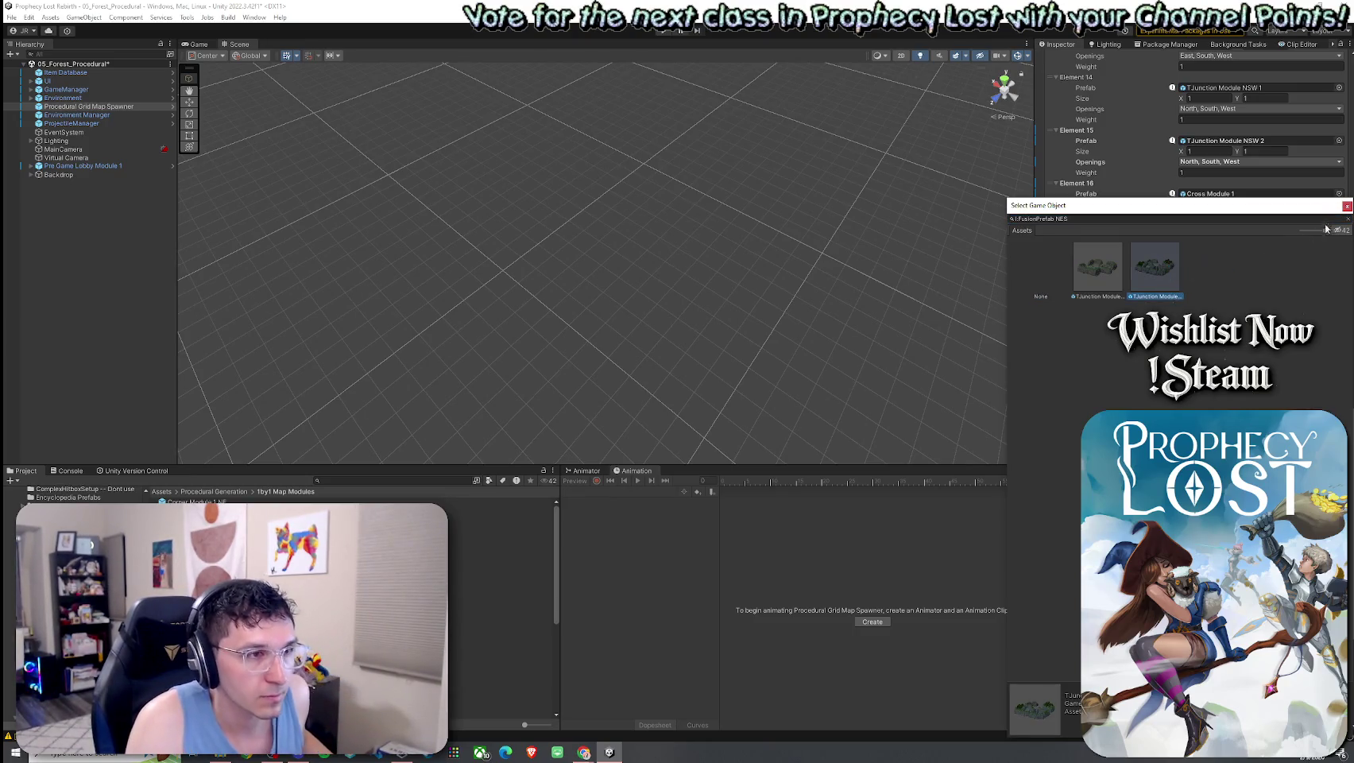
pyautogui.doubleClick(1147, 272)
# Drag the TJunction Module NES 2 entry up the module list to Element 12
pyautogui.scroll(5, 1136, 290)
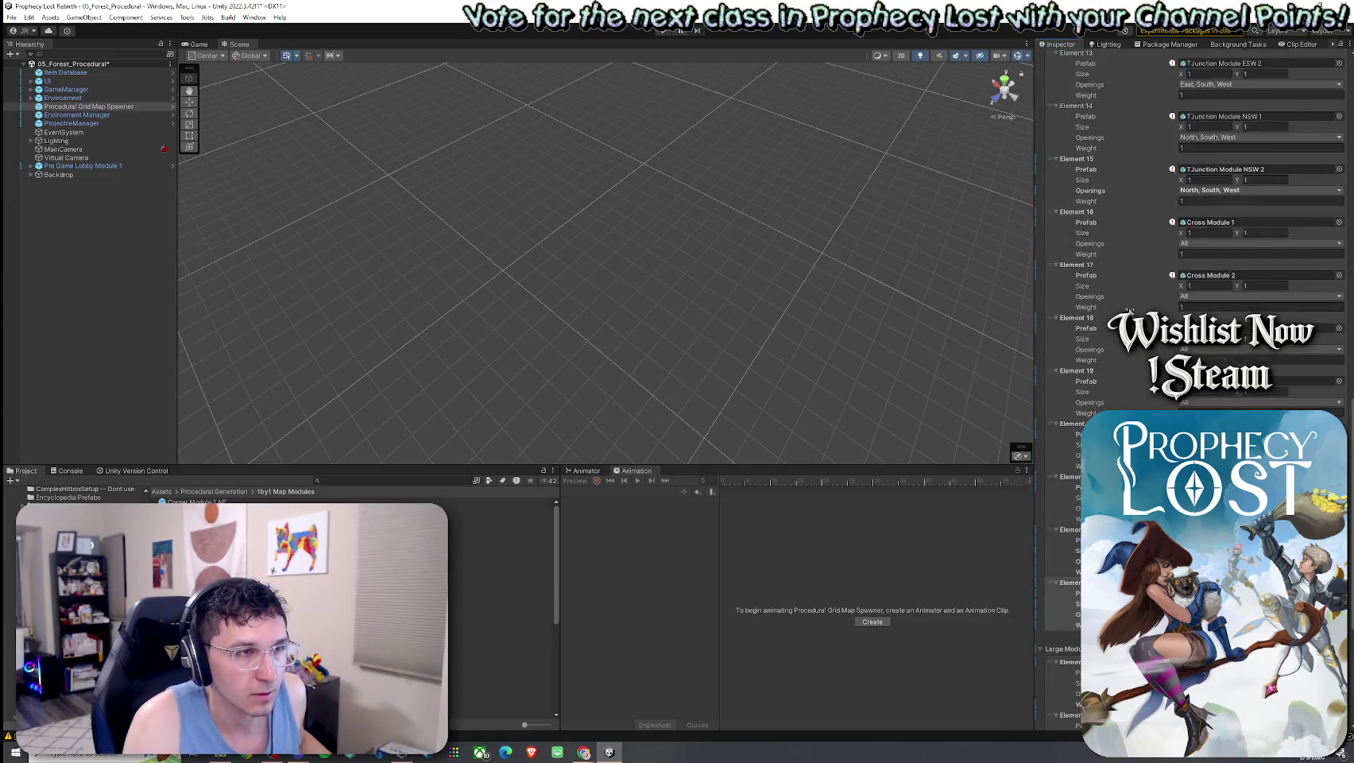
pyautogui.scroll(4, 1197, 269)
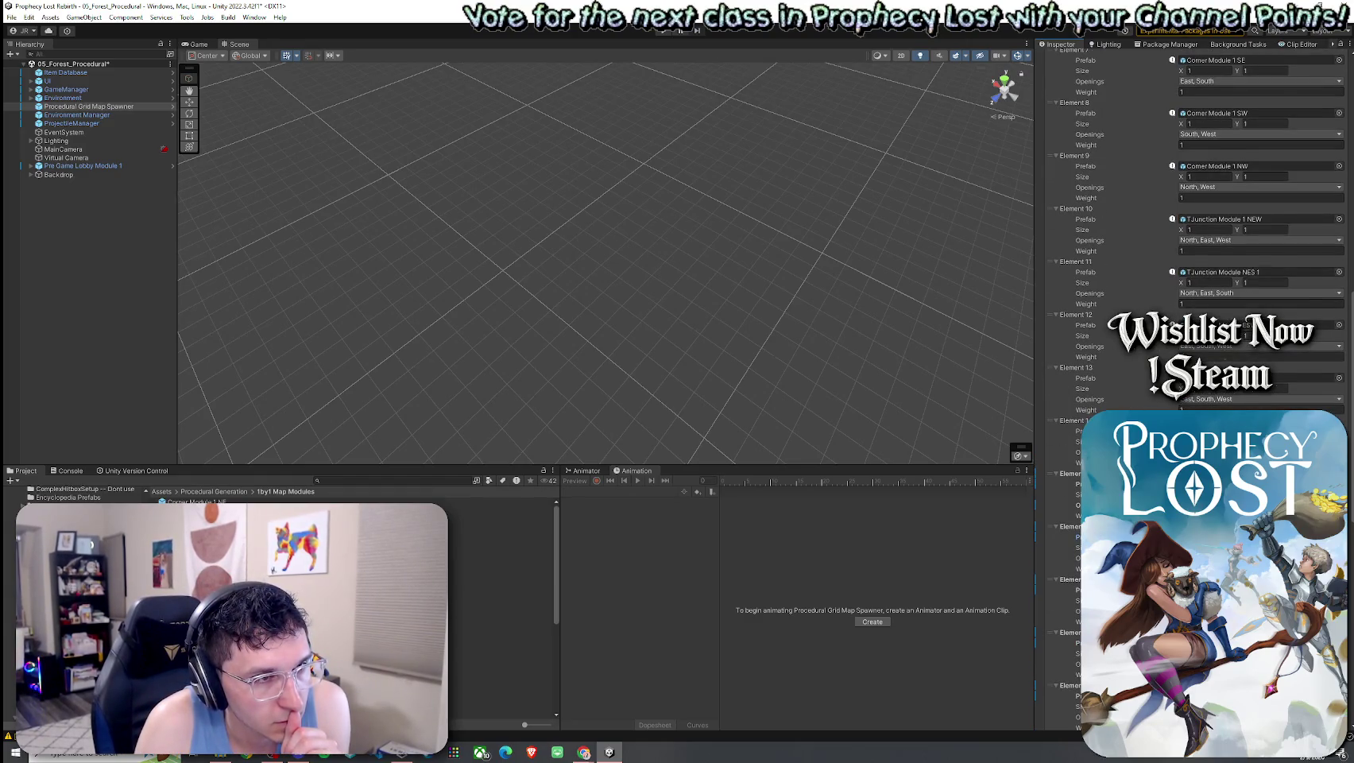
pyautogui.scroll(1, 1191, 238)
pyautogui.scroll(-10, 1191, 238)
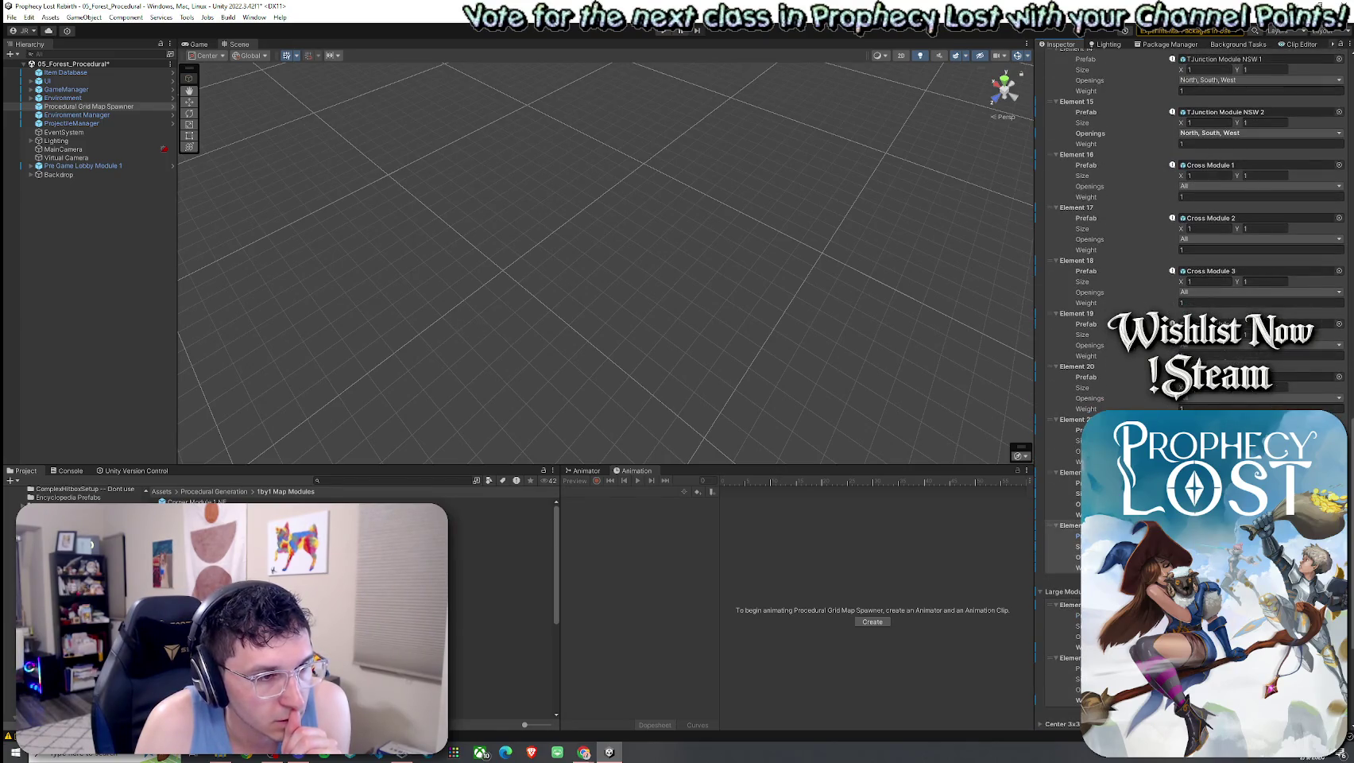
pyautogui.click(1068, 548)
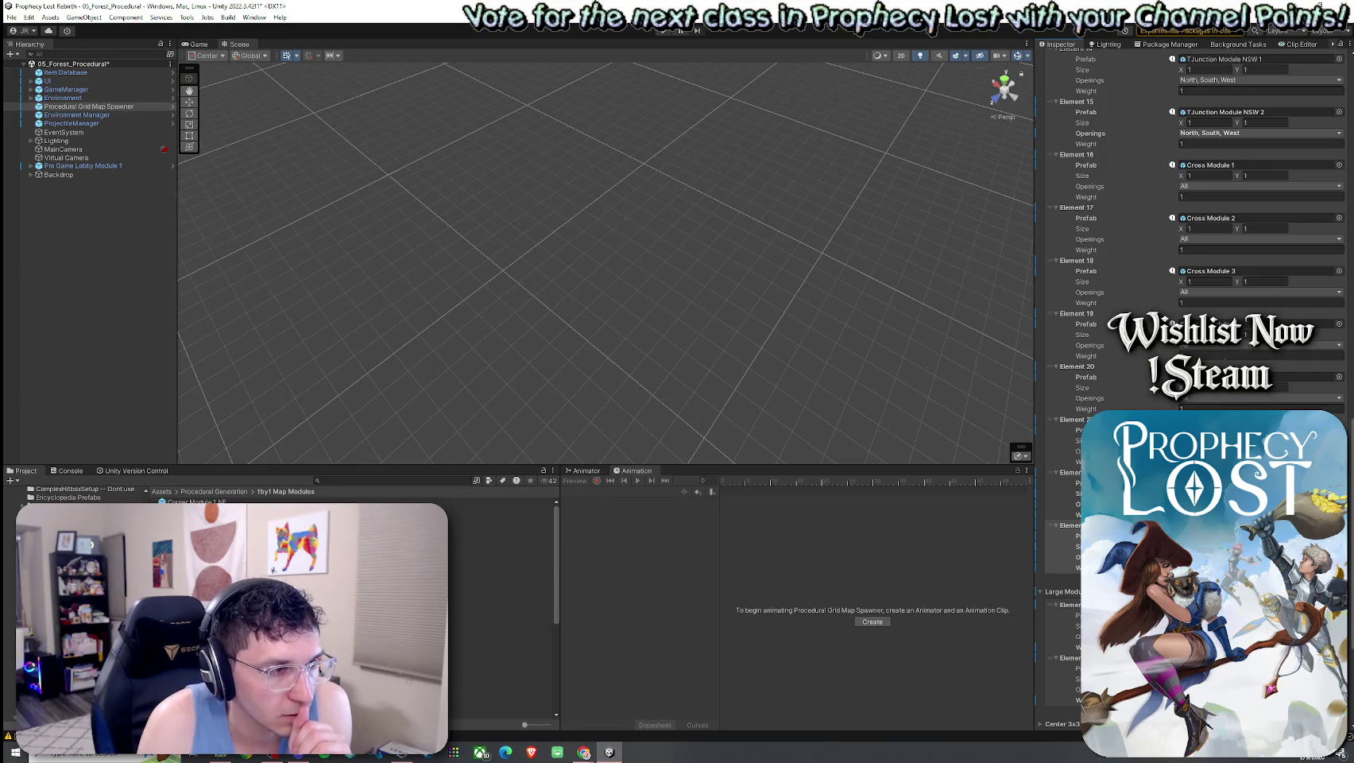
pyautogui.moveTo(1053, 530); pyautogui.dragTo(1088, 148)
pyautogui.scroll(5, 1104, 273)
pyautogui.moveTo(1055, 335)
pyautogui.mouseDown()
pyautogui.moveTo(1082, 239)
pyautogui.moveTo(1112, 195)
pyautogui.moveTo(1128, 223)
pyautogui.mouseUp()
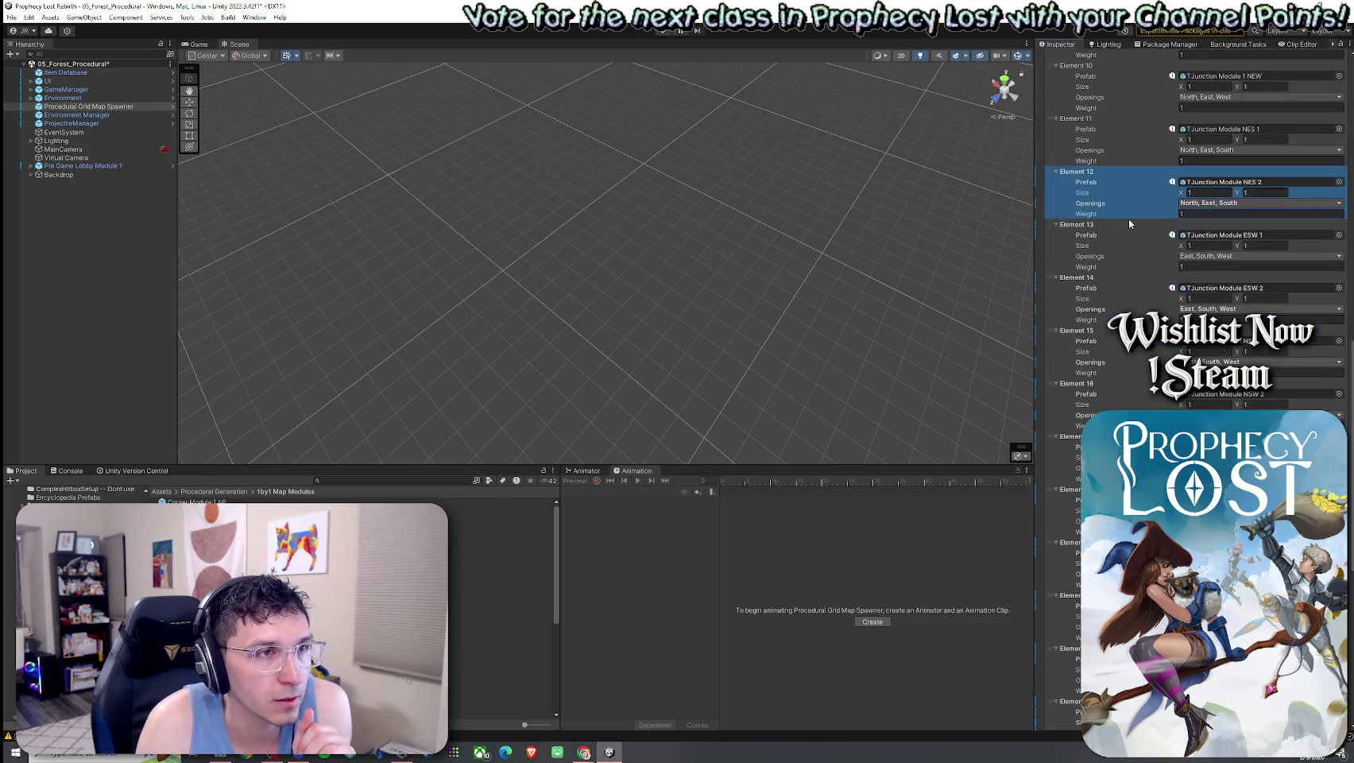
pyautogui.scroll(-5, 1102, 275)
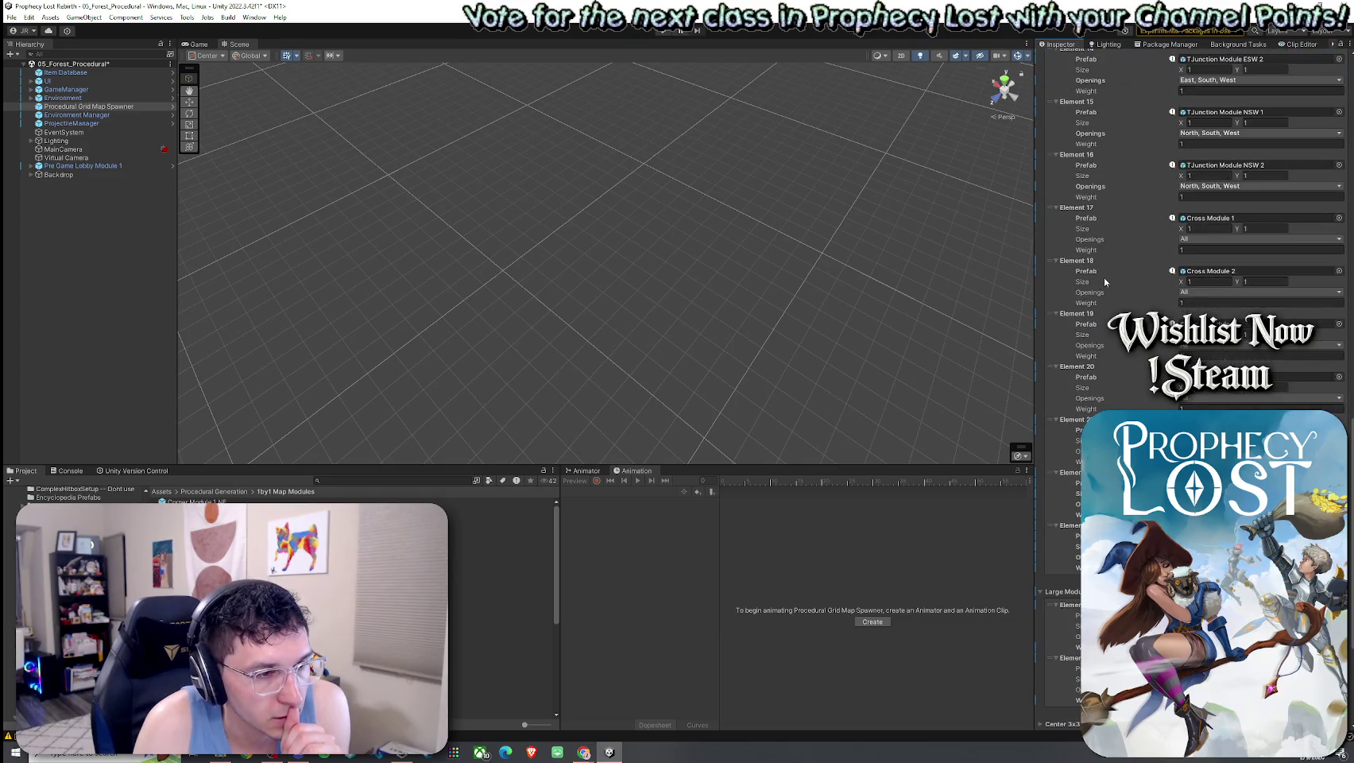
pyautogui.scroll(20, 1105, 278)
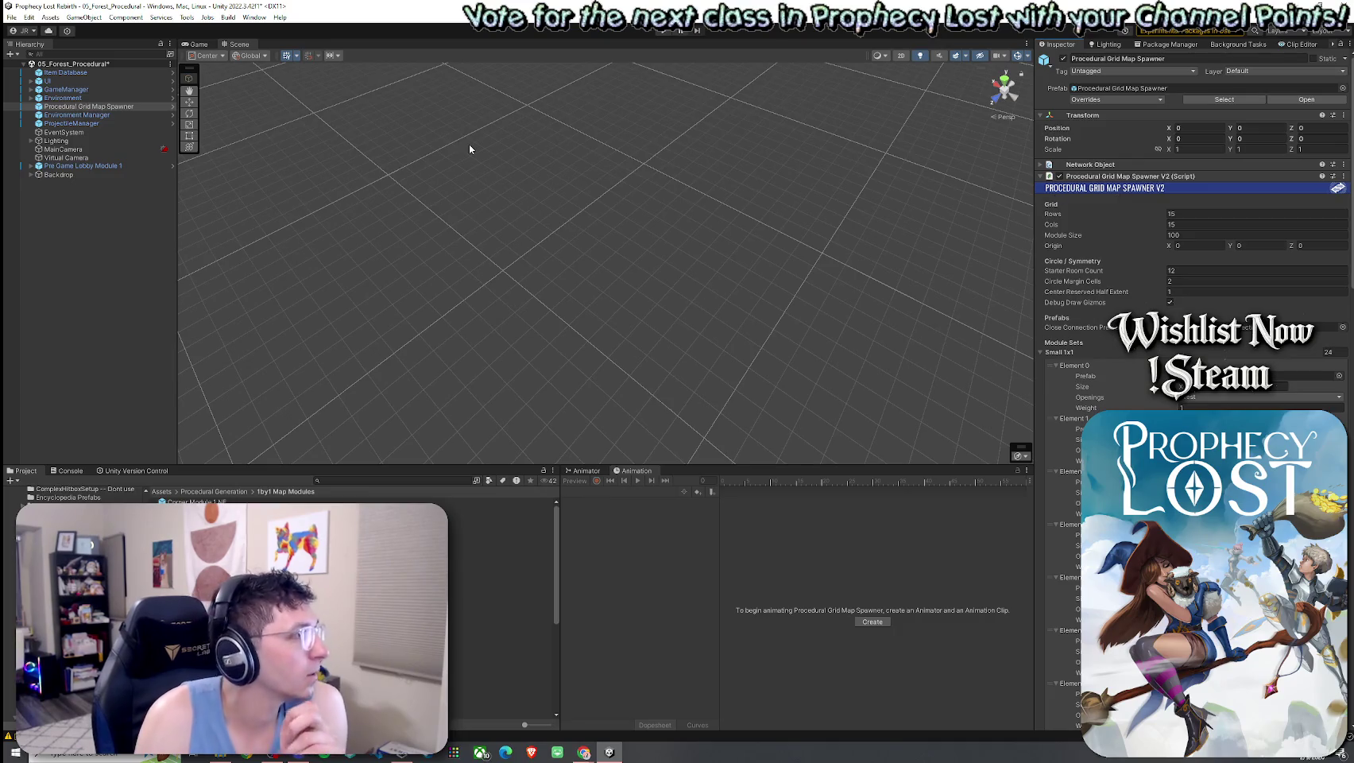
pyautogui.click(12, 17)
# Save the forest scene, enter Play mode and start a timed match from the title screen
pyautogui.click(24, 68)
pyautogui.hotkey('ctrl', 'p')
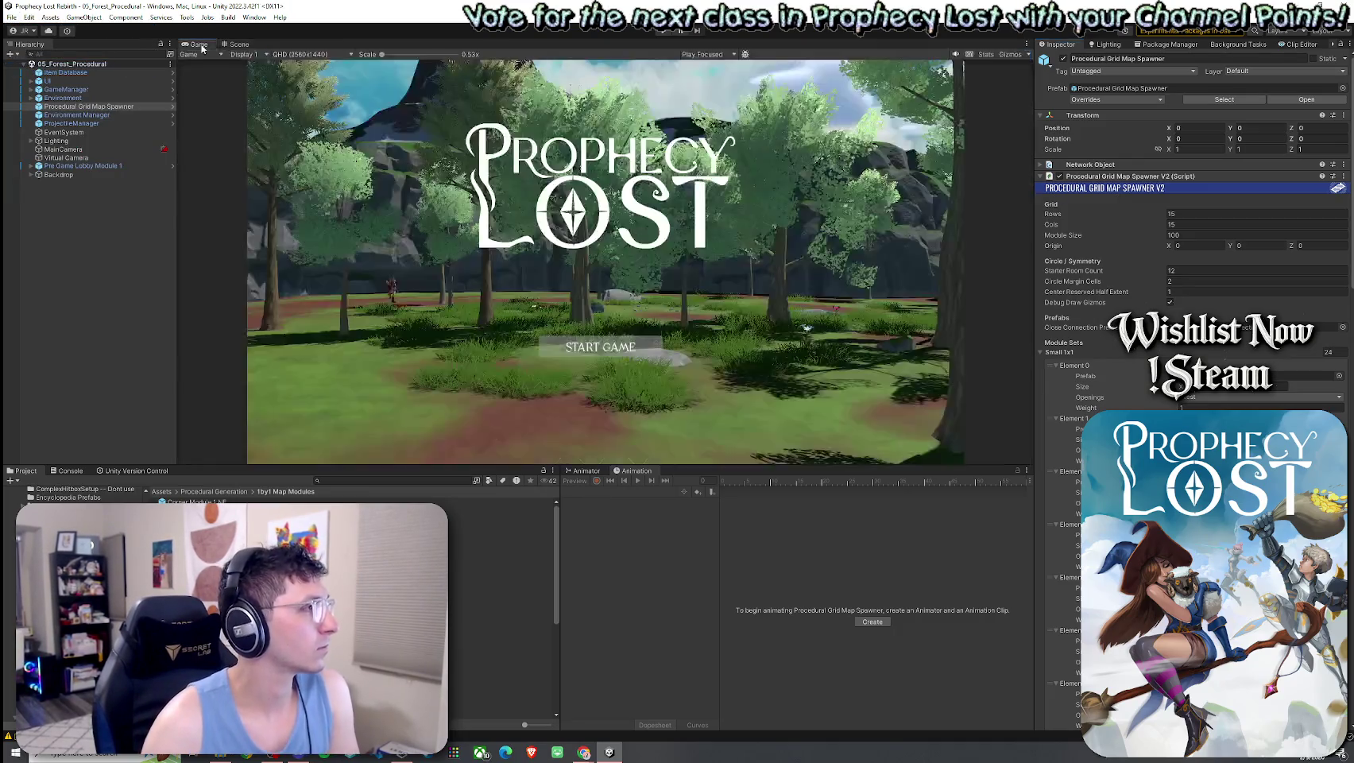
pyautogui.click(664, 30)
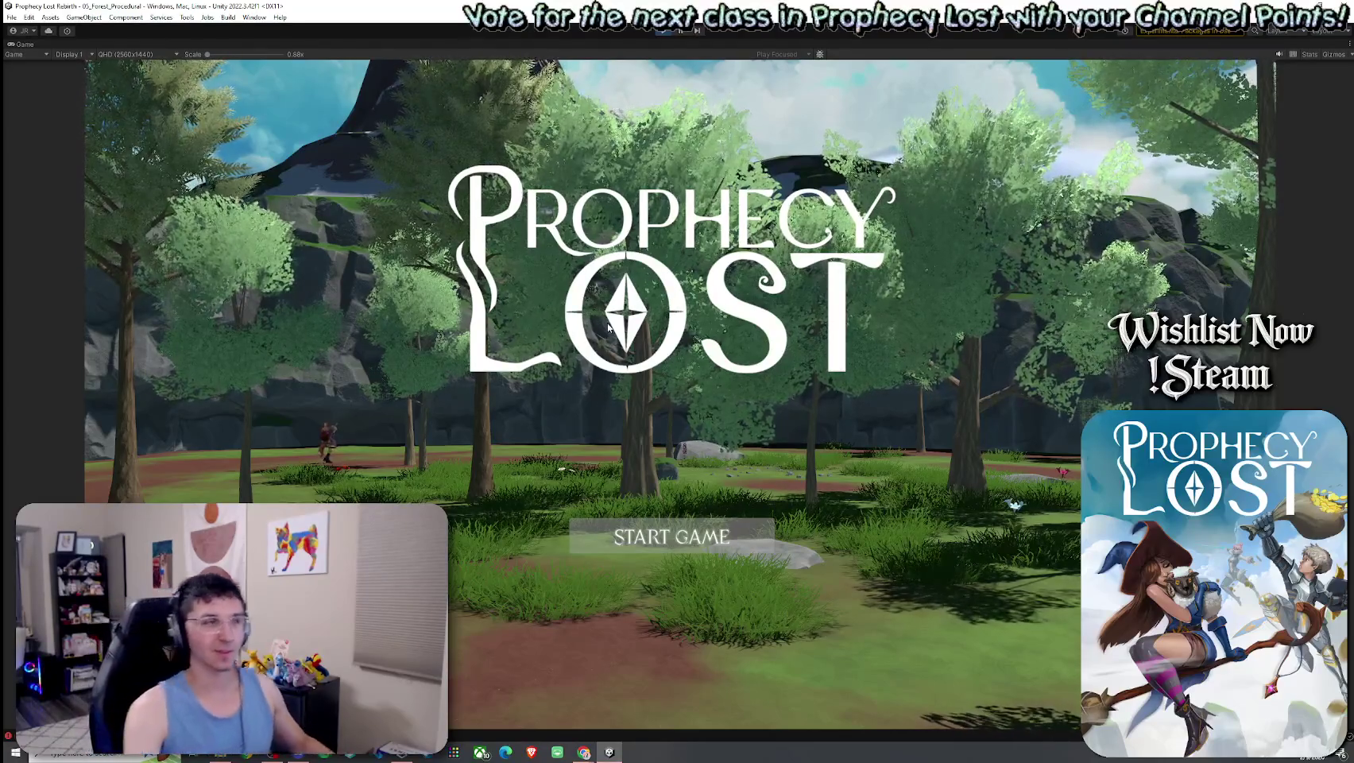
pyautogui.click(678, 548)
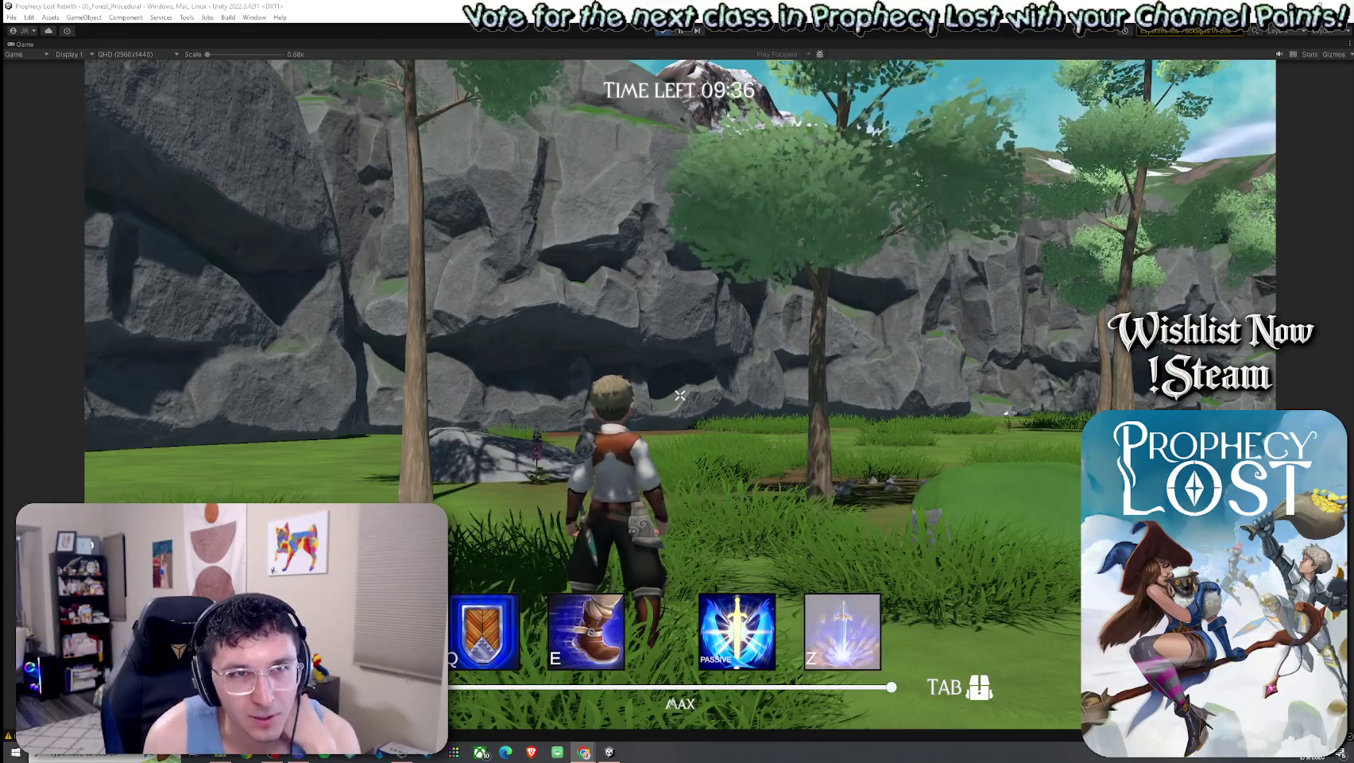
pyautogui.hotkey('alt', 'Tab')
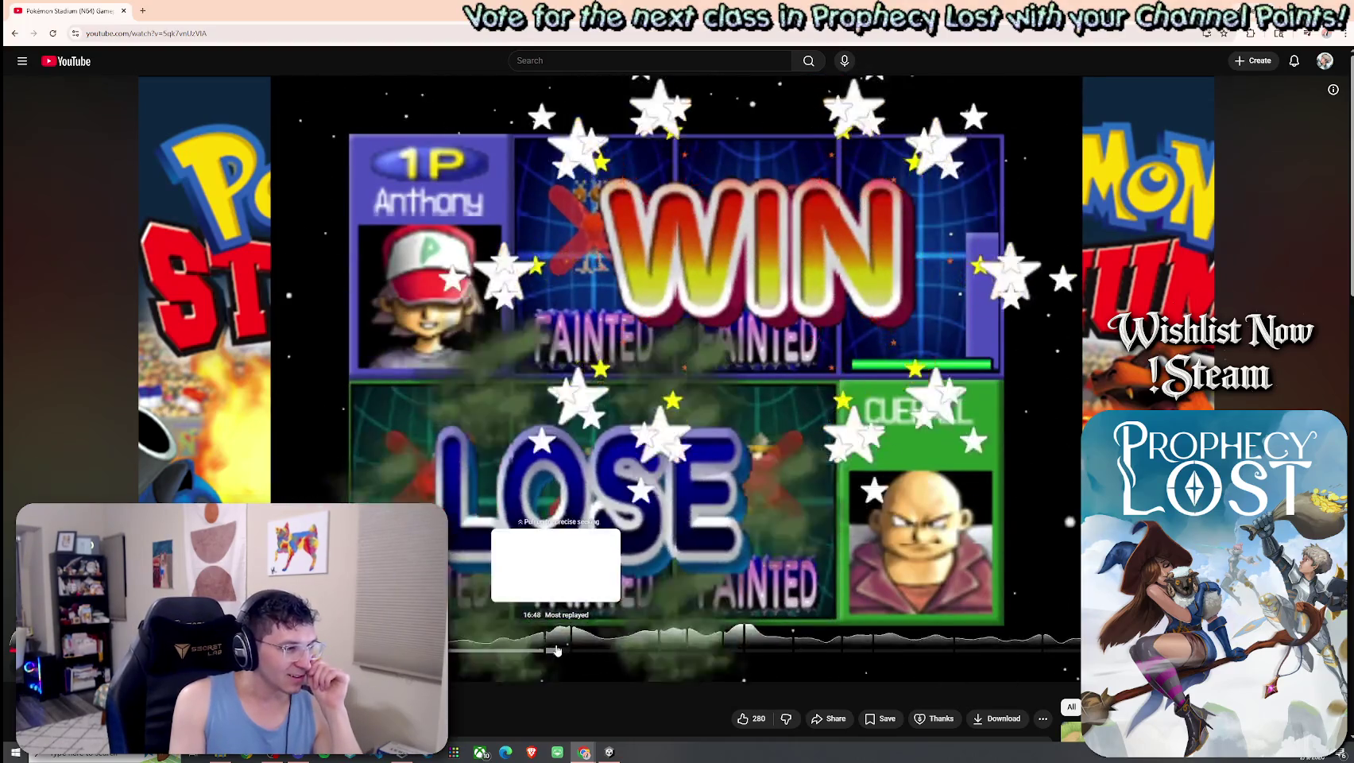
# Seek the Pokémon Stadium video past the Magikarp and Clefairy minigames to Snore War, pausing once
pyautogui.click(561, 653)
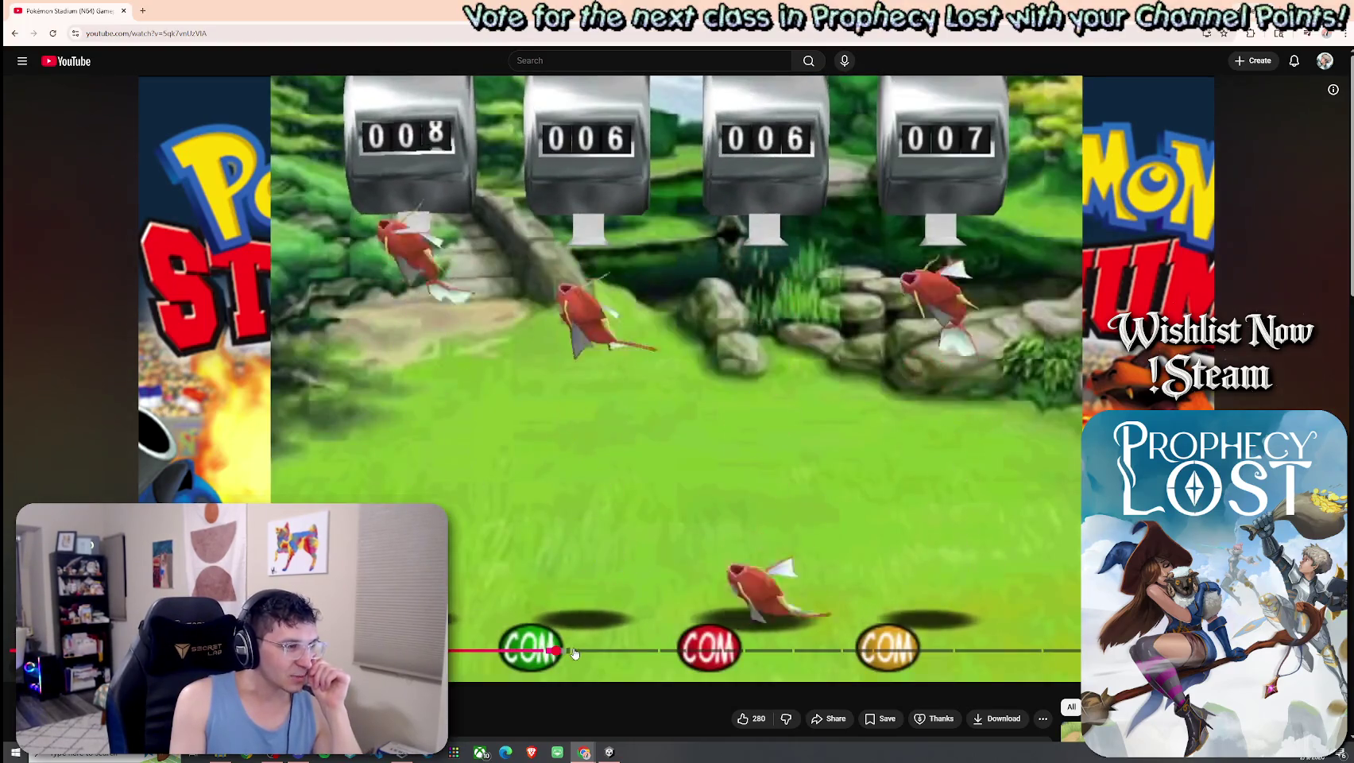
pyautogui.click(575, 651)
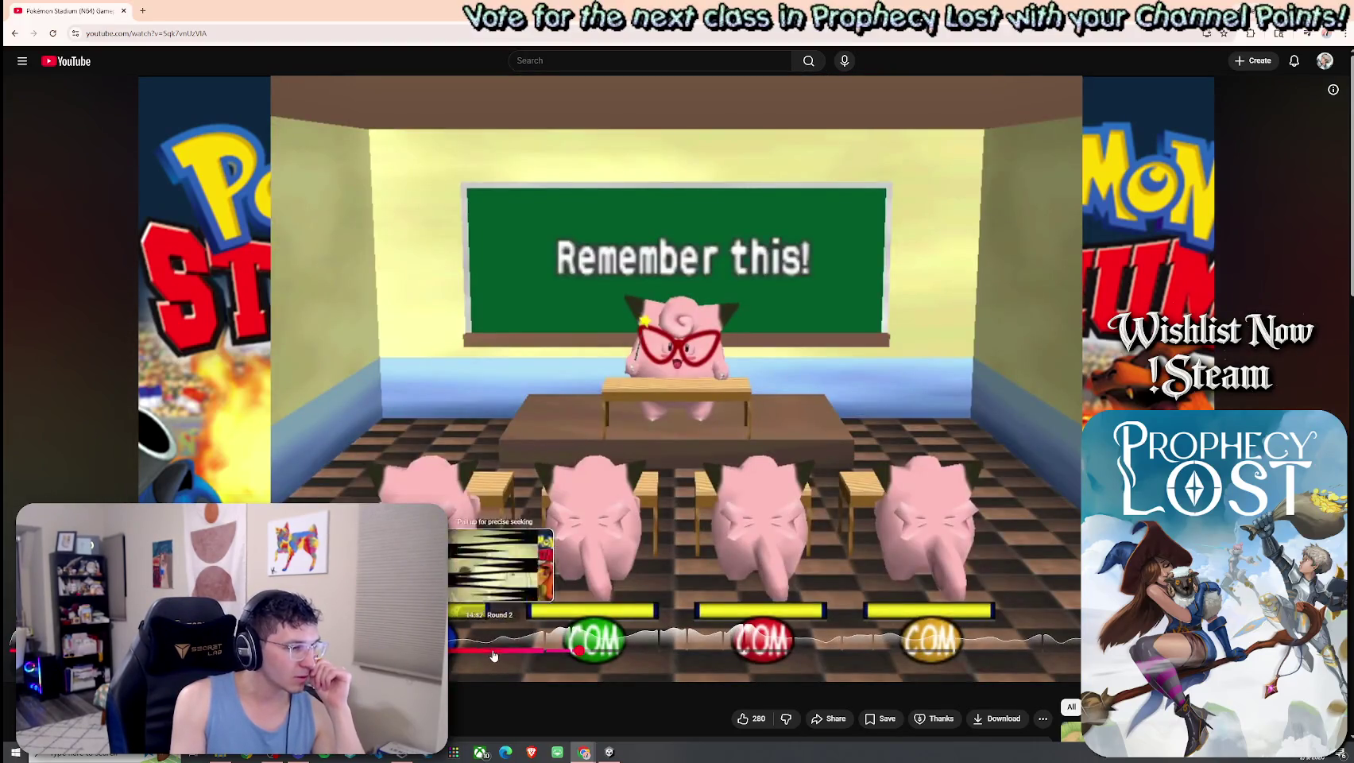
pyautogui.click(632, 606)
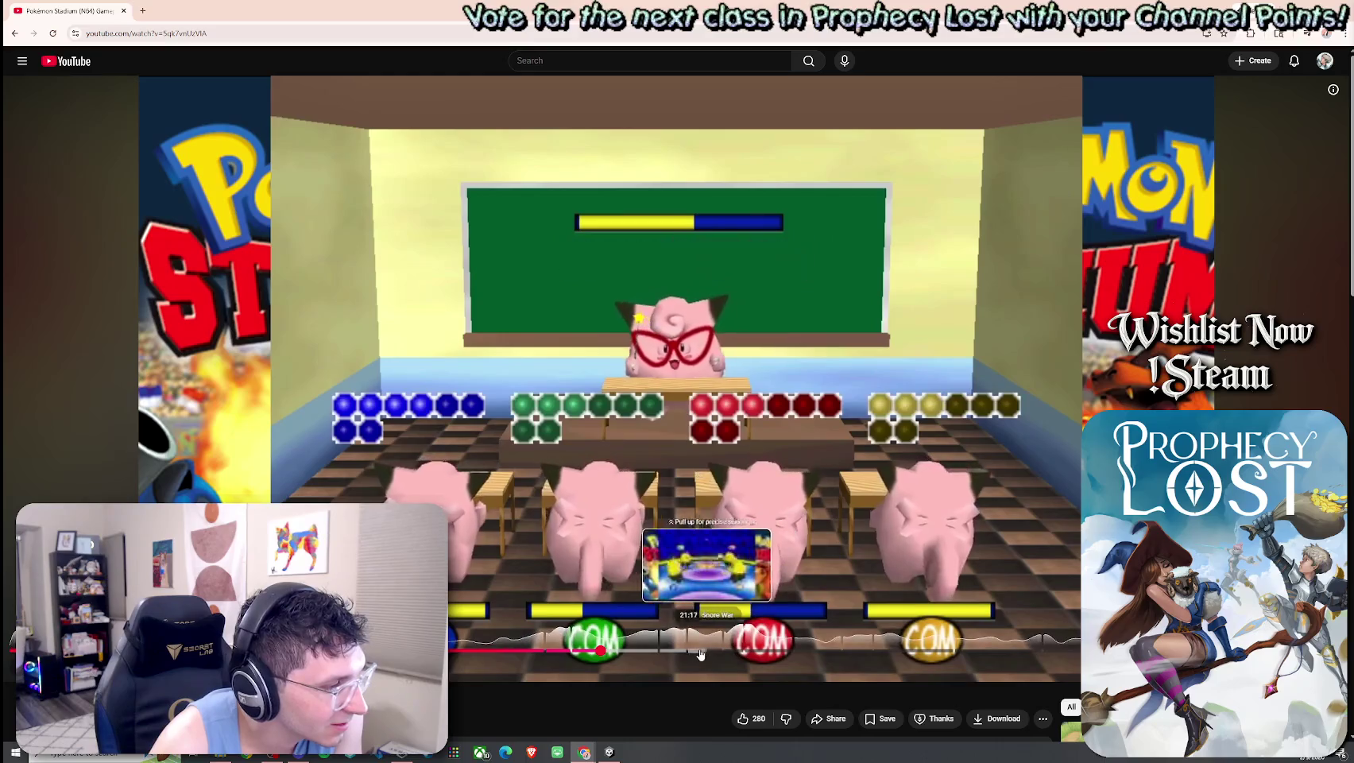
pyautogui.click(695, 652)
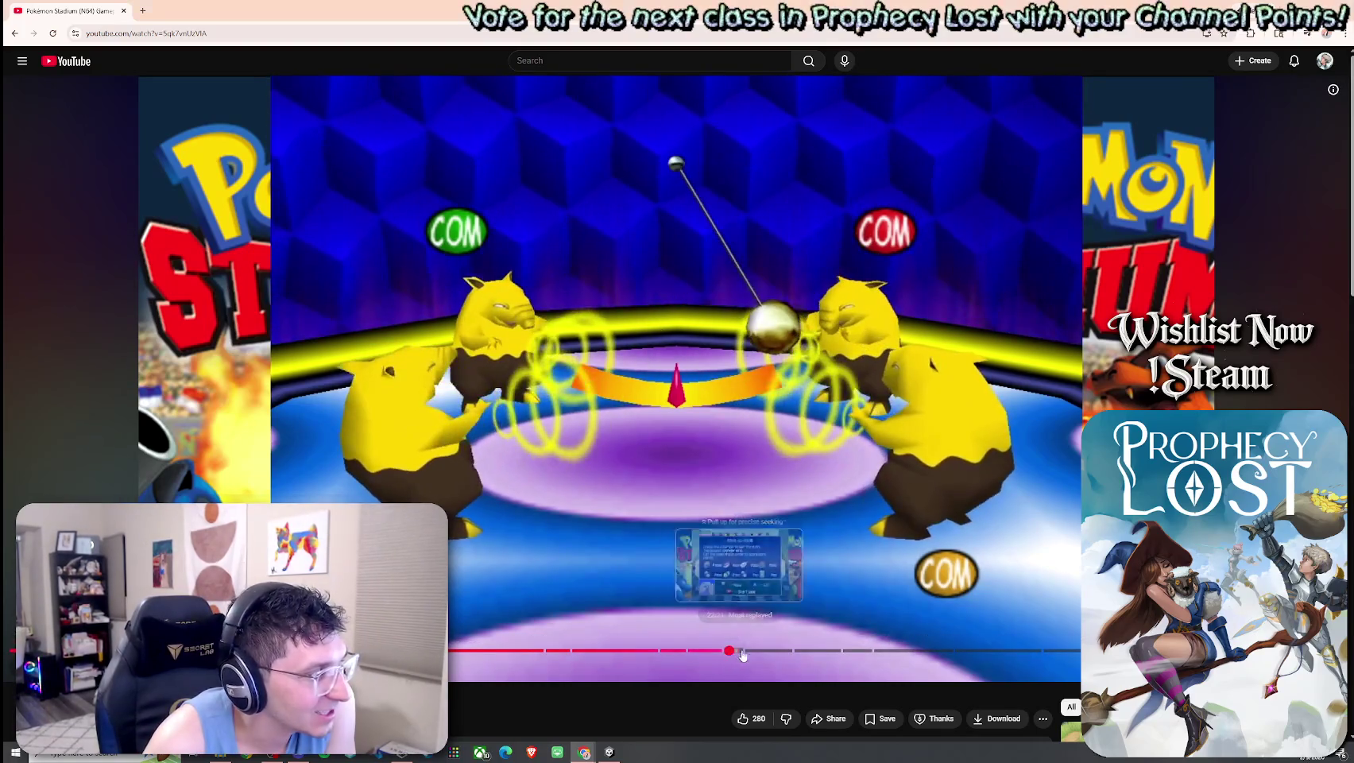
# Skip the video past the pendulum minigame, then bring up the Discord stick-figure drawing
pyautogui.click(740, 654)
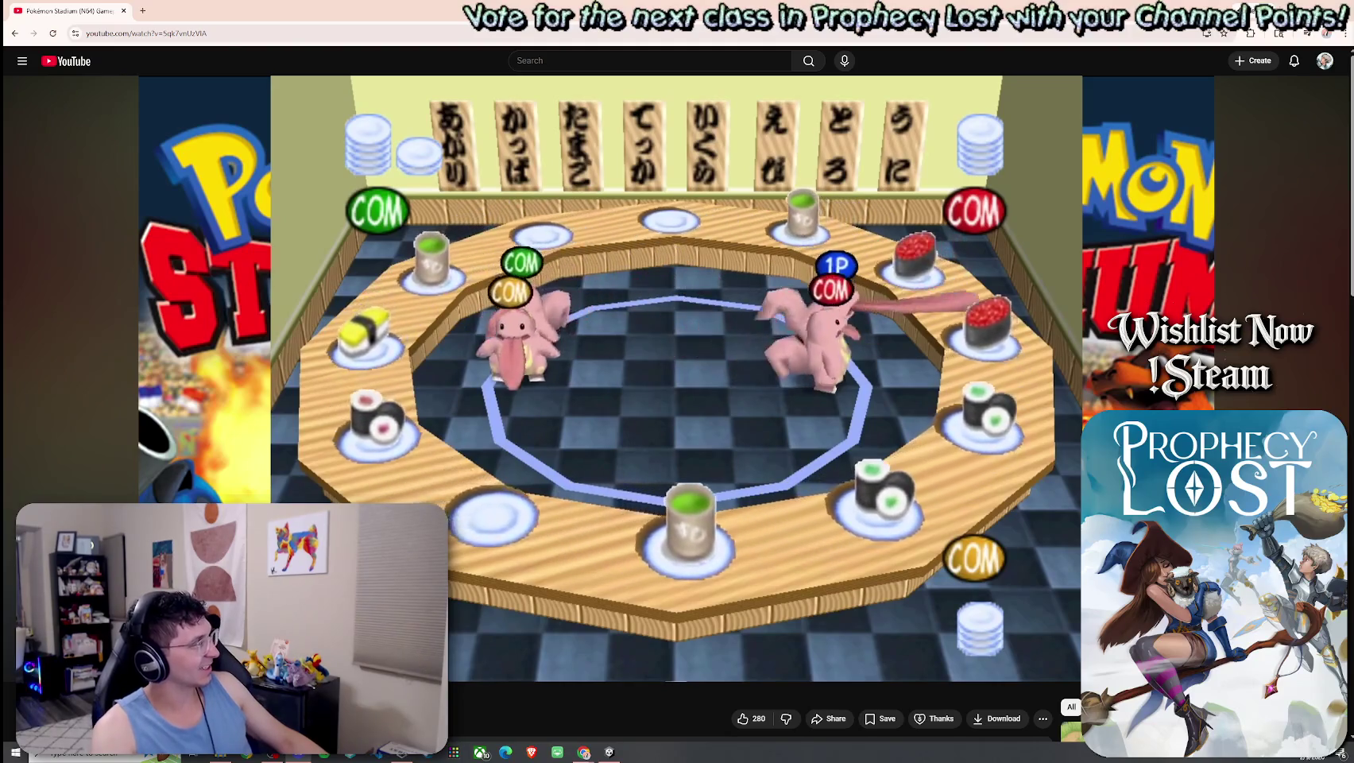
pyautogui.hotkey('alt', 'Tab')
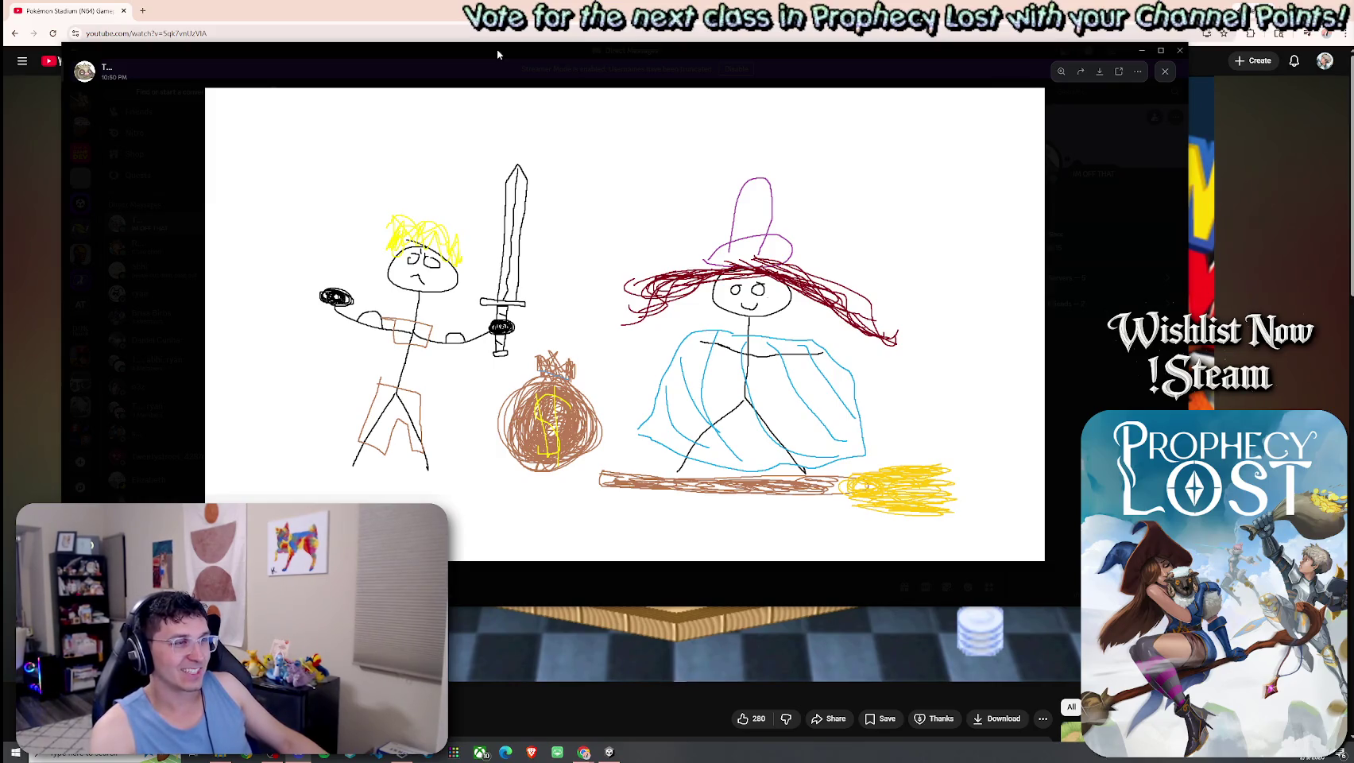
# Move the Discord drawing viewer off-screen and return to the Chrome video
pyautogui.moveTo(498, 53)
pyautogui.mouseDown()
pyautogui.moveTo(0, 36)
pyautogui.moveTo(0, 16)
pyautogui.mouseUp()
pyautogui.hotkey('alt', 'Tab')
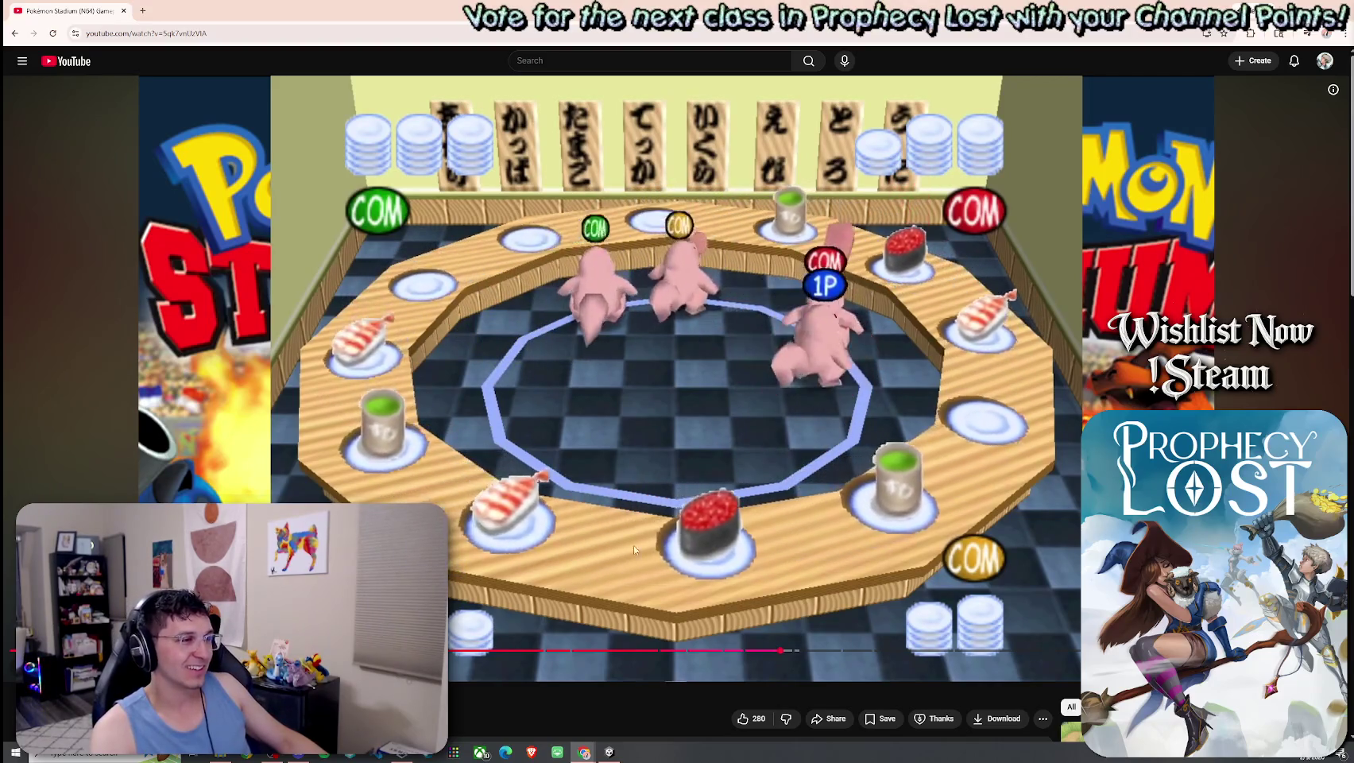
# Seek the video through Hoop Hurl and Rock Harden to the Bulbasaur scene, then resume running in the forest game
pyautogui.click(809, 650)
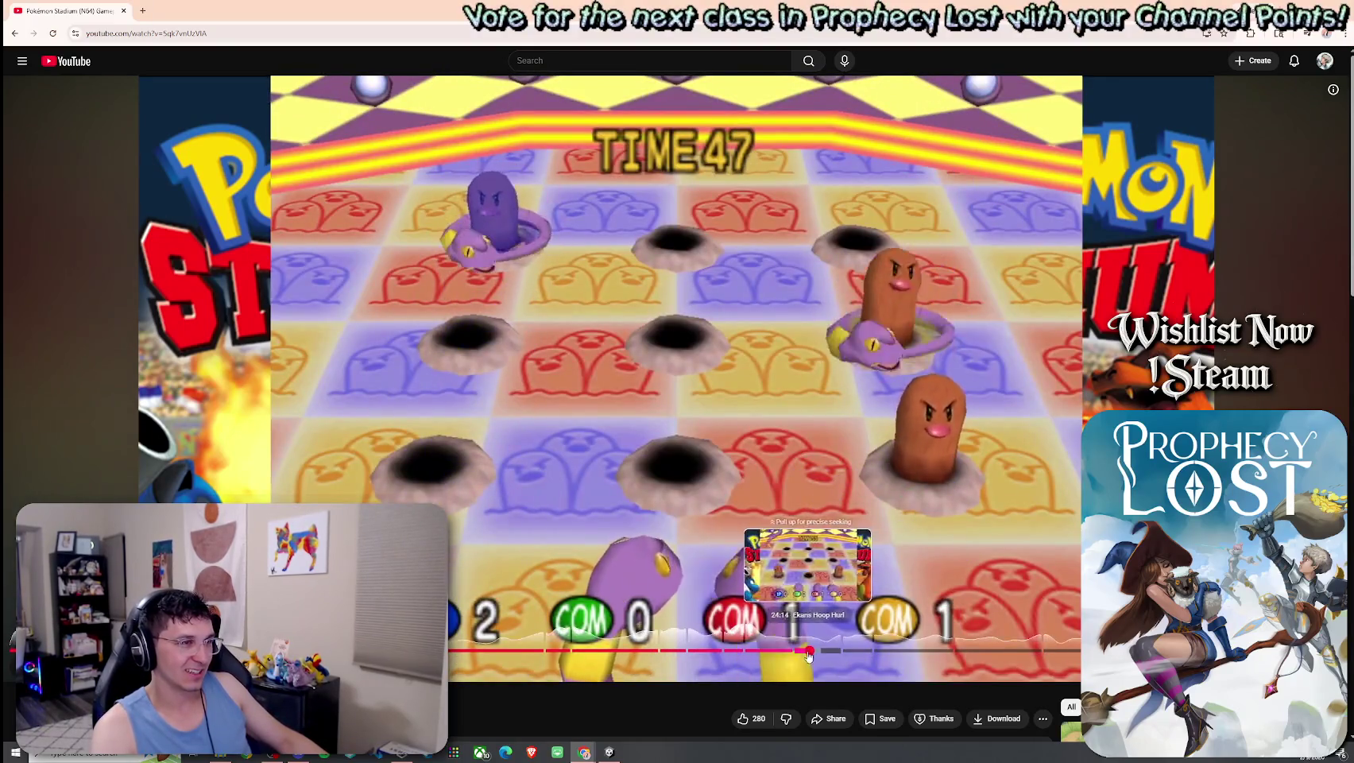
pyautogui.click(843, 650)
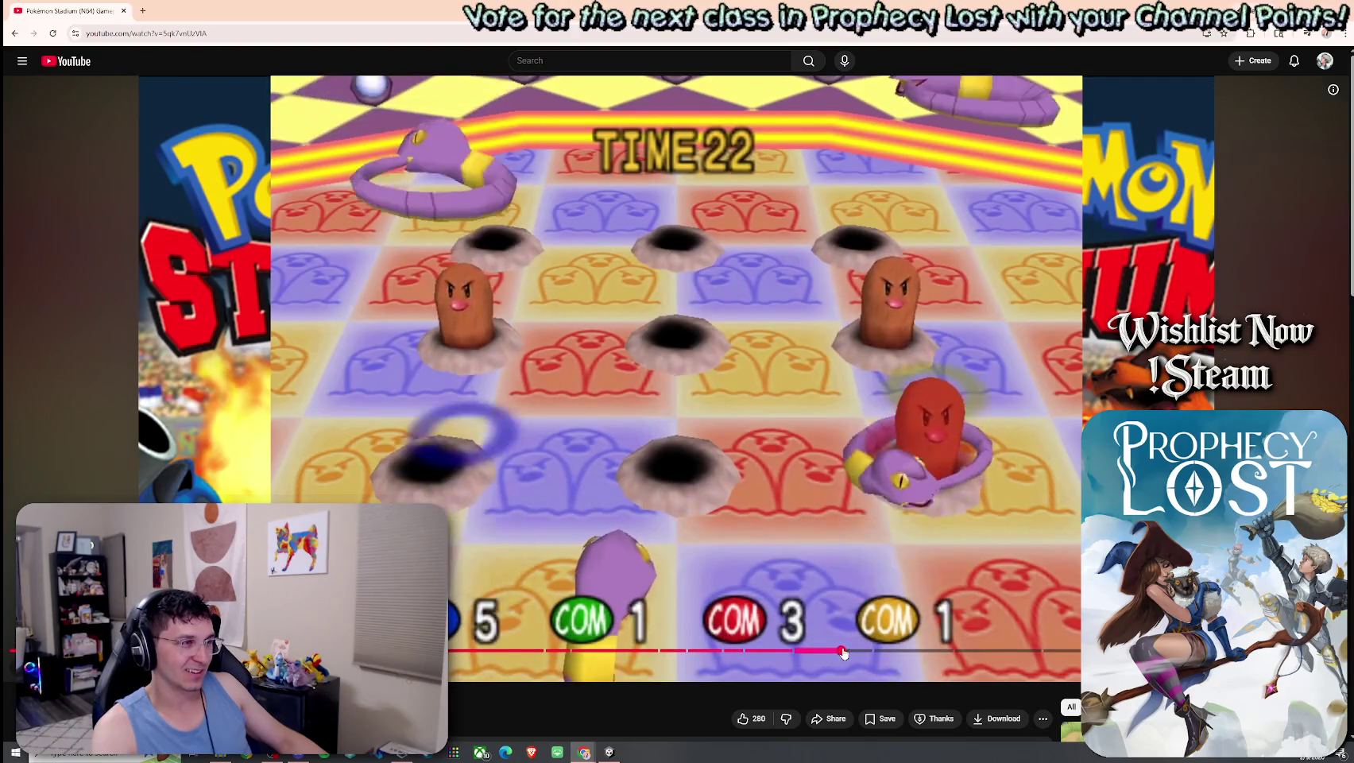
pyautogui.click(866, 651)
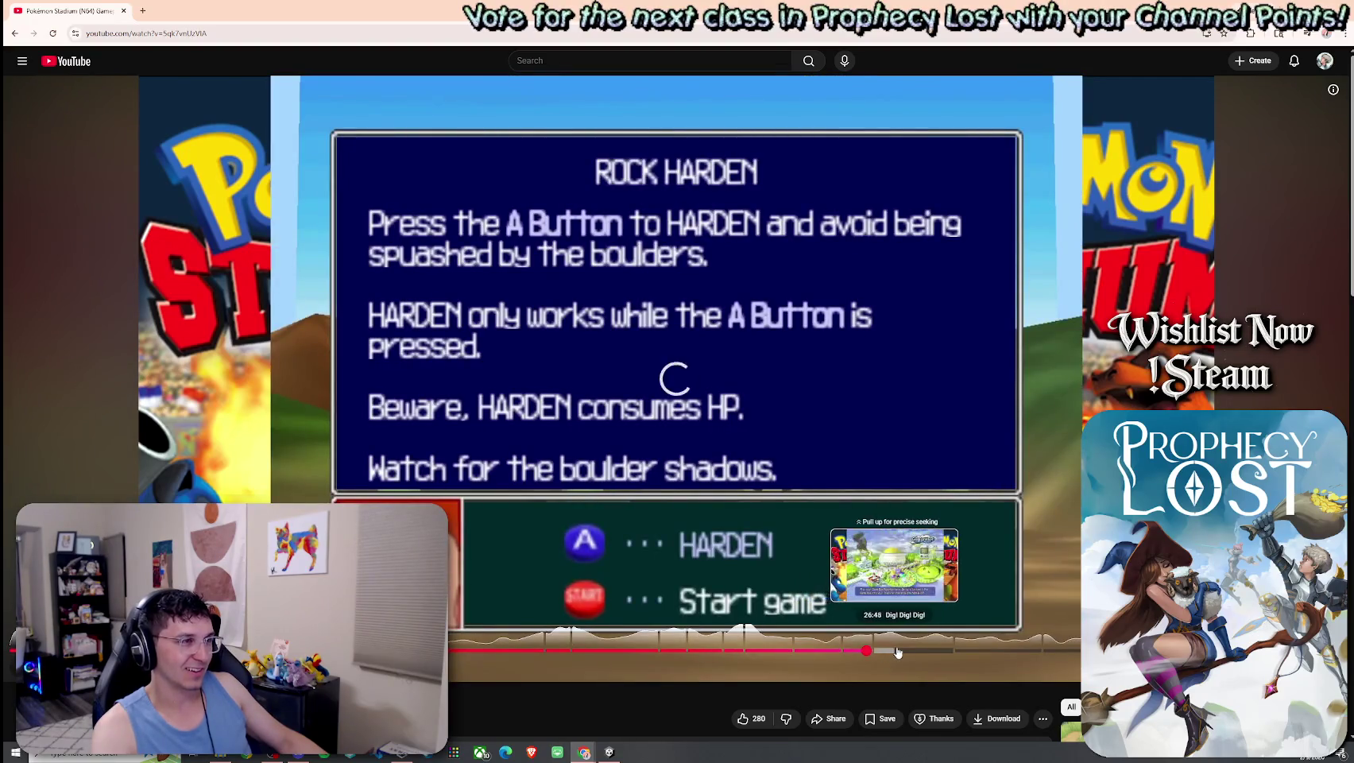
pyautogui.click(897, 650)
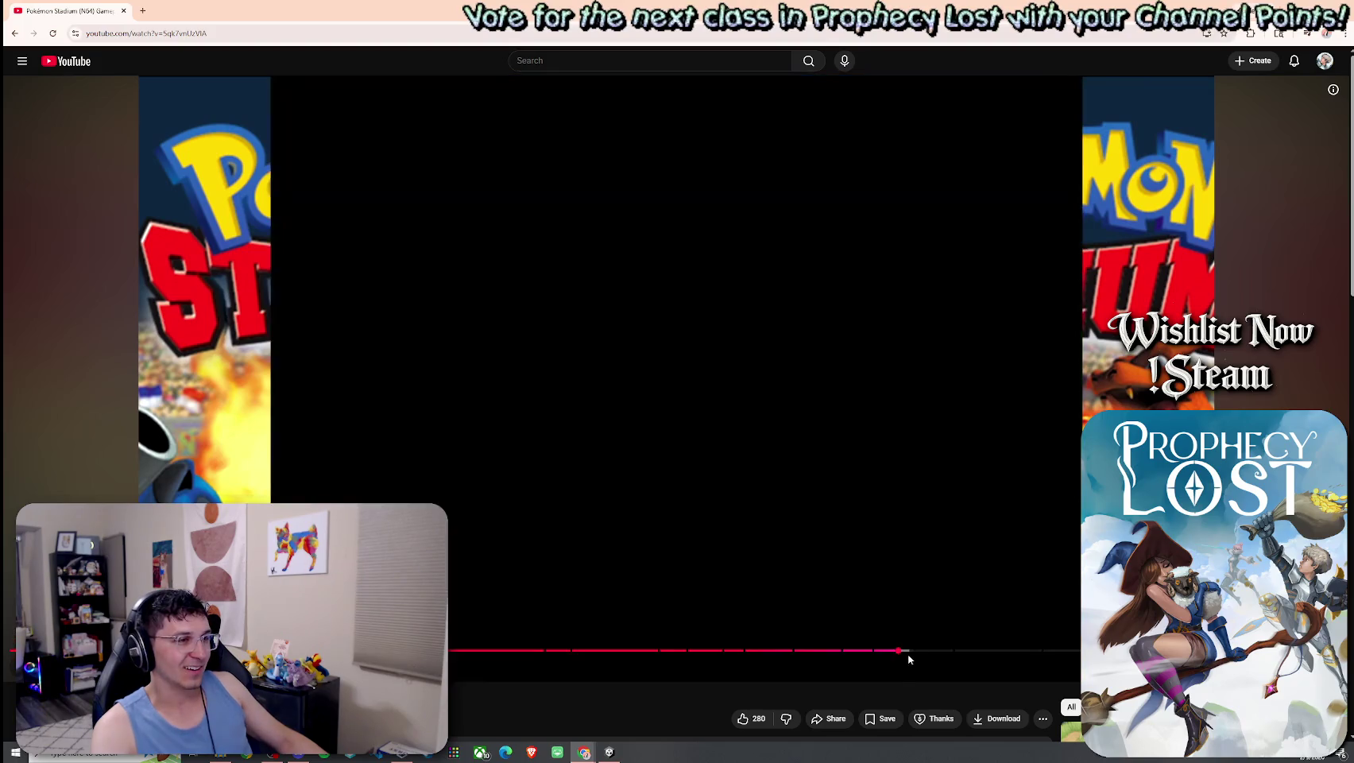
pyautogui.moveTo(916, 655); pyautogui.dragTo(916, 653)
pyautogui.click(869, 270)
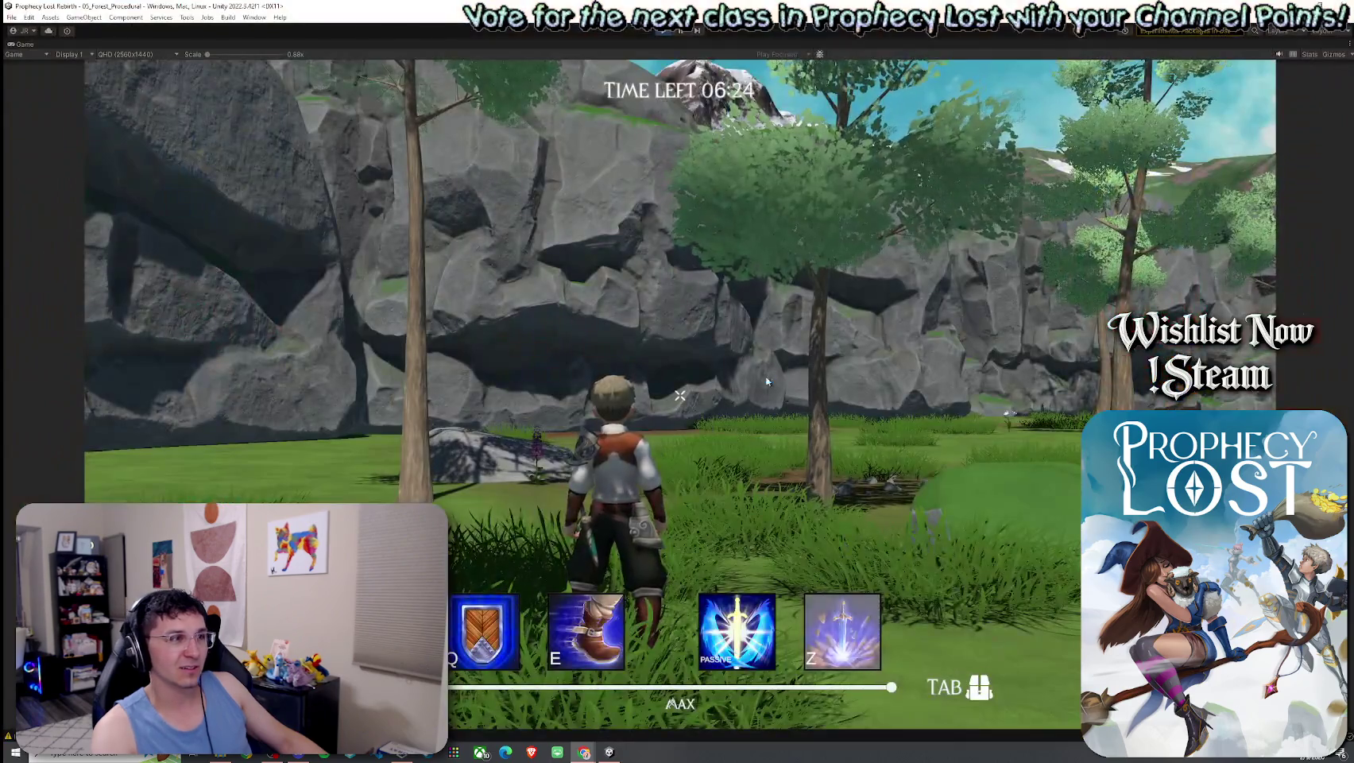
pyautogui.press('w')
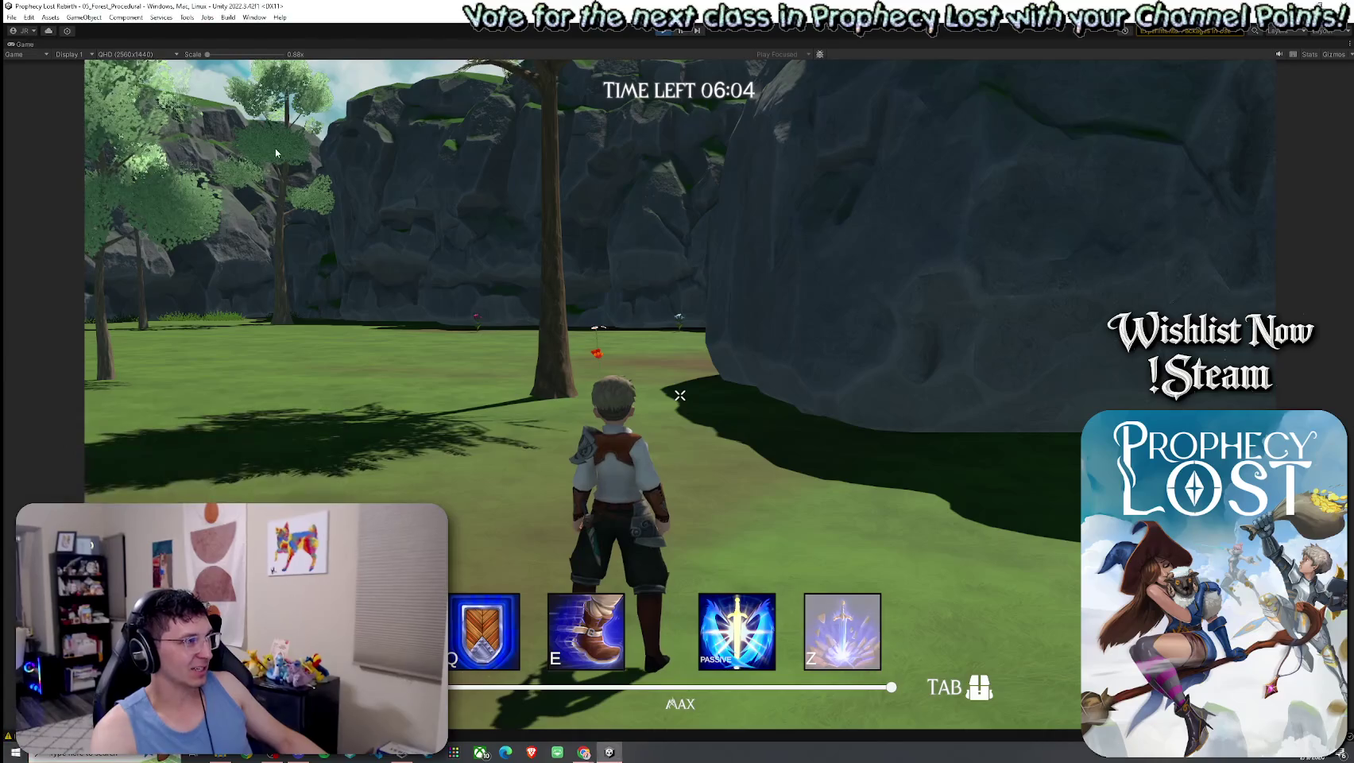
# Restore the editor layout, switch to the Scene view and turn Gizmos off
pyautogui.doubleClick(24, 44)
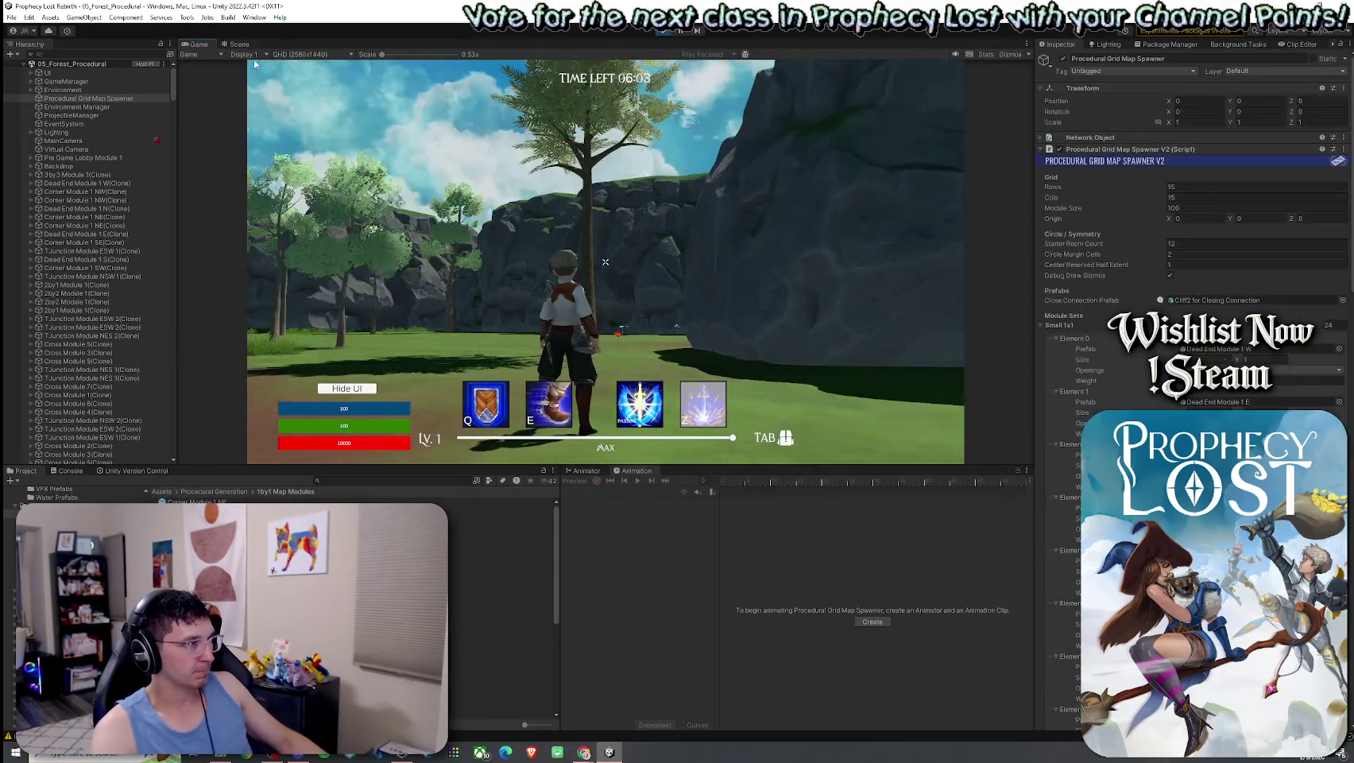
pyautogui.hotkey('ctrl', '1')
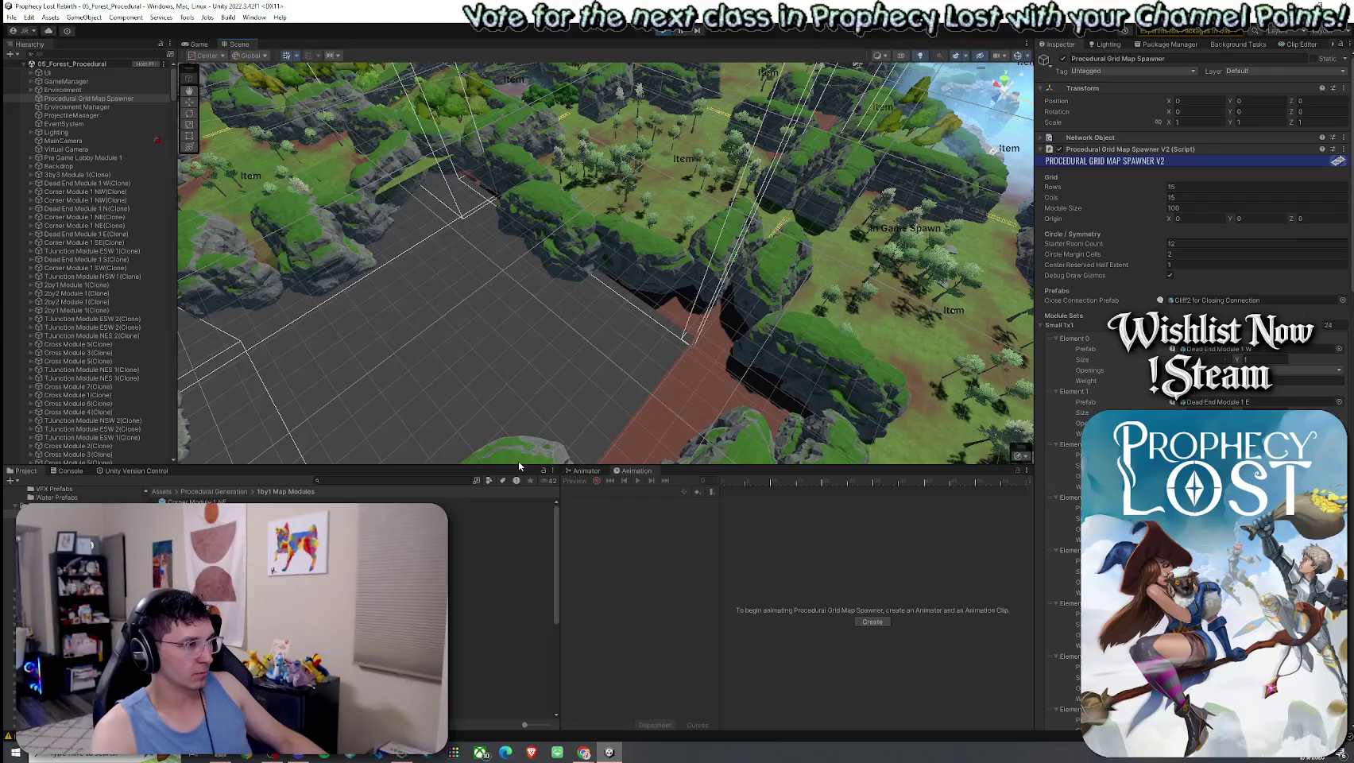
pyautogui.moveTo(523, 467)
pyautogui.mouseDown()
pyautogui.moveTo(595, 498)
pyautogui.moveTo(556, 595)
pyautogui.mouseUp()
pyautogui.scroll(-5, 472, 397)
pyautogui.scroll(-10, 473, 384)
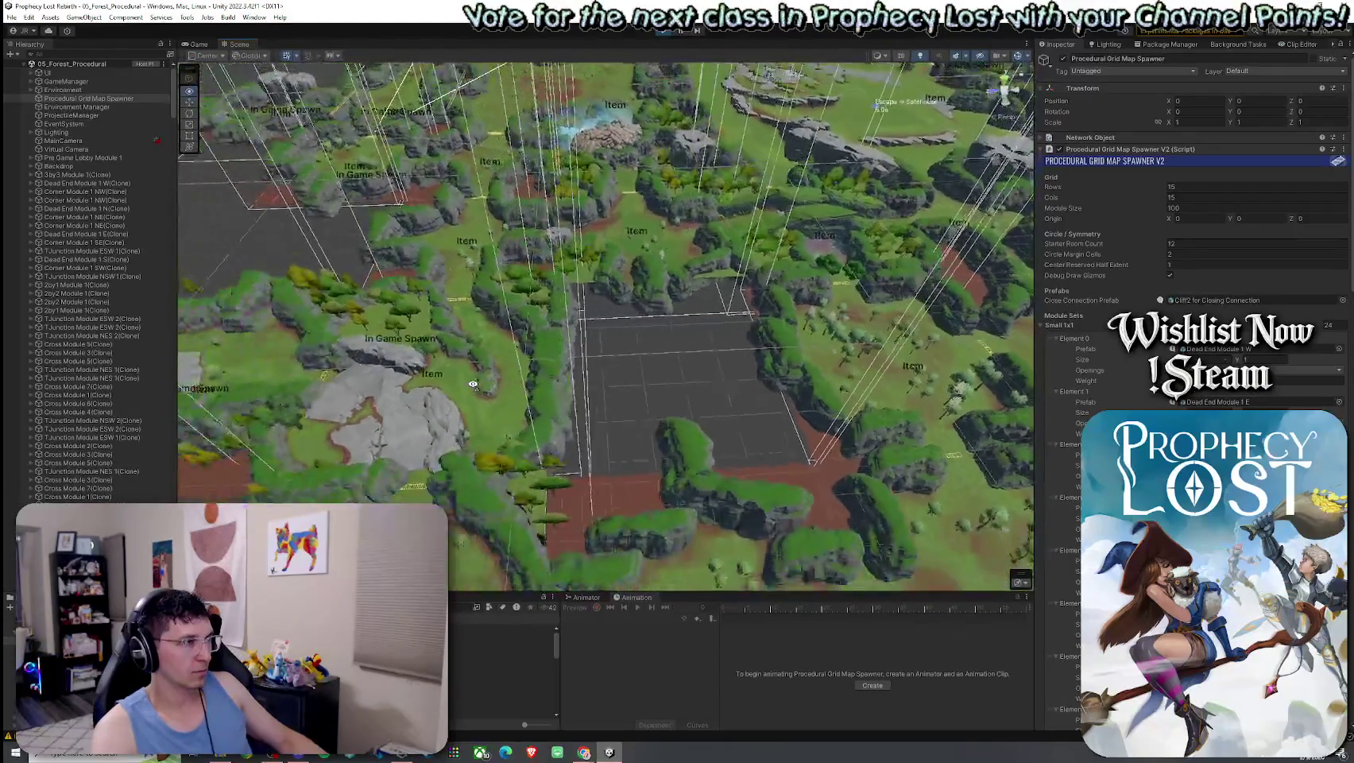
pyautogui.moveTo(565, 380); pyautogui.dragTo(1014, 111)
pyautogui.click(1018, 55)
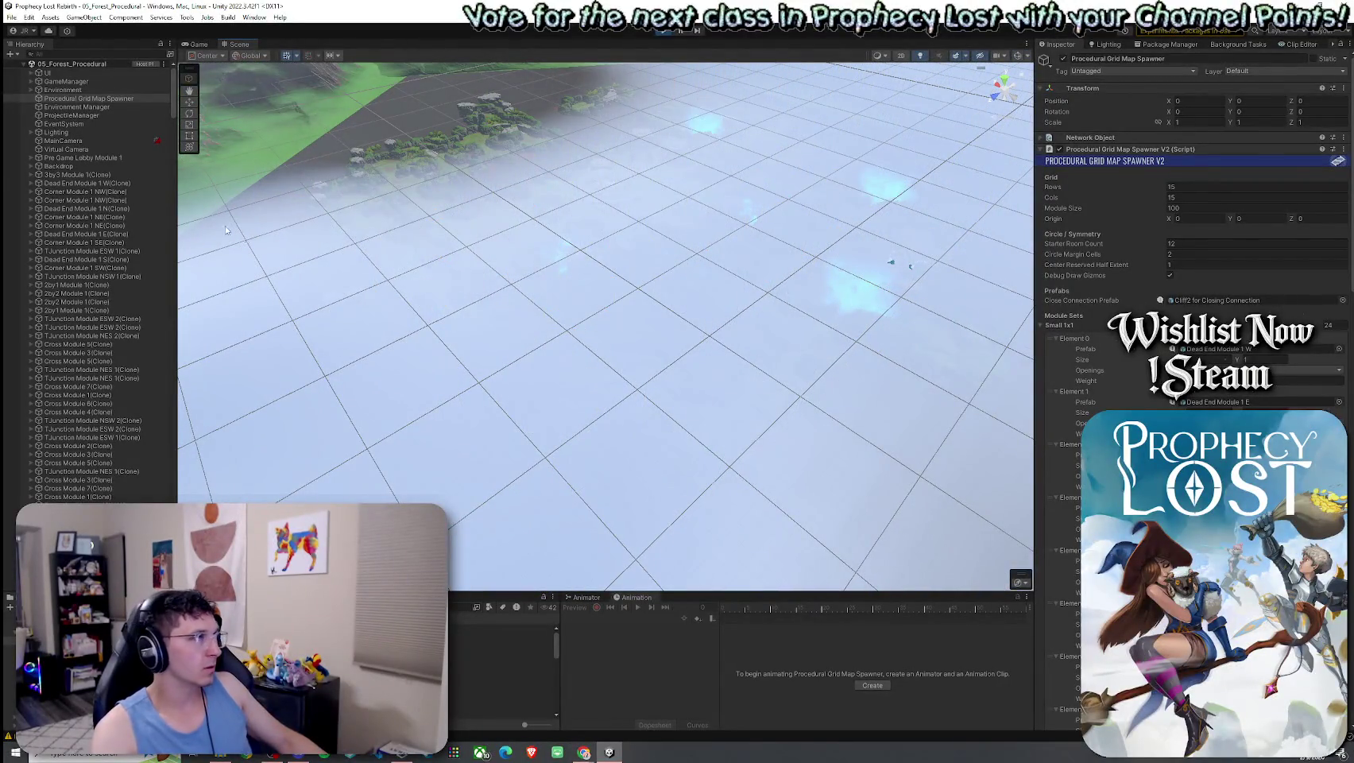
# Deactivate the Environment Manager to clear the fog and frame the whole forest map
pyautogui.click(94, 108)
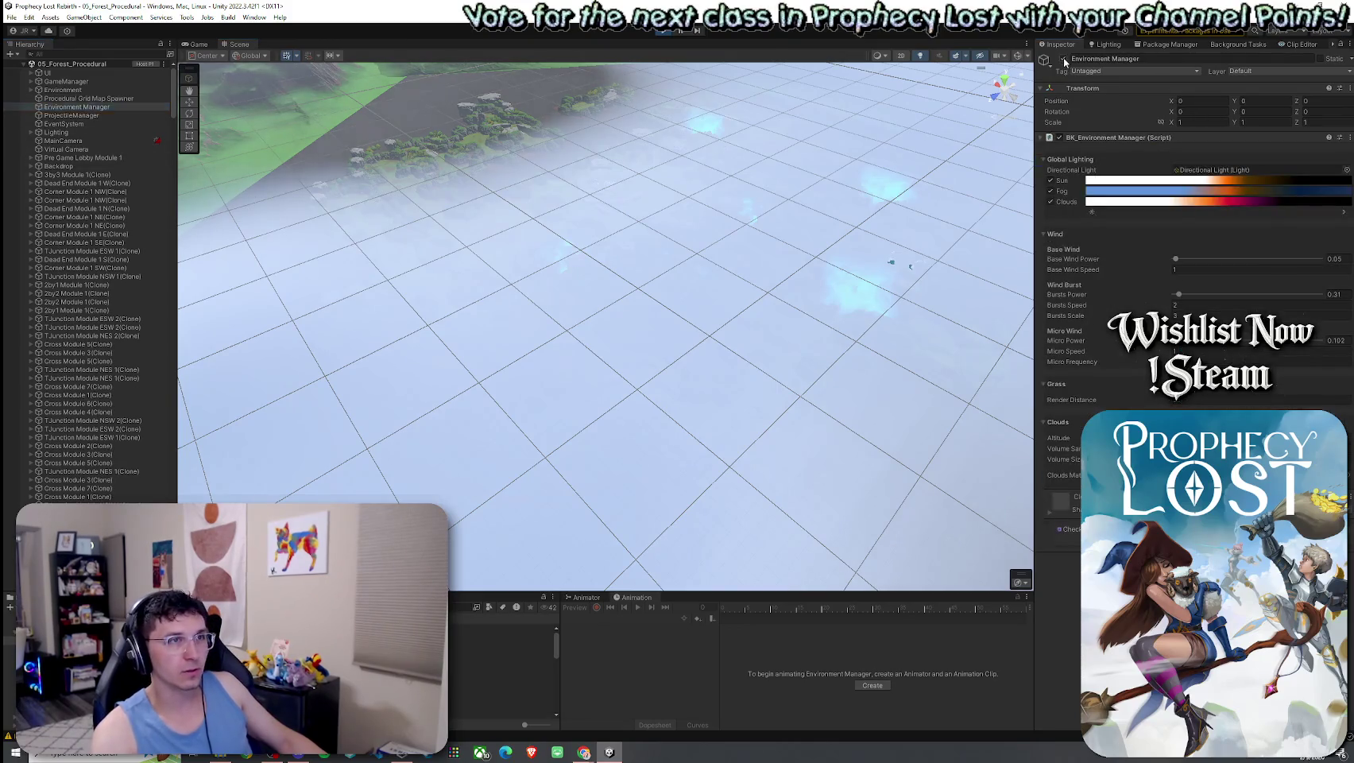
pyautogui.click(1064, 59)
pyautogui.moveTo(568, 291)
pyautogui.mouseDown()
pyautogui.moveTo(589, 221)
pyautogui.moveTo(661, 191)
pyautogui.moveTo(725, 190)
pyautogui.mouseUp()
pyautogui.scroll(10, 726, 191)
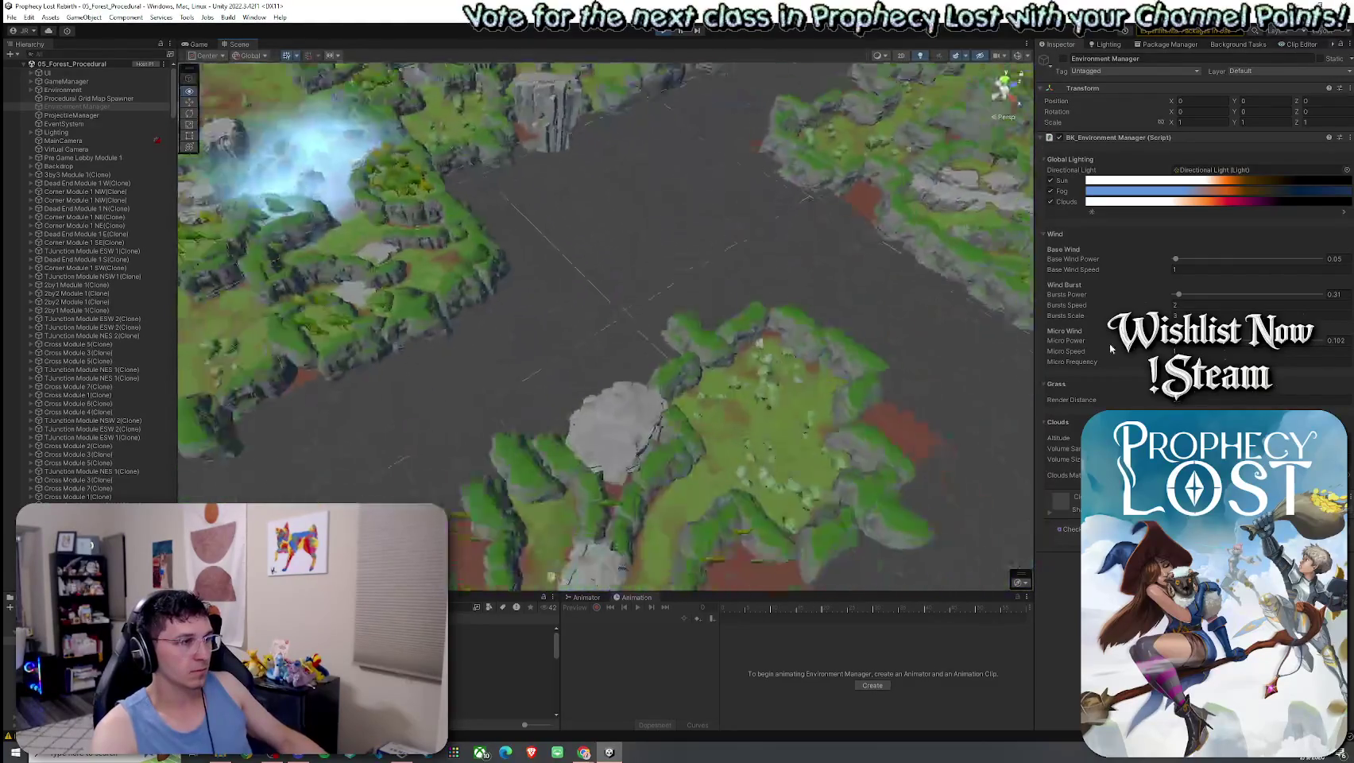
pyautogui.press('f')
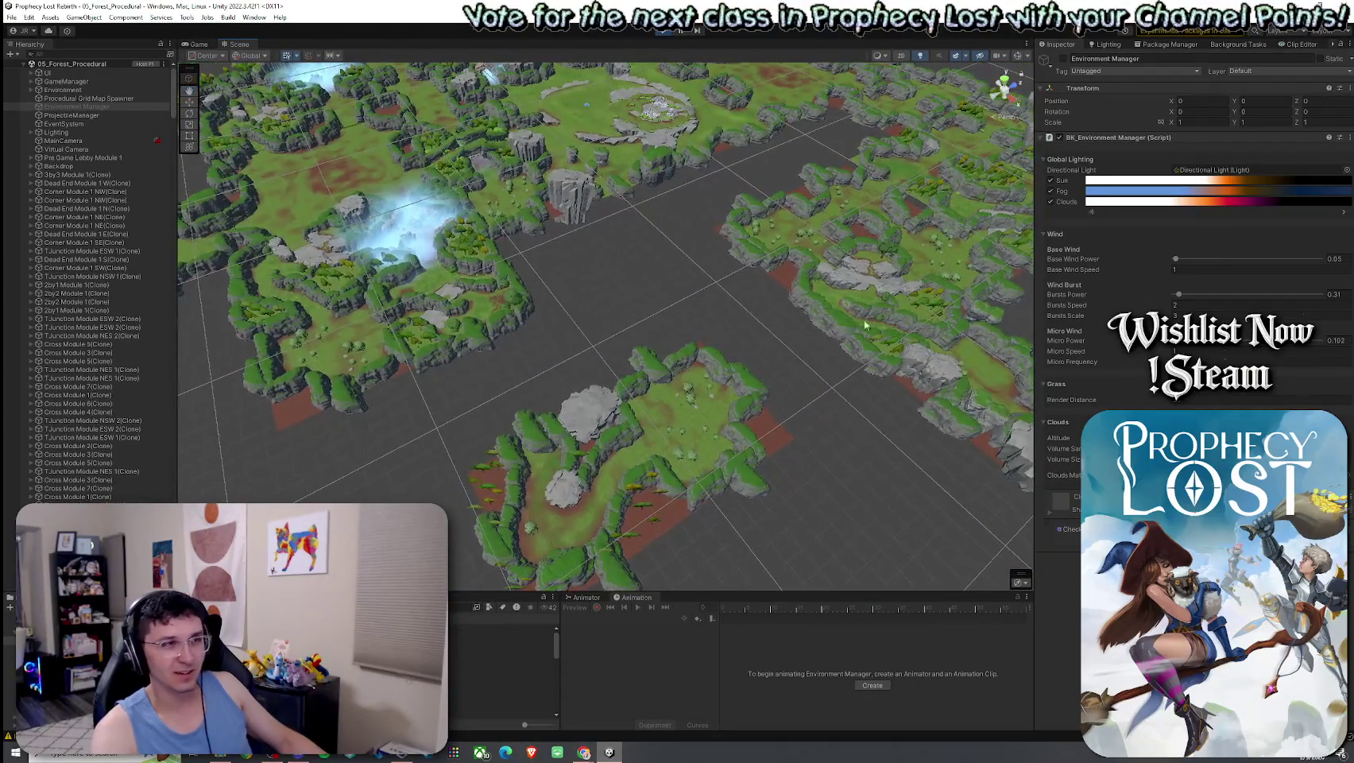
pyautogui.moveTo(824, 313)
pyautogui.mouseDown()
pyautogui.moveTo(804, 313)
pyautogui.moveTo(783, 358)
pyautogui.moveTo(781, 304)
pyautogui.mouseUp()
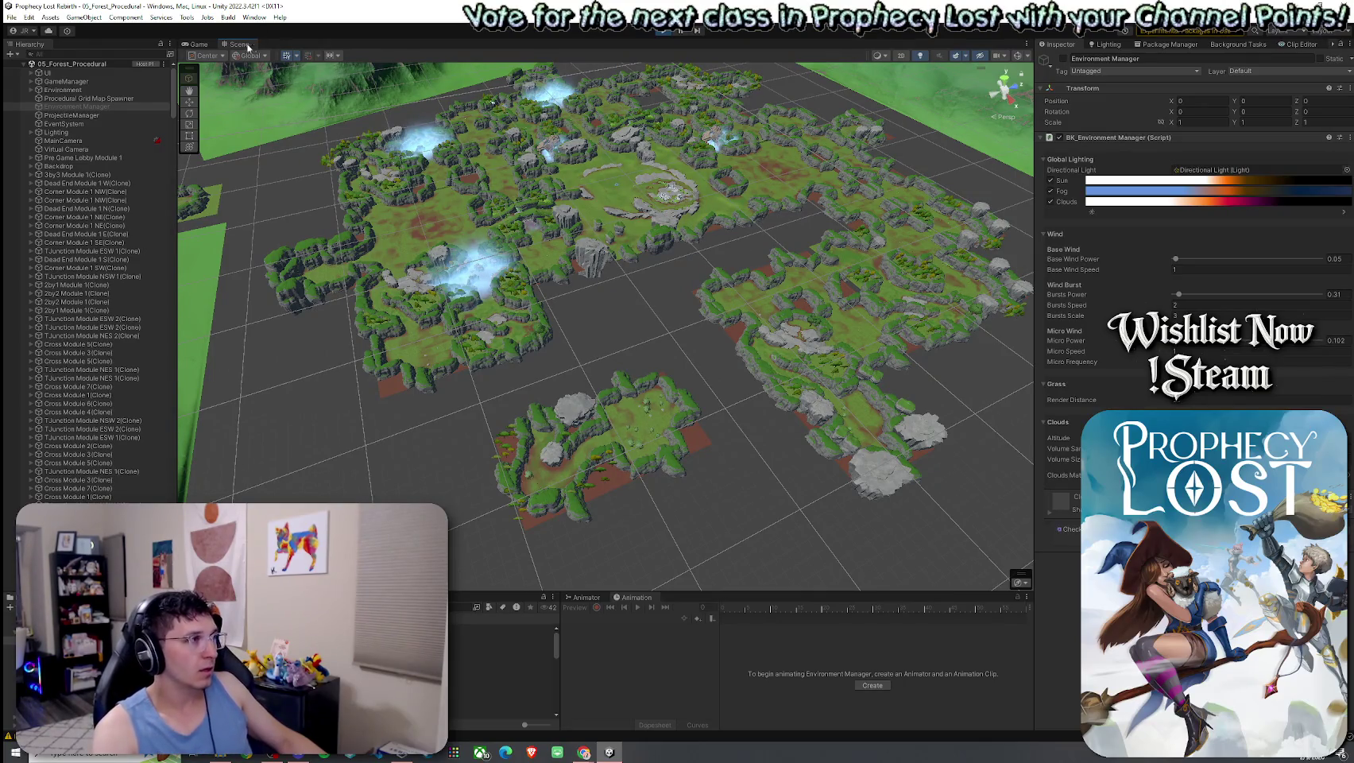
# Check the Game tab, return to the Scene view and widen the scene area
pyautogui.click(198, 45)
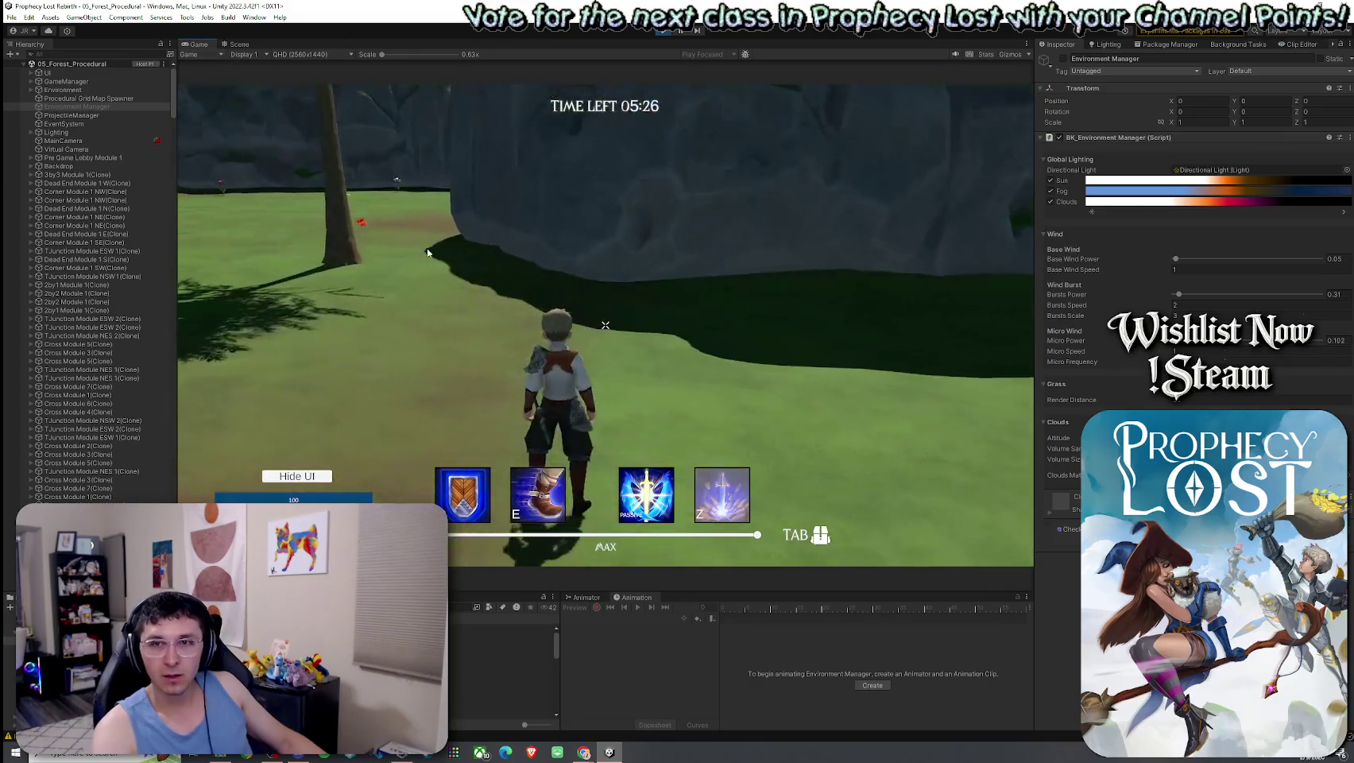
pyautogui.click(239, 44)
pyautogui.moveTo(540, 278); pyautogui.dragTo(756, 295)
pyautogui.moveTo(1038, 216); pyautogui.dragTo(1083, 217)
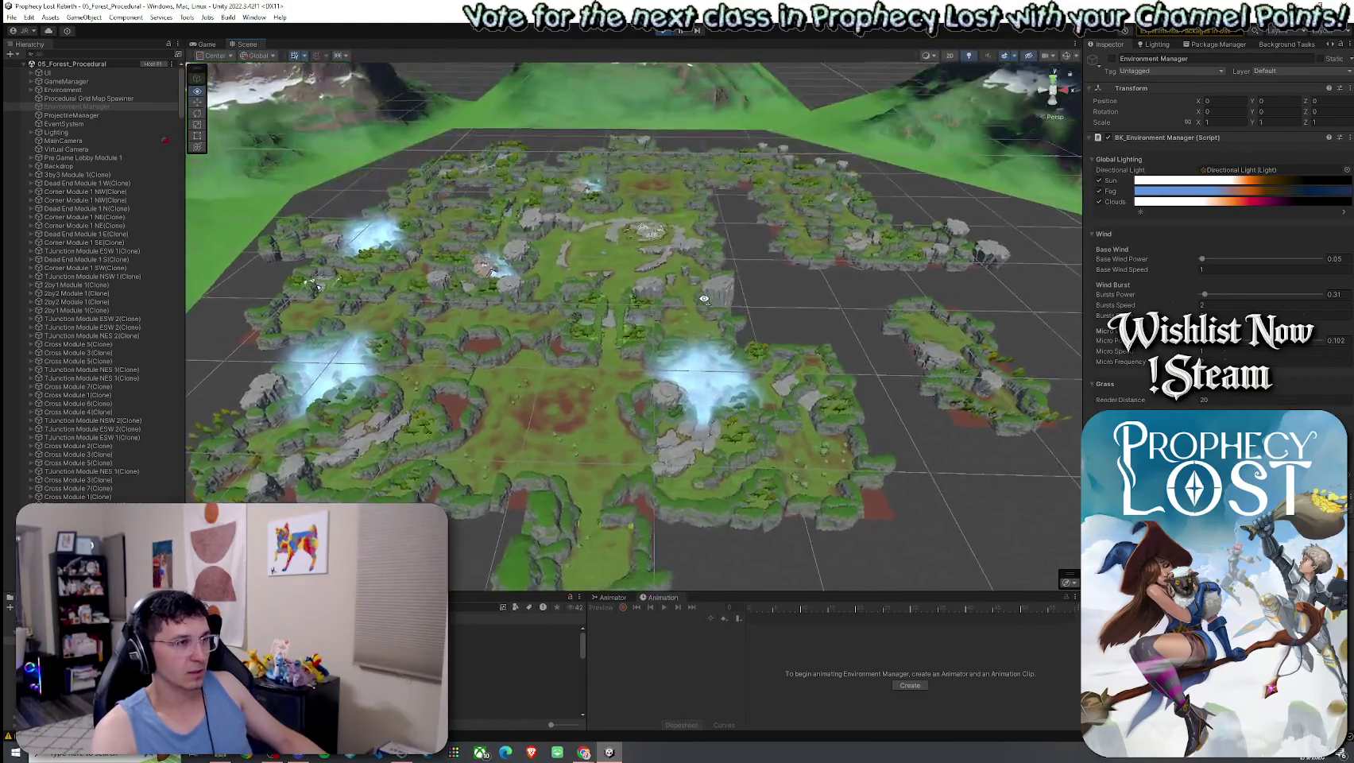
pyautogui.scroll(5, 704, 299)
pyautogui.moveTo(717, 280)
pyautogui.mouseDown()
pyautogui.moveTo(493, 362)
pyautogui.moveTo(293, 325)
pyautogui.moveTo(110, 336)
pyautogui.moveTo(1273, 383)
pyautogui.moveTo(305, 377)
pyautogui.moveTo(462, 387)
pyautogui.moveTo(457, 405)
pyautogui.mouseUp()
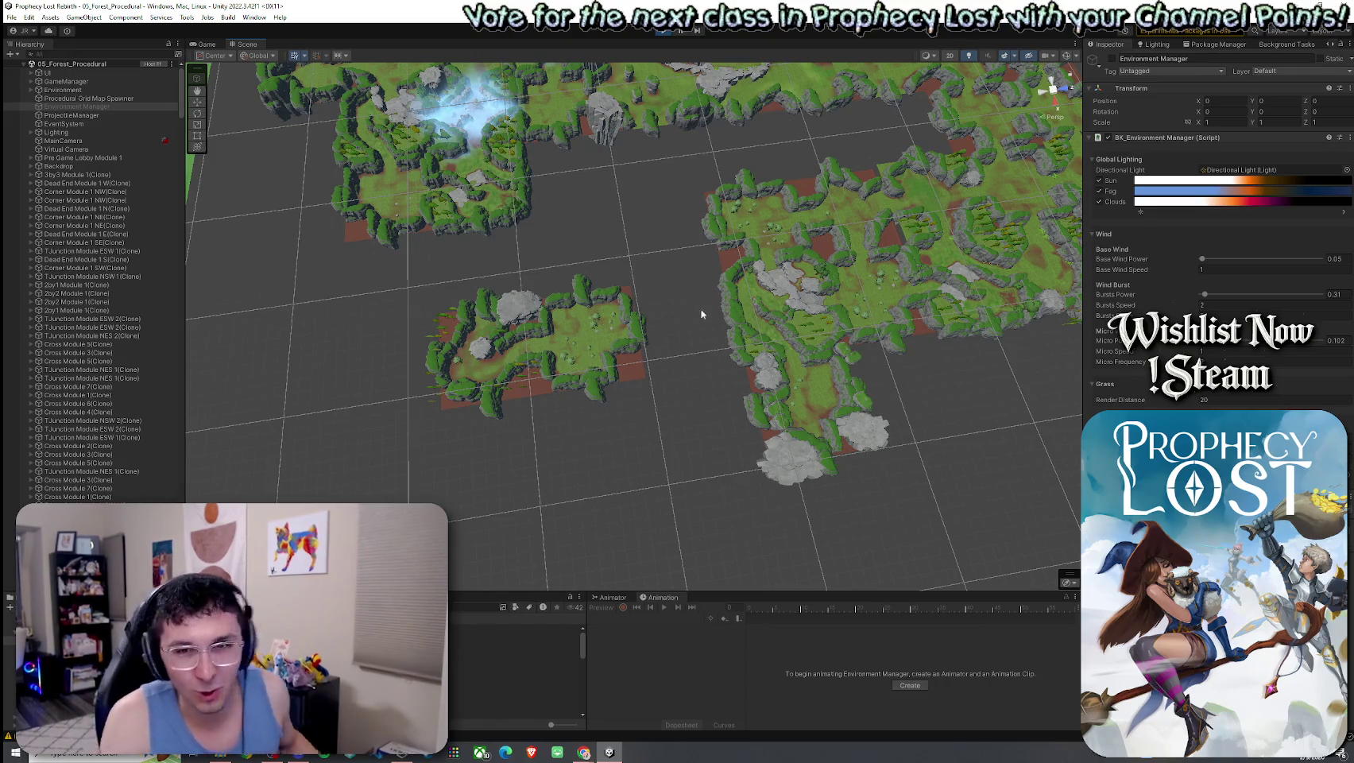
# Orbit and zoom around the forest map, closing in on two terrain islands and their gaps
pyautogui.moveTo(692, 316)
pyautogui.mouseDown()
pyautogui.moveTo(774, 329)
pyautogui.moveTo(756, 351)
pyautogui.mouseUp()
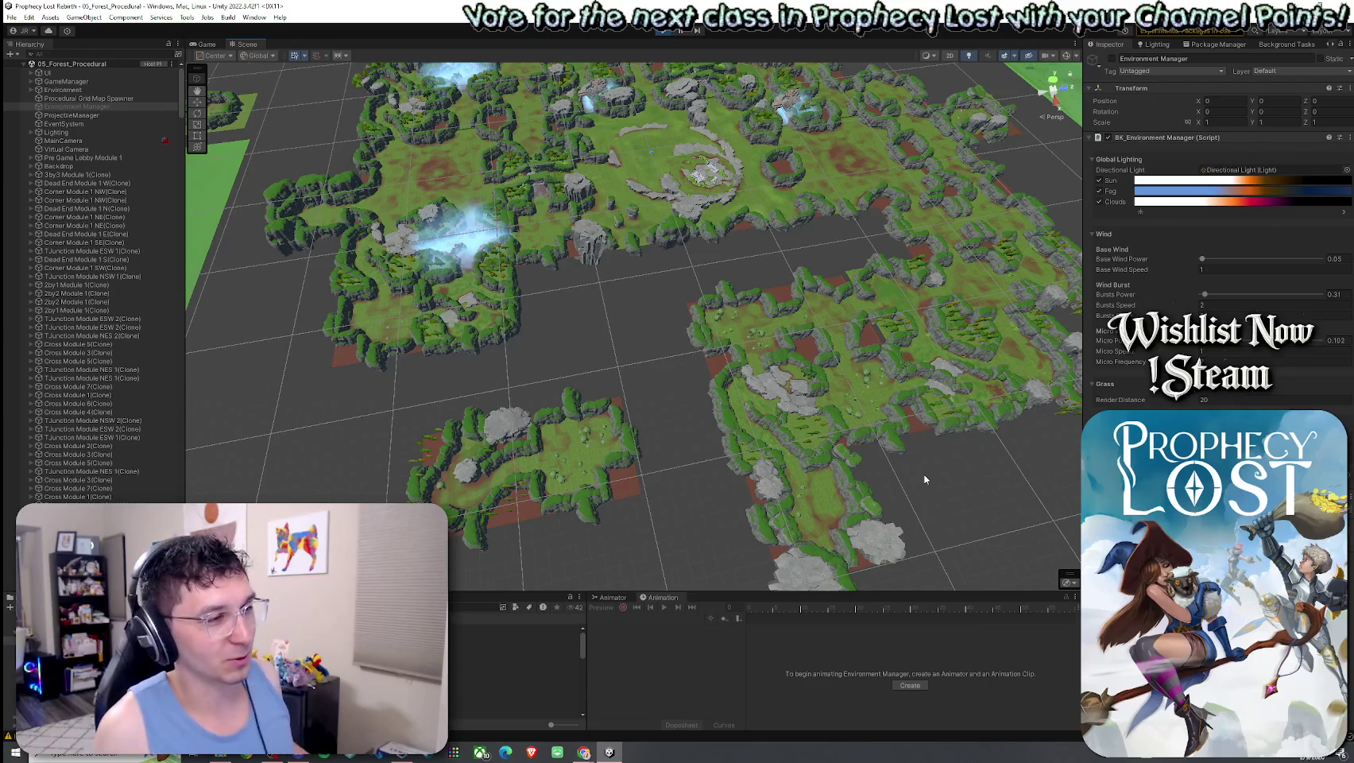
pyautogui.scroll(-5, 858, 451)
pyautogui.moveTo(791, 462); pyautogui.dragTo(793, 472)
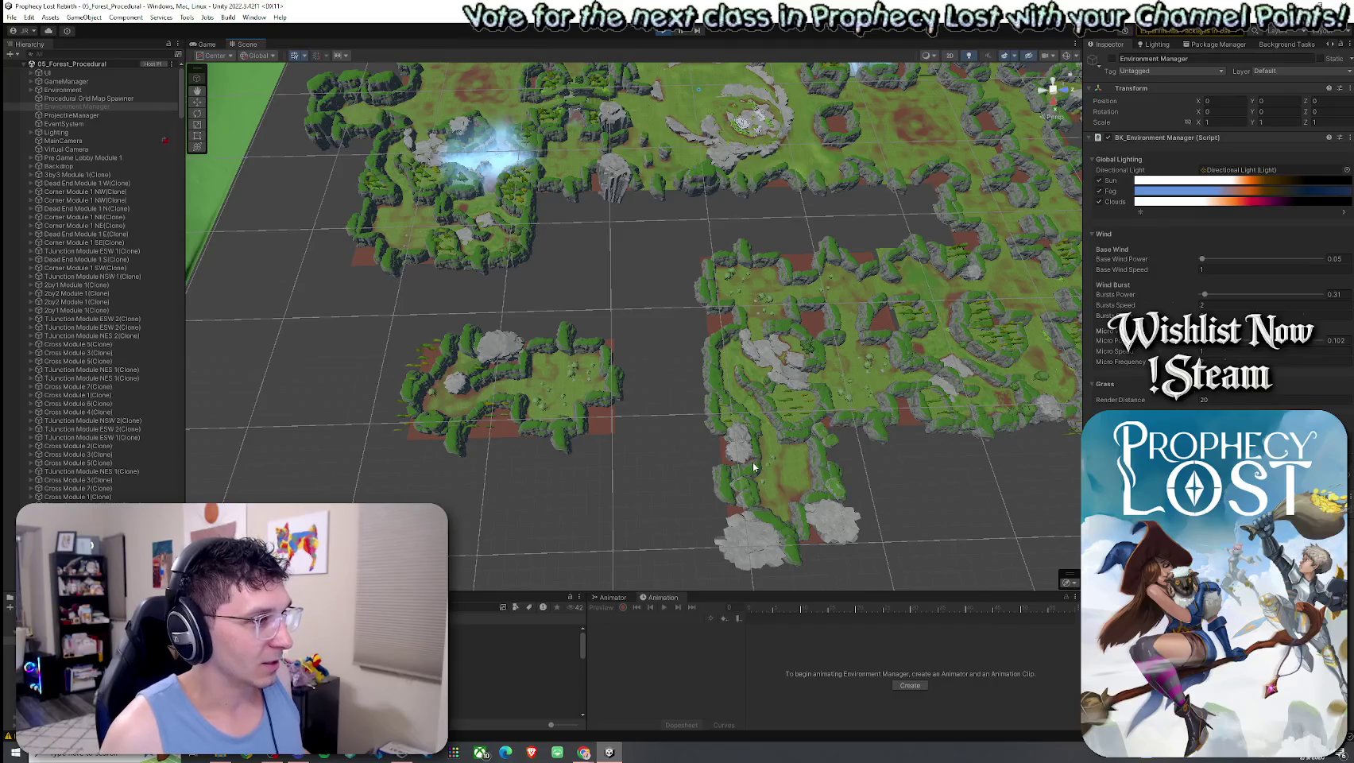
pyautogui.moveTo(696, 455); pyautogui.dragTo(699, 460)
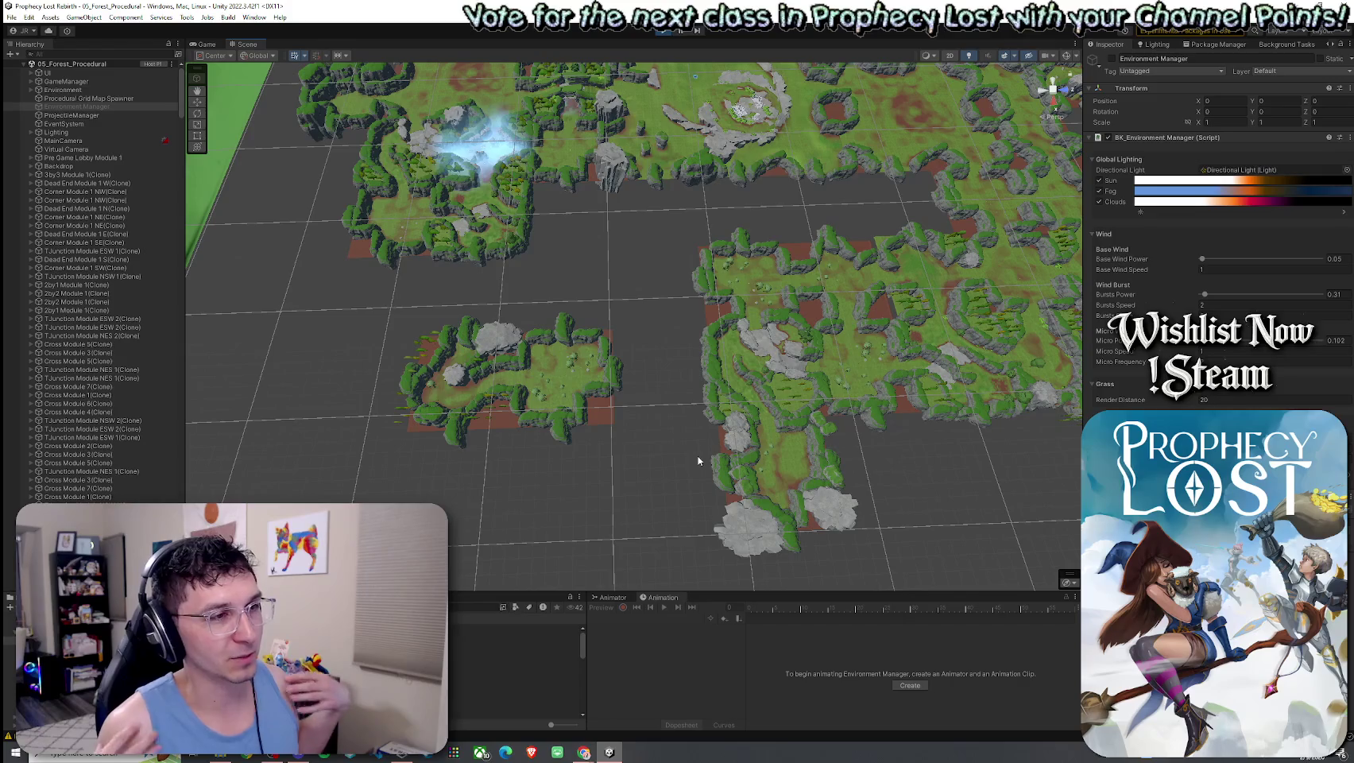
pyautogui.moveTo(697, 459); pyautogui.dragTo(732, 354)
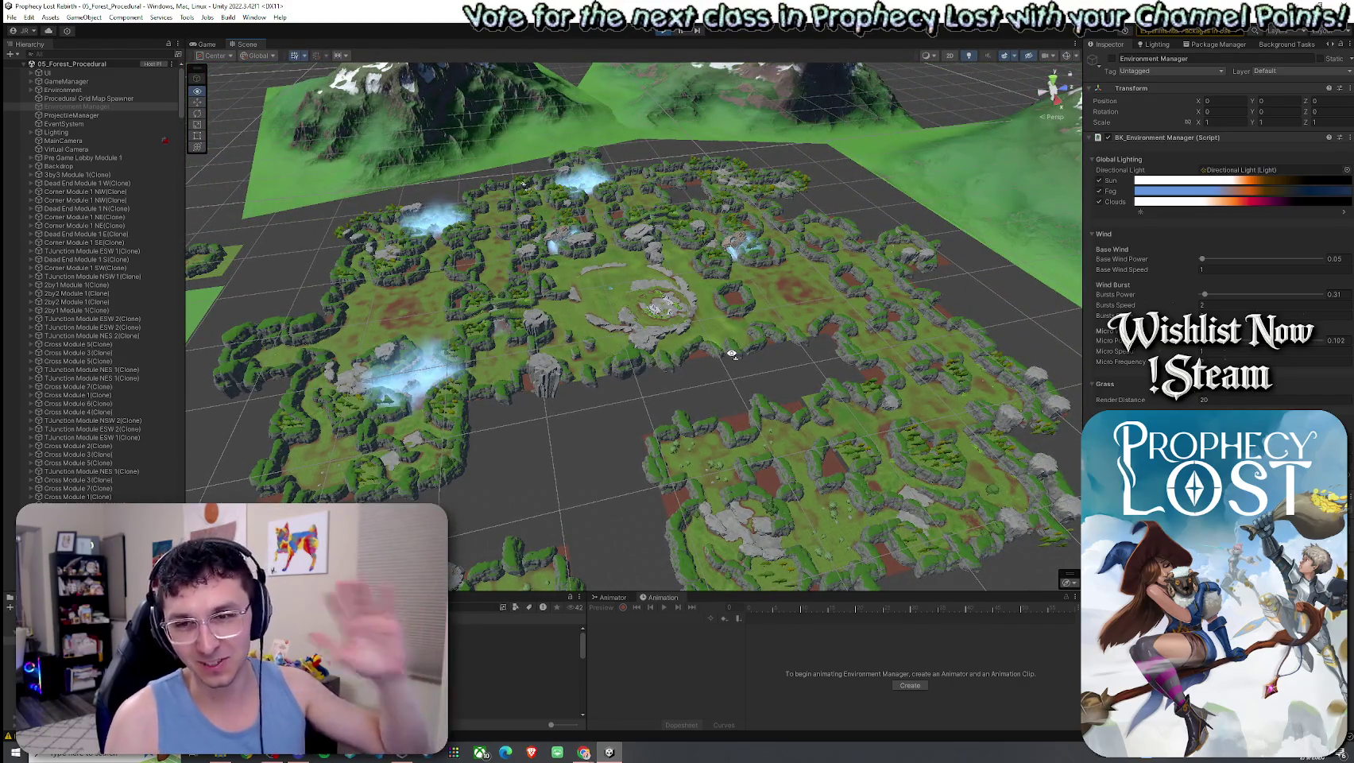
pyautogui.moveTo(731, 354); pyautogui.dragTo(715, 456)
pyautogui.scroll(5, 715, 455)
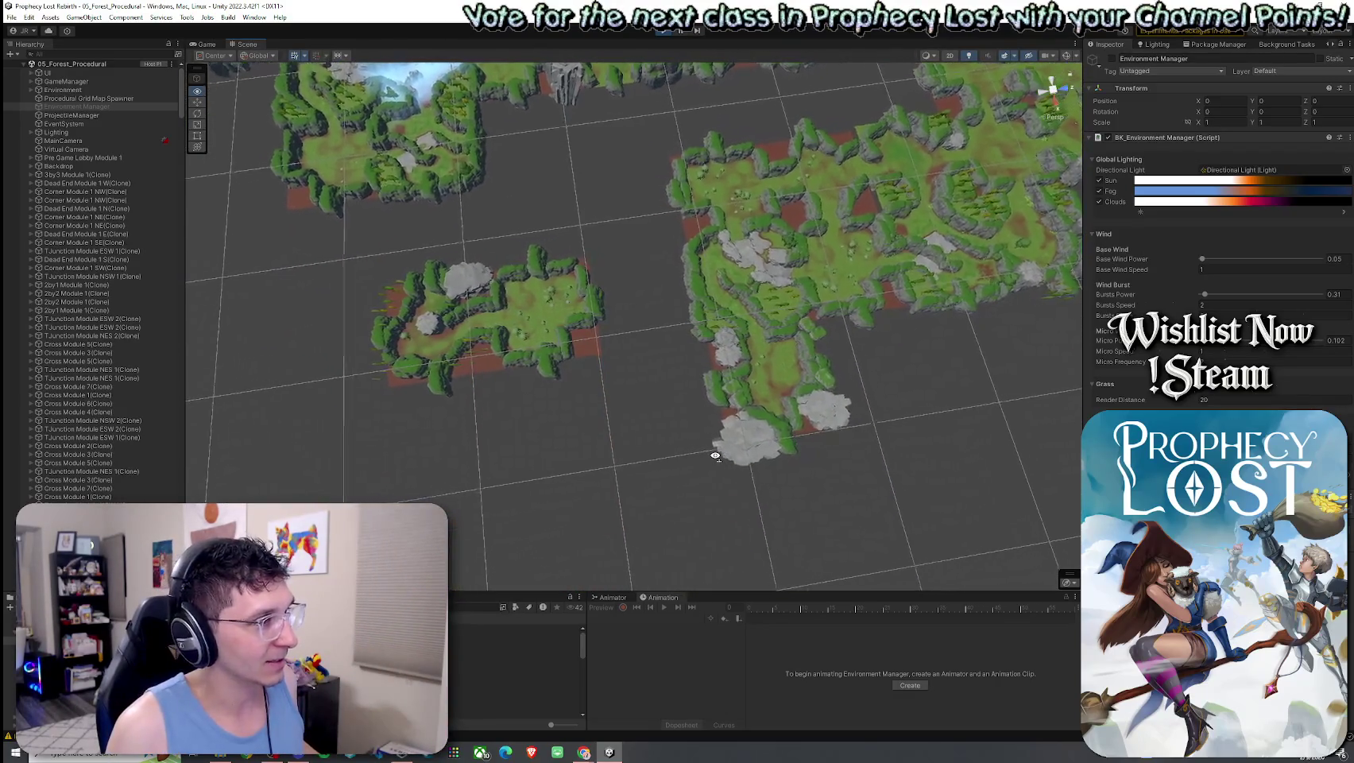
pyautogui.scroll(2, 718, 455)
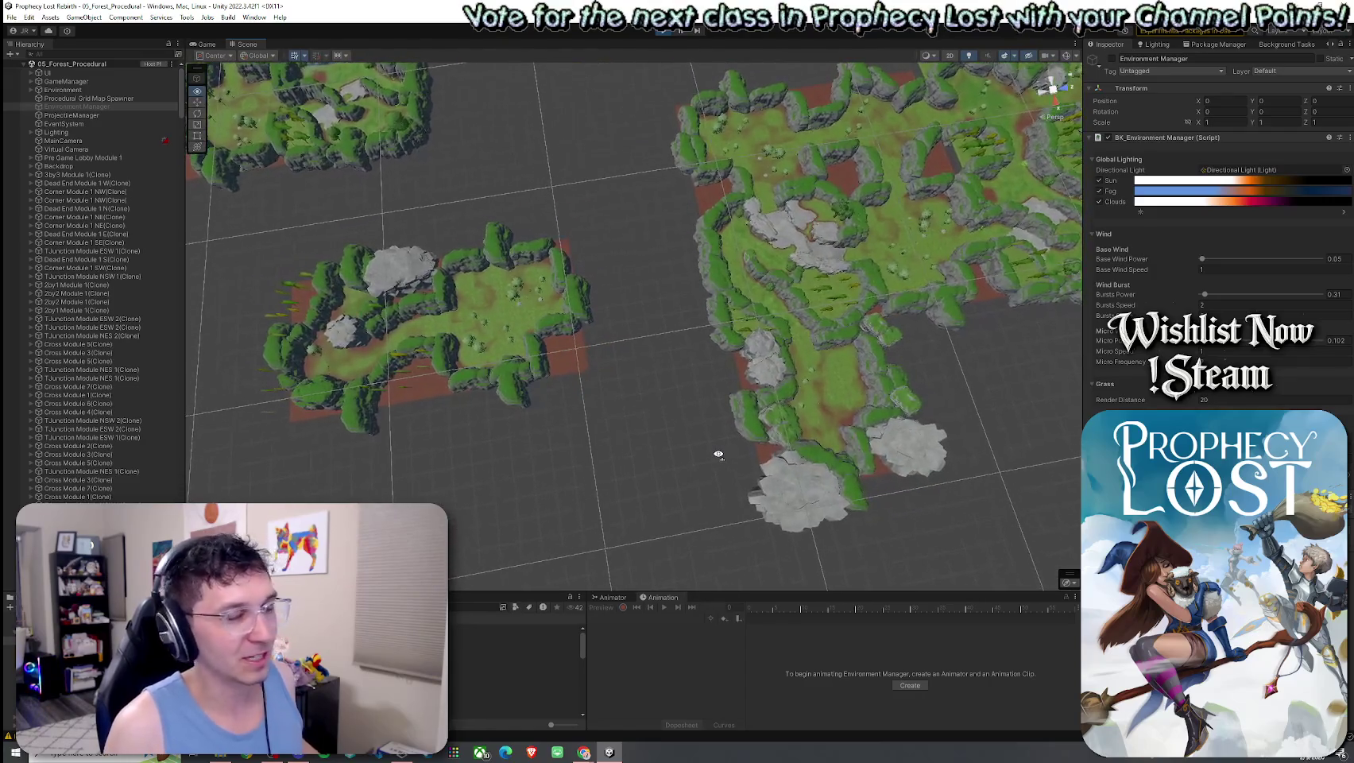
pyautogui.moveTo(718, 454)
pyautogui.mouseDown()
pyautogui.moveTo(689, 426)
pyautogui.moveTo(674, 451)
pyautogui.moveTo(634, 384)
pyautogui.moveTo(640, 402)
pyautogui.moveTo(697, 408)
pyautogui.mouseUp()
pyautogui.scroll(3, 673, 450)
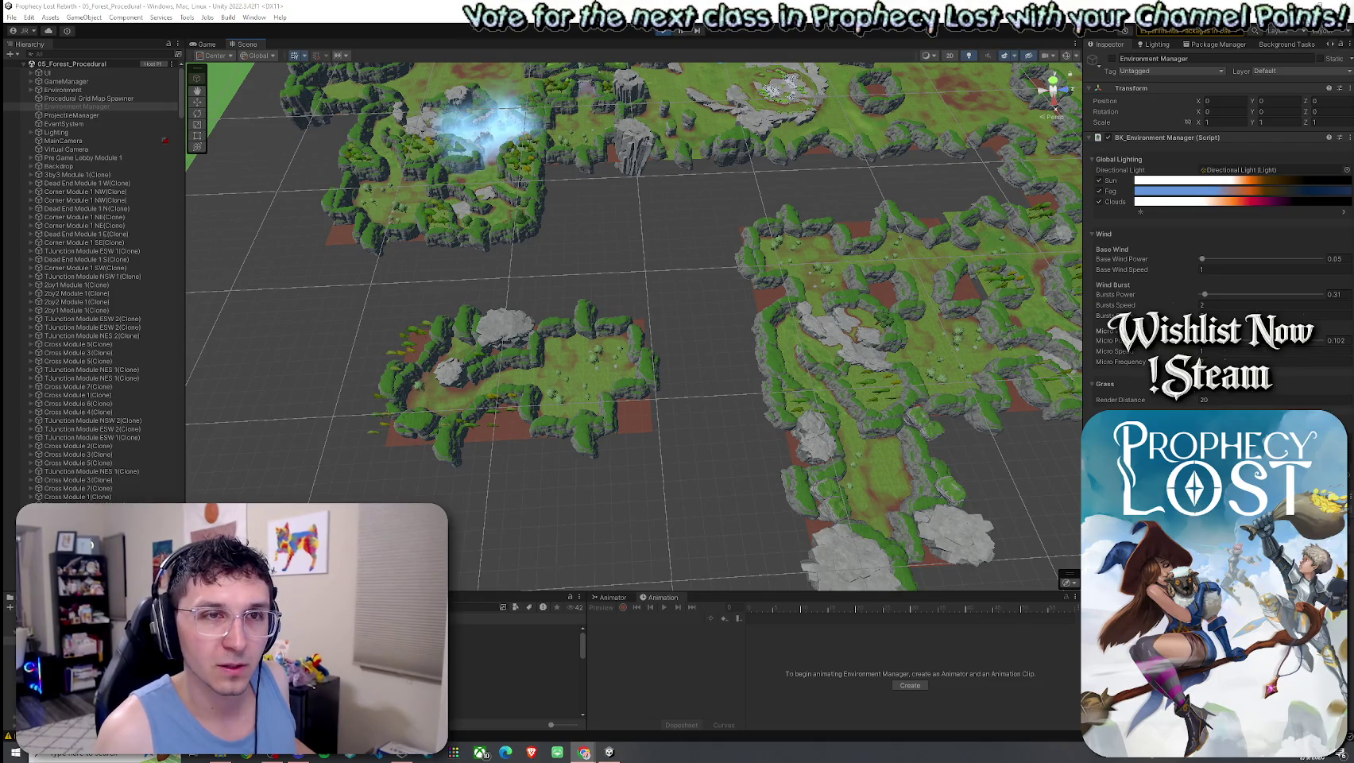
pyautogui.hotkey('alt', 'Tab')
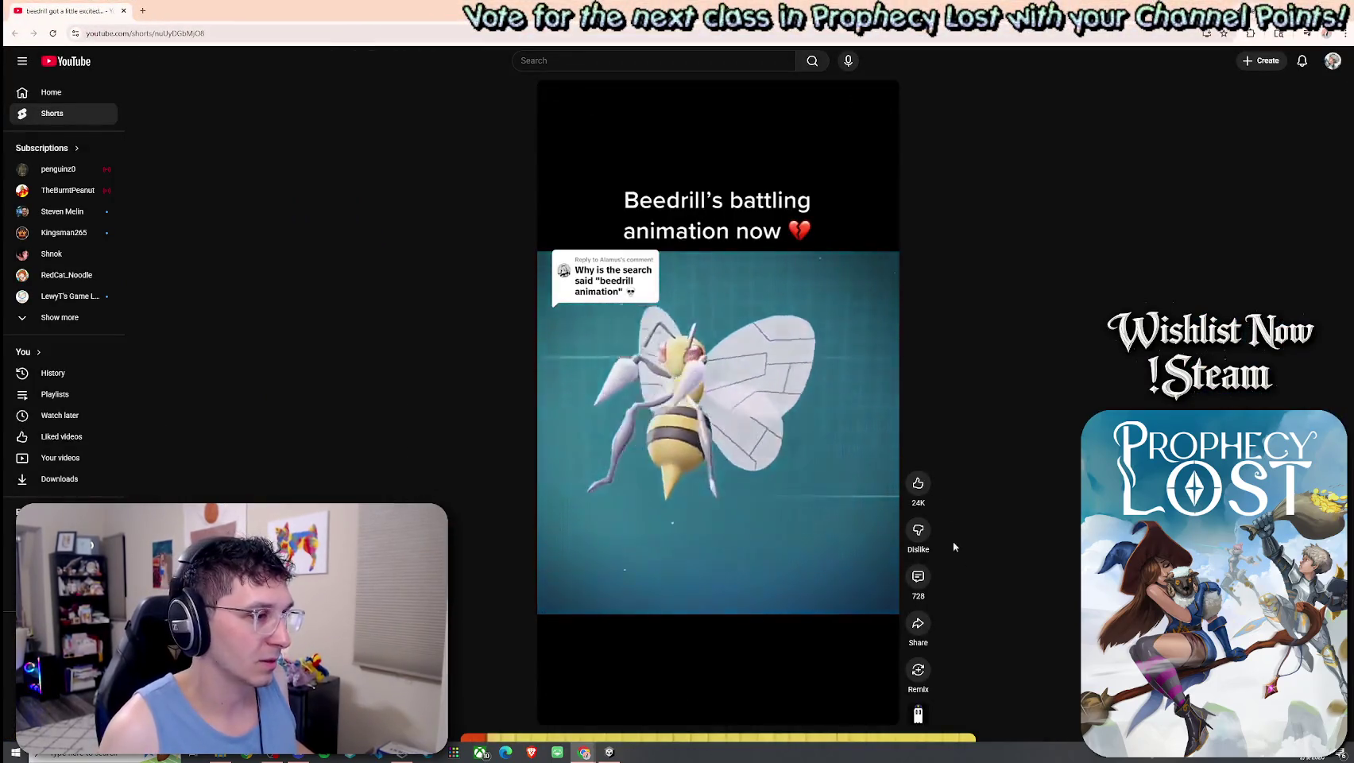
pyautogui.click(588, 101)
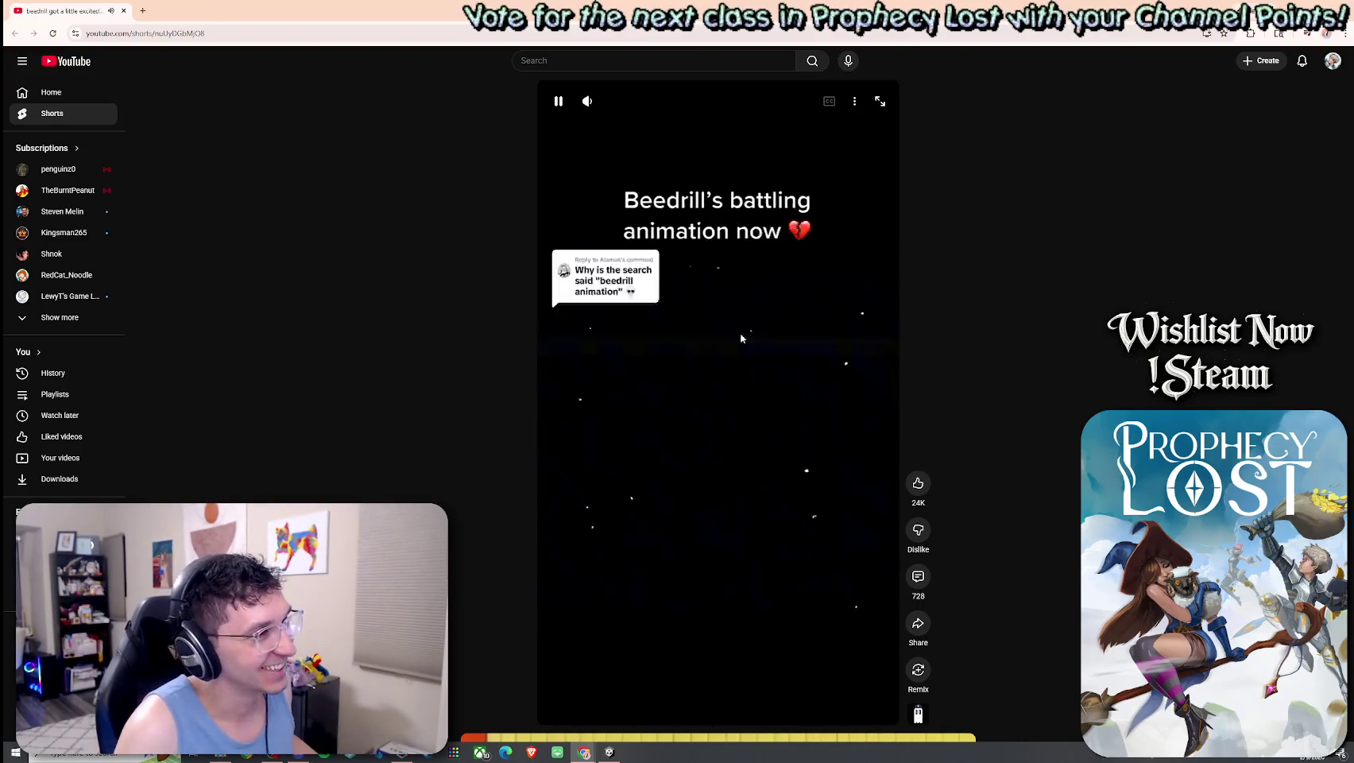
pyautogui.hotkey('alt', 'Tab')
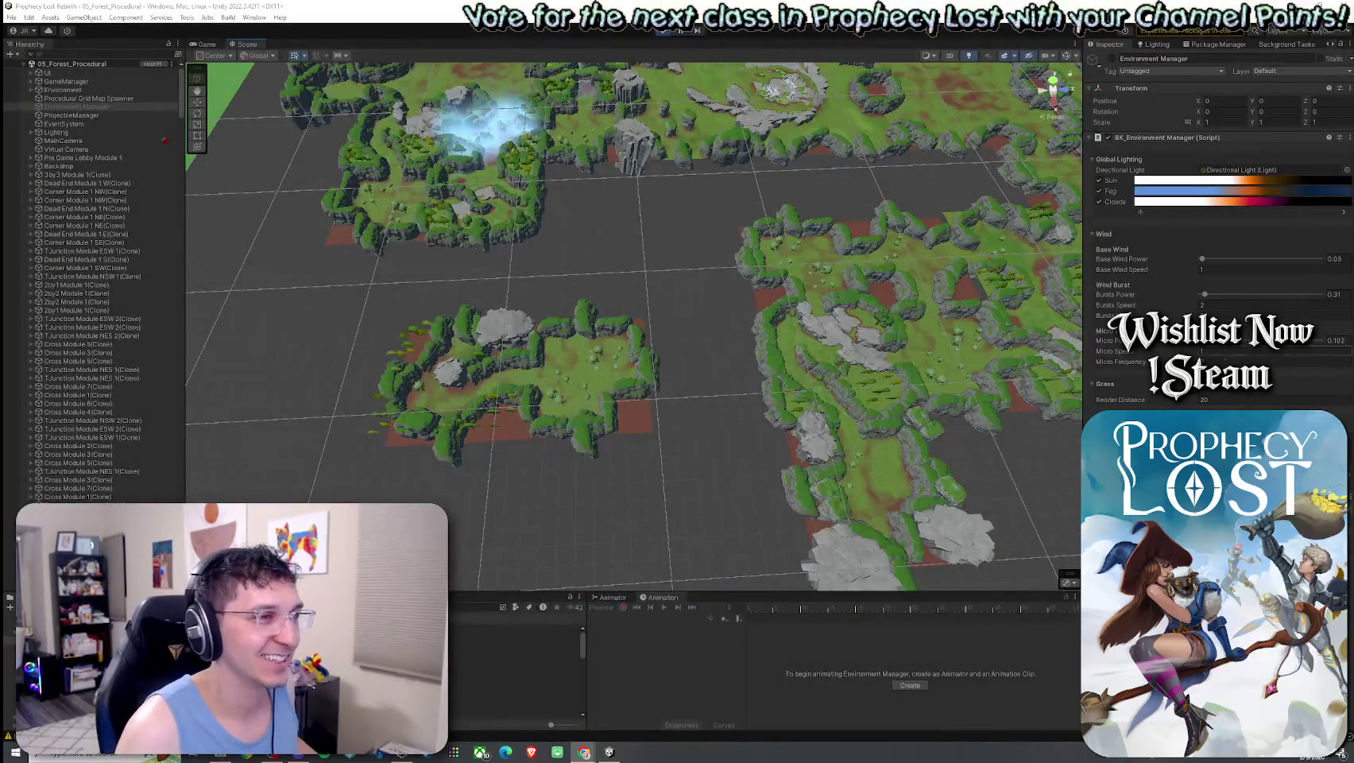
# Orbit the Scene view over the generated forest terrain modules for a wider look
pyautogui.moveTo(880, 367)
pyautogui.mouseDown()
pyautogui.moveTo(783, 330)
pyautogui.moveTo(791, 339)
pyautogui.moveTo(852, 361)
pyautogui.moveTo(803, 294)
pyautogui.mouseUp()
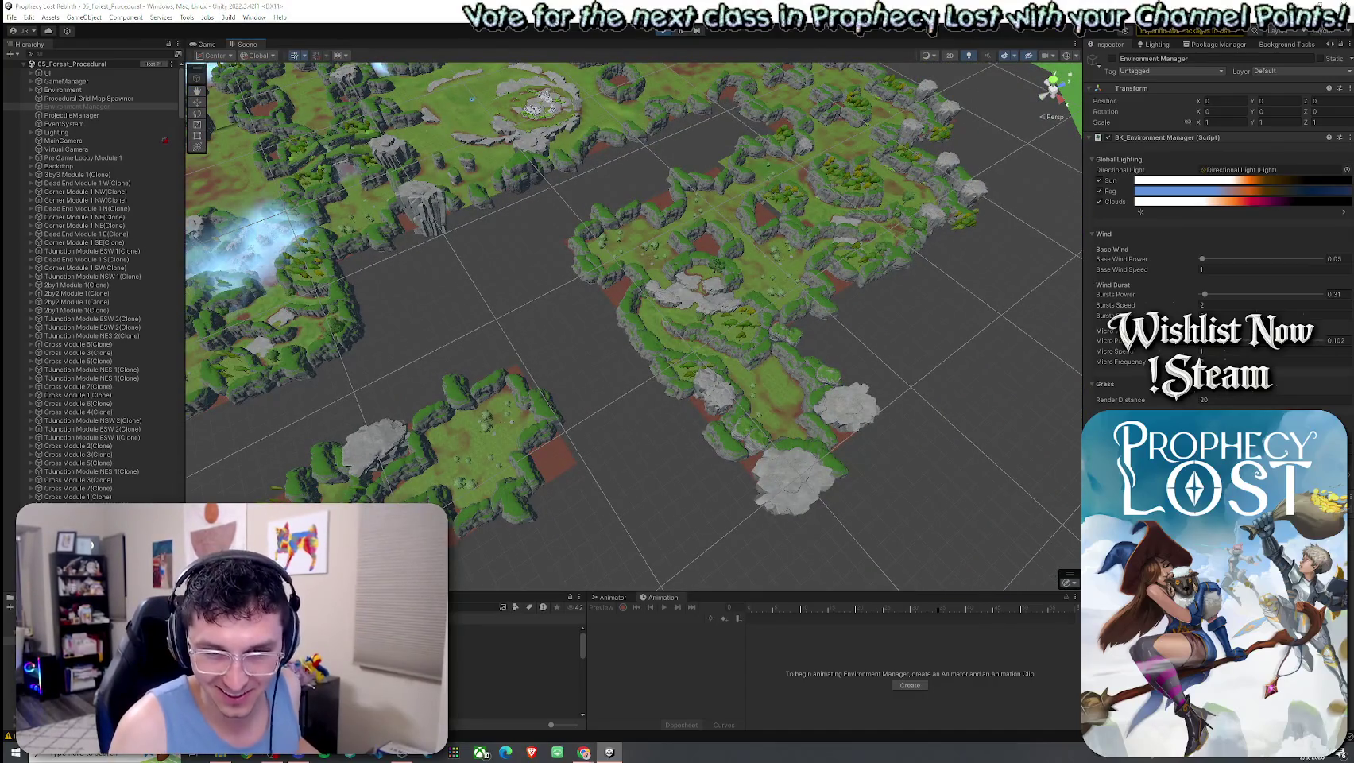
pyautogui.moveTo(1054, 351); pyautogui.dragTo(886, 316)
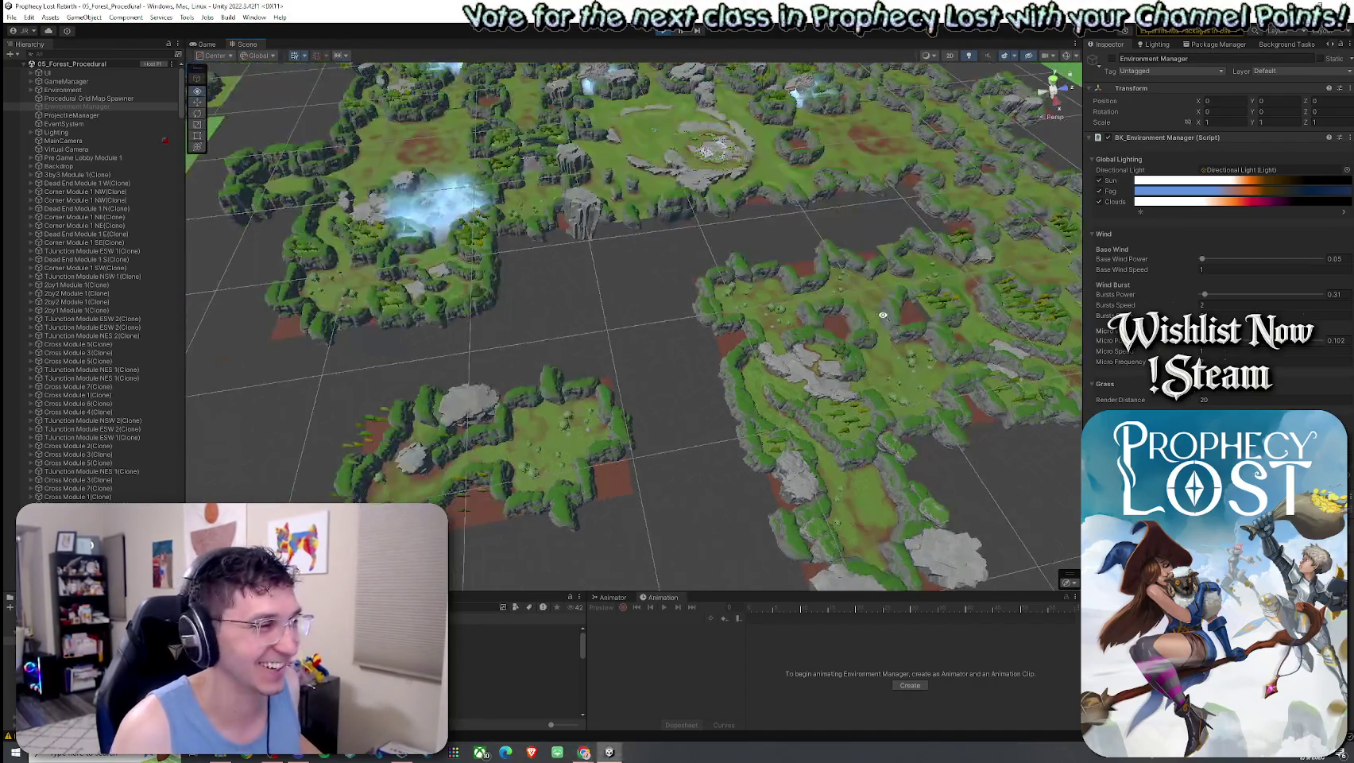
pyautogui.moveTo(819, 288)
pyautogui.mouseDown()
pyautogui.moveTo(863, 344)
pyautogui.moveTo(963, 334)
pyautogui.moveTo(1117, 352)
pyautogui.moveTo(842, 355)
pyautogui.moveTo(780, 374)
pyautogui.moveTo(927, 326)
pyautogui.moveTo(938, 303)
pyautogui.moveTo(901, 318)
pyautogui.mouseUp()
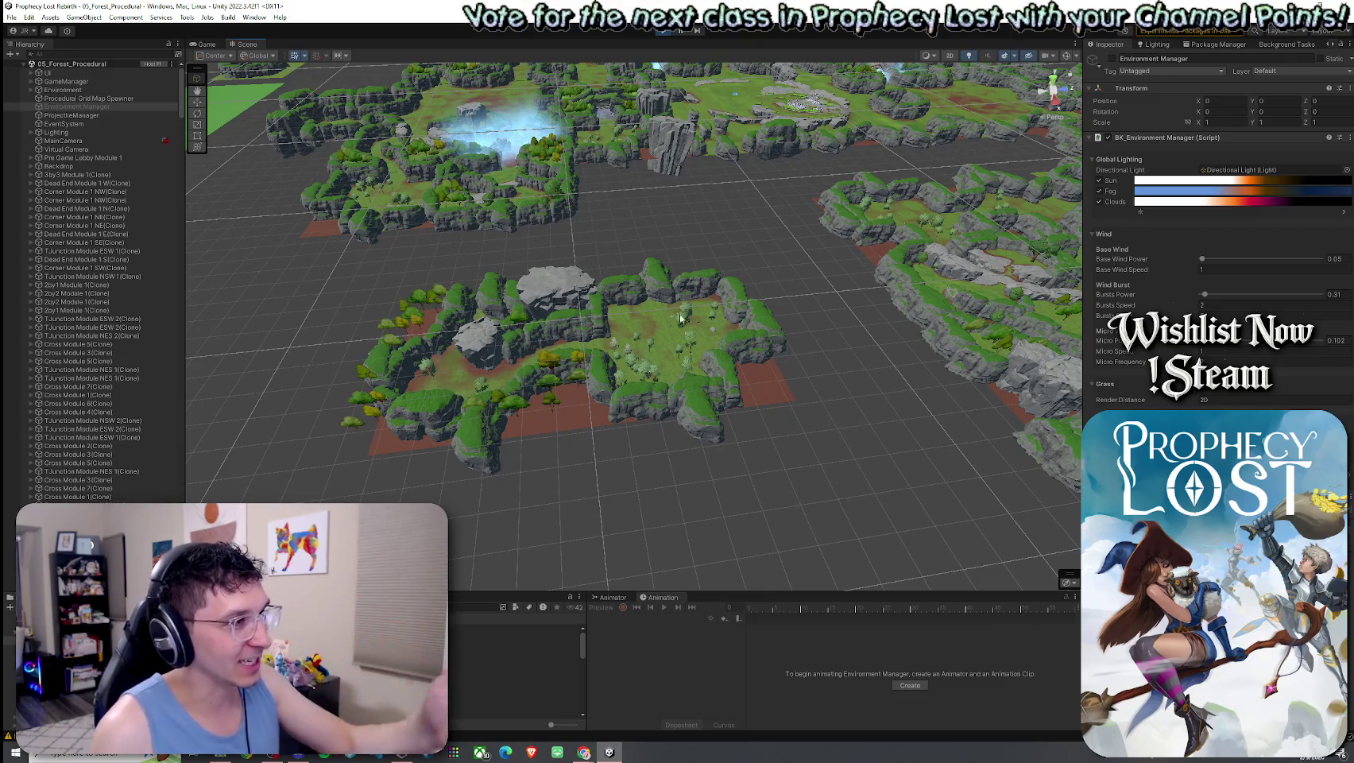
pyautogui.moveTo(641, 289)
pyautogui.mouseDown()
pyautogui.moveTo(643, 272)
pyautogui.moveTo(586, 274)
pyautogui.moveTo(618, 230)
pyautogui.moveTo(609, 263)
pyautogui.moveTo(567, 281)
pyautogui.moveTo(586, 286)
pyautogui.moveTo(344, 282)
pyautogui.moveTo(291, 307)
pyautogui.moveTo(41, 293)
pyautogui.moveTo(35, 267)
pyautogui.mouseUp()
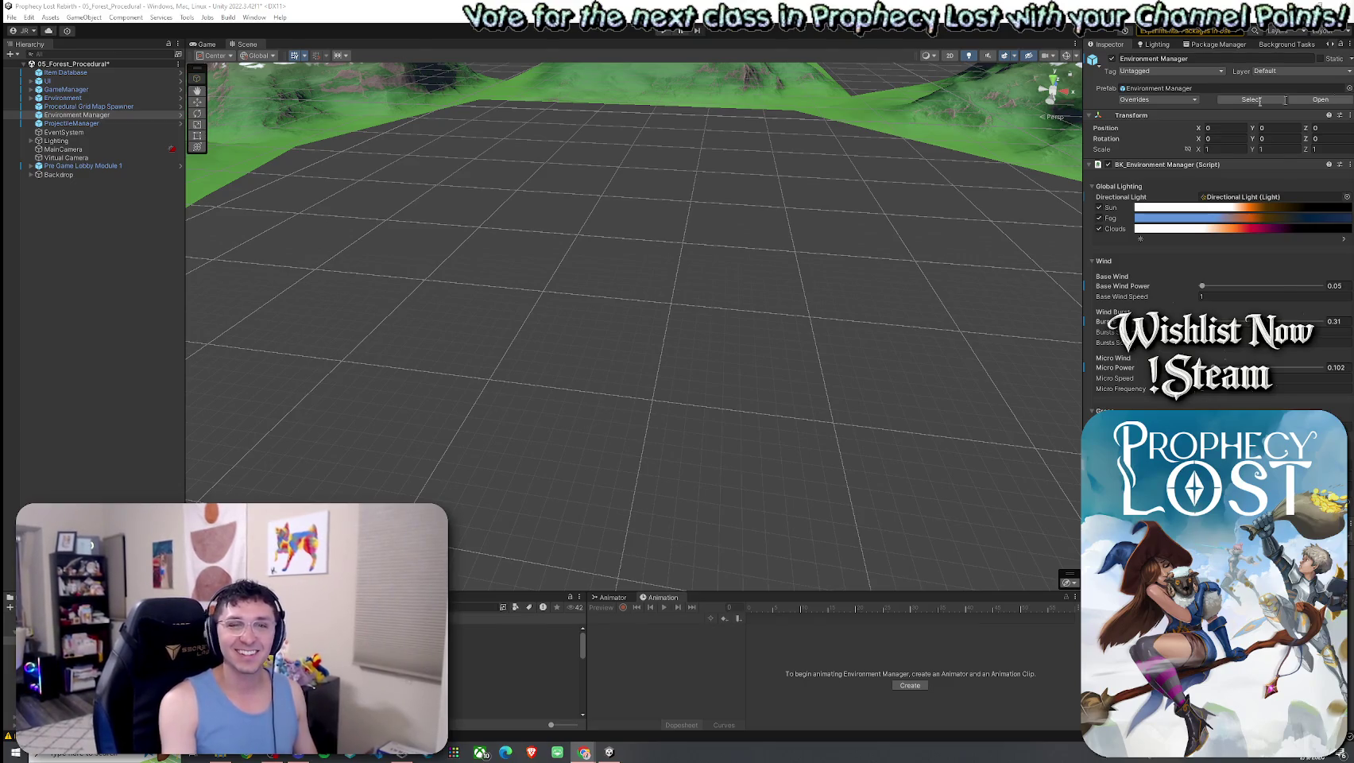
pyautogui.hotkey('alt', 'Tab')
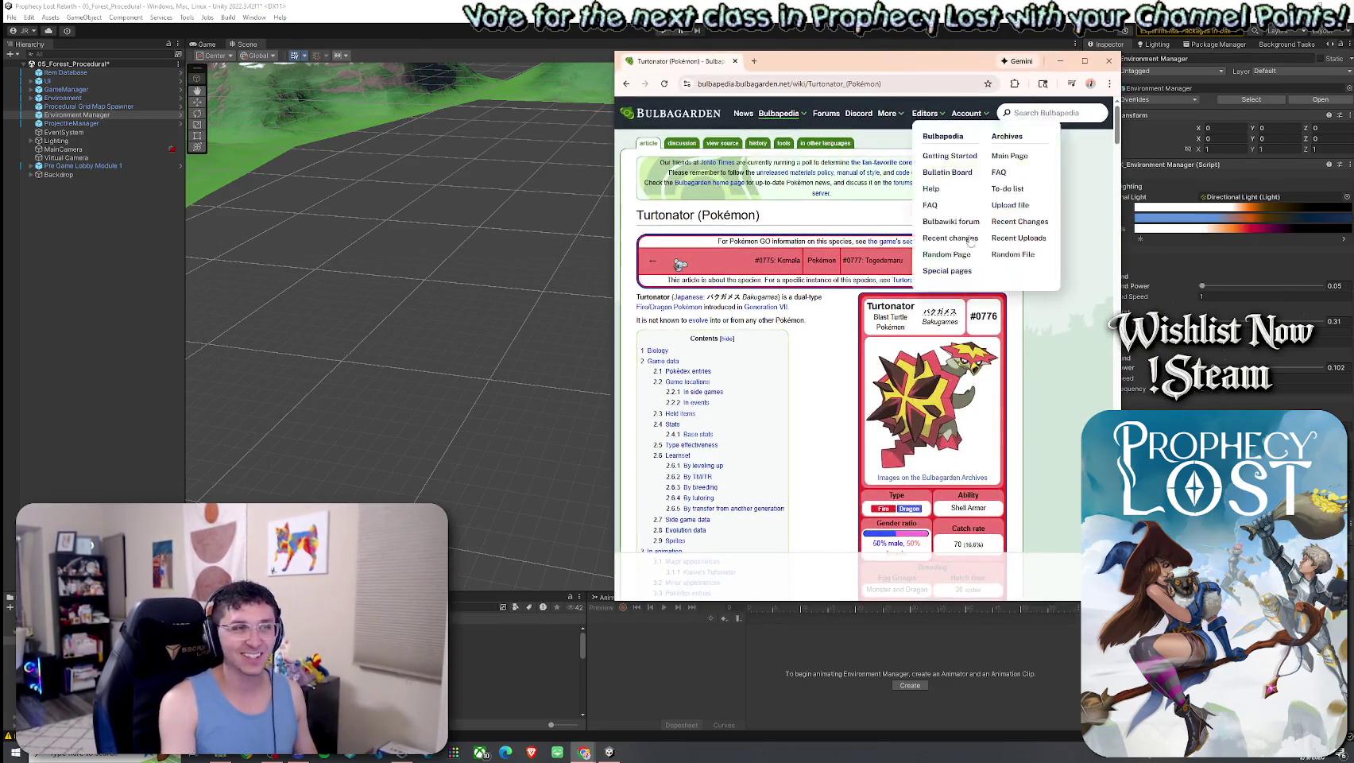
pyautogui.click(958, 382)
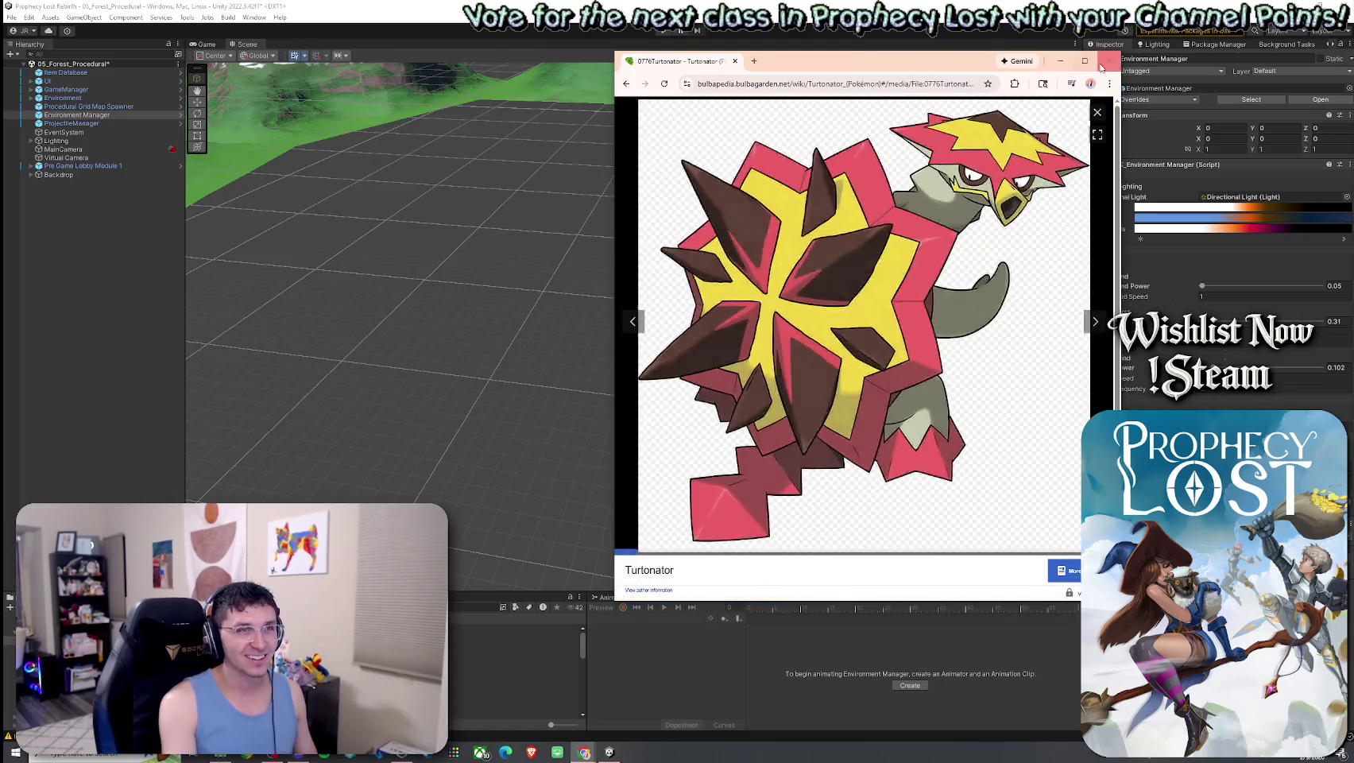
pyautogui.click(1172, 90)
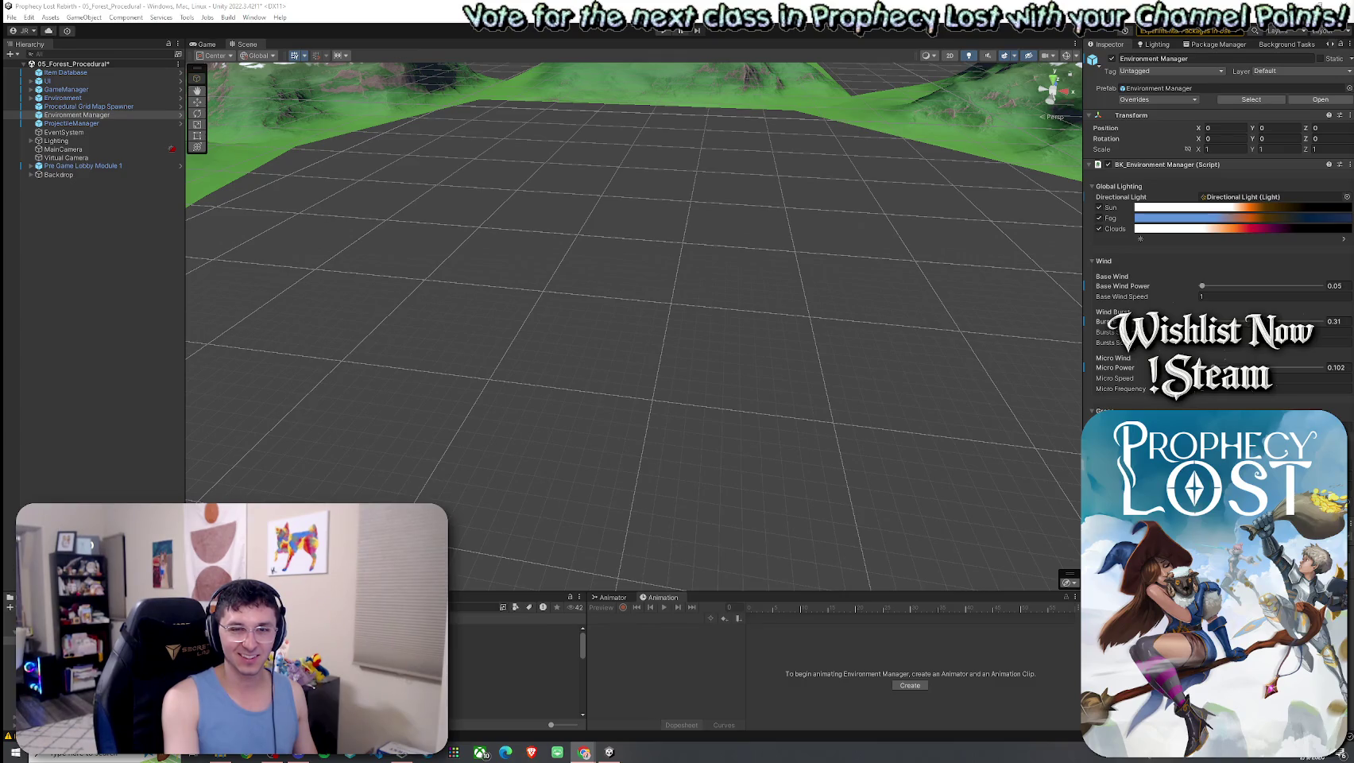
# Save the scene and deactivate the Environment Manager object
pyautogui.click(18, 18)
pyautogui.click(47, 67)
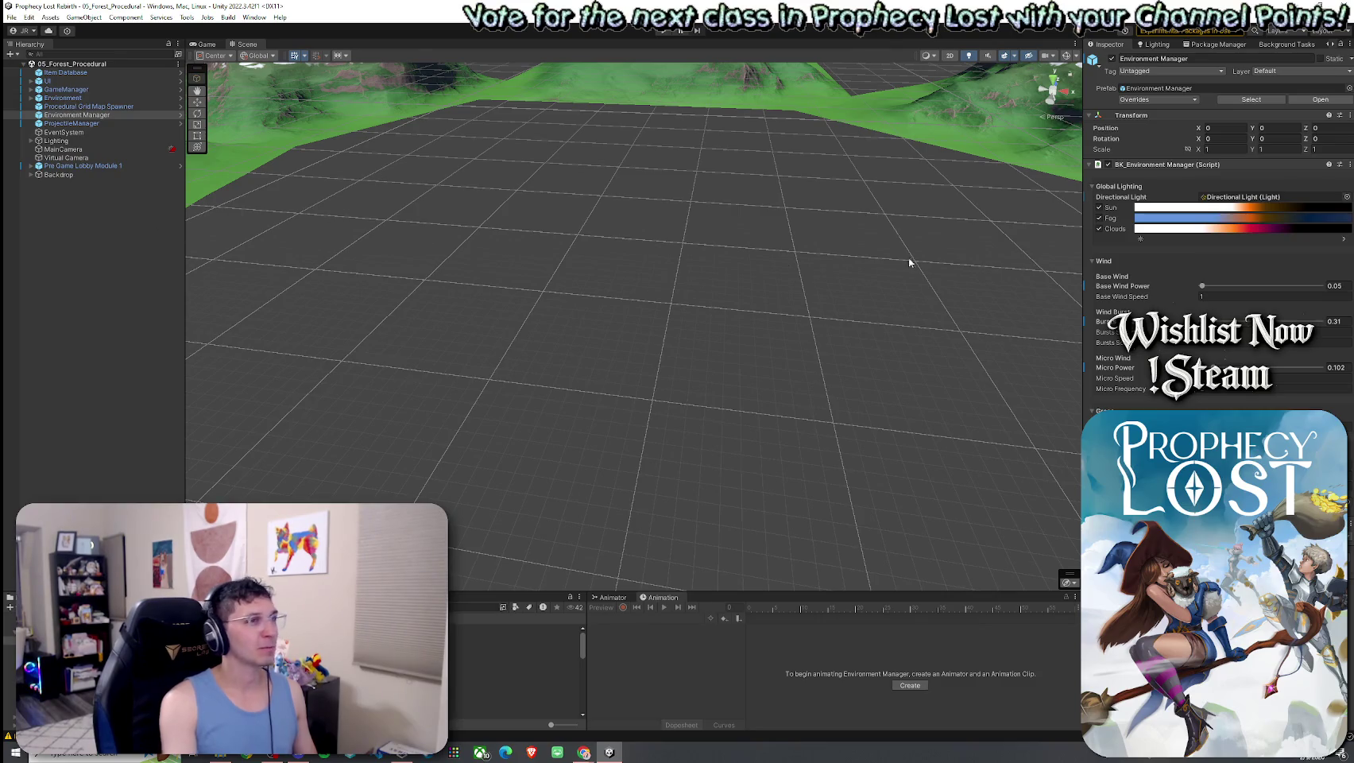
pyautogui.click(1108, 165)
pyautogui.click(1108, 165)
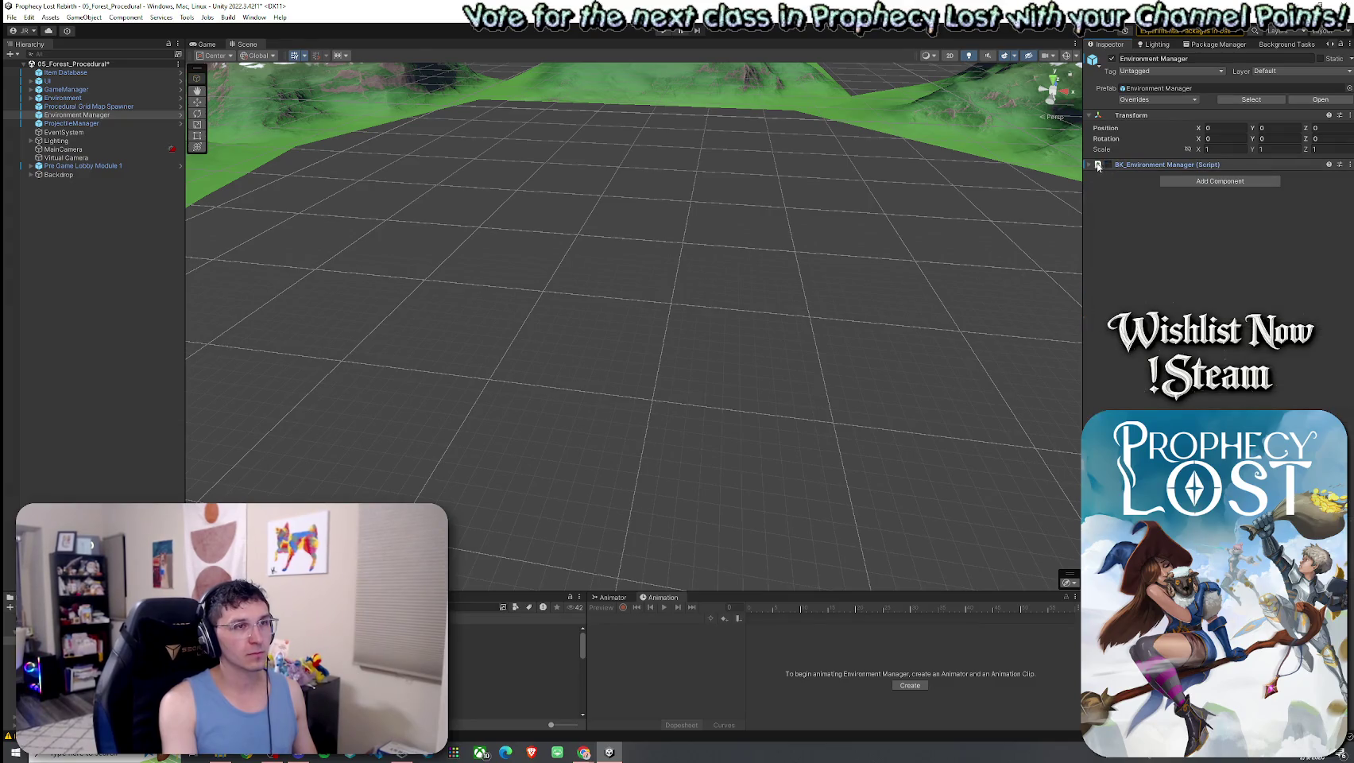
pyautogui.click(1112, 59)
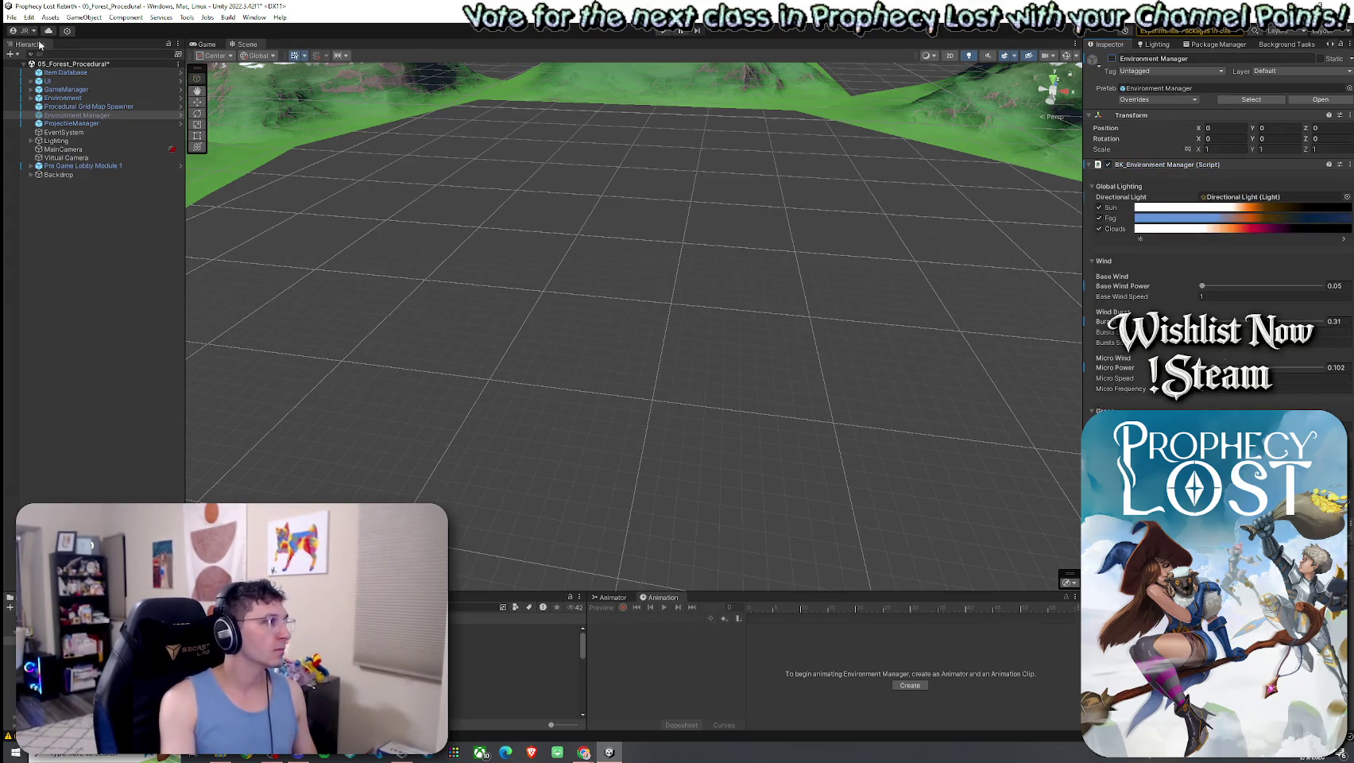
# Save the scene again and launch the play-test to its title screen
pyautogui.click(12, 16)
pyautogui.click(32, 68)
pyautogui.hotkey('ctrl', 'p')
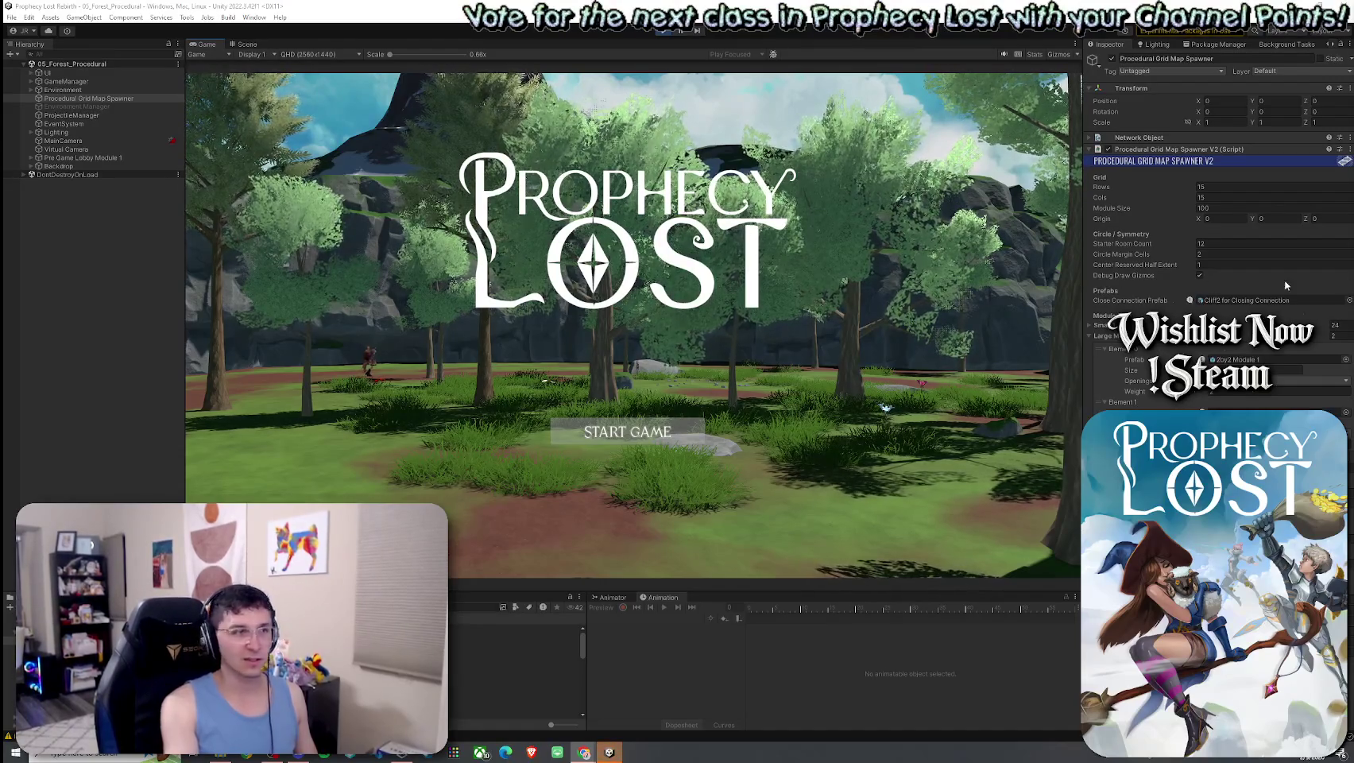
# Start a match from the Prophecy Lost title screen and orbit the fog-free generated map
pyautogui.click(634, 433)
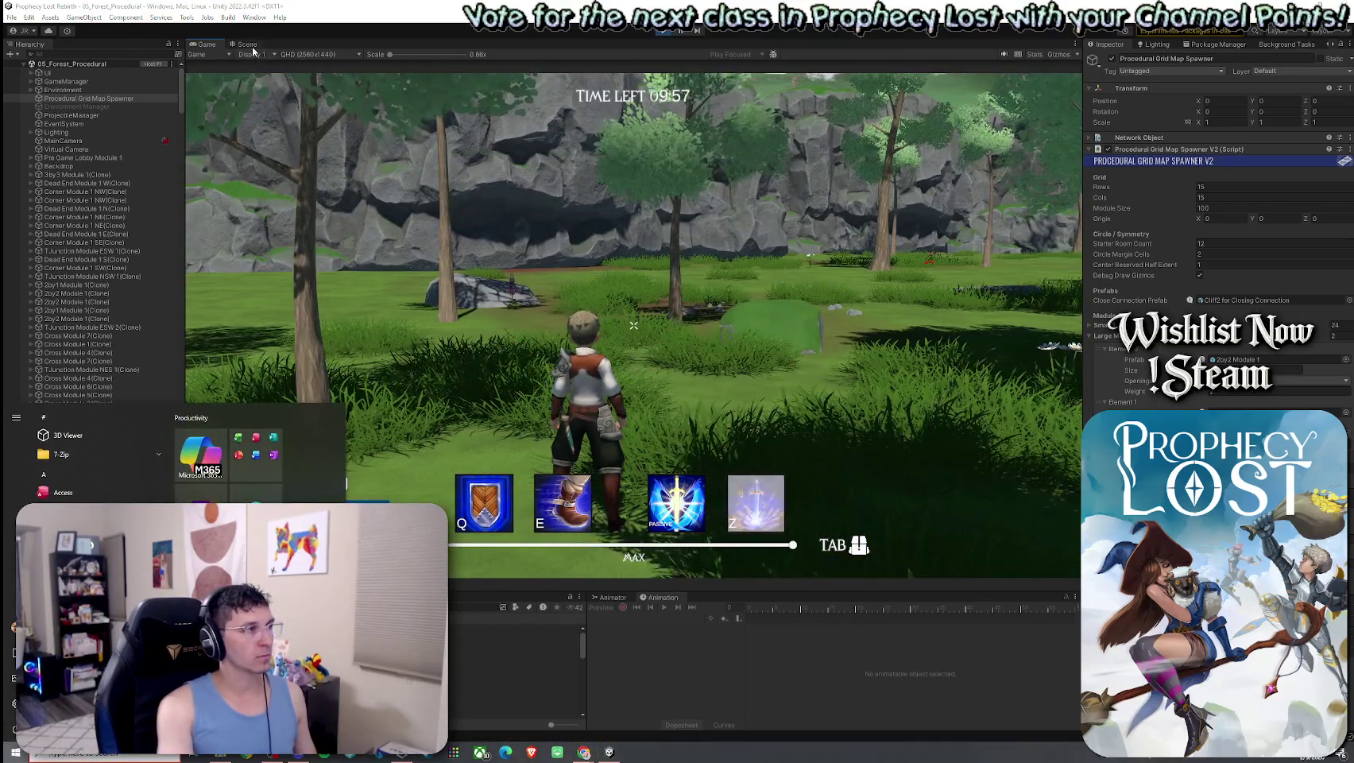
pyautogui.hotkey('ctrl', '1')
pyautogui.moveTo(610, 309)
pyautogui.mouseDown()
pyautogui.moveTo(604, 293)
pyautogui.moveTo(915, 300)
pyautogui.mouseUp()
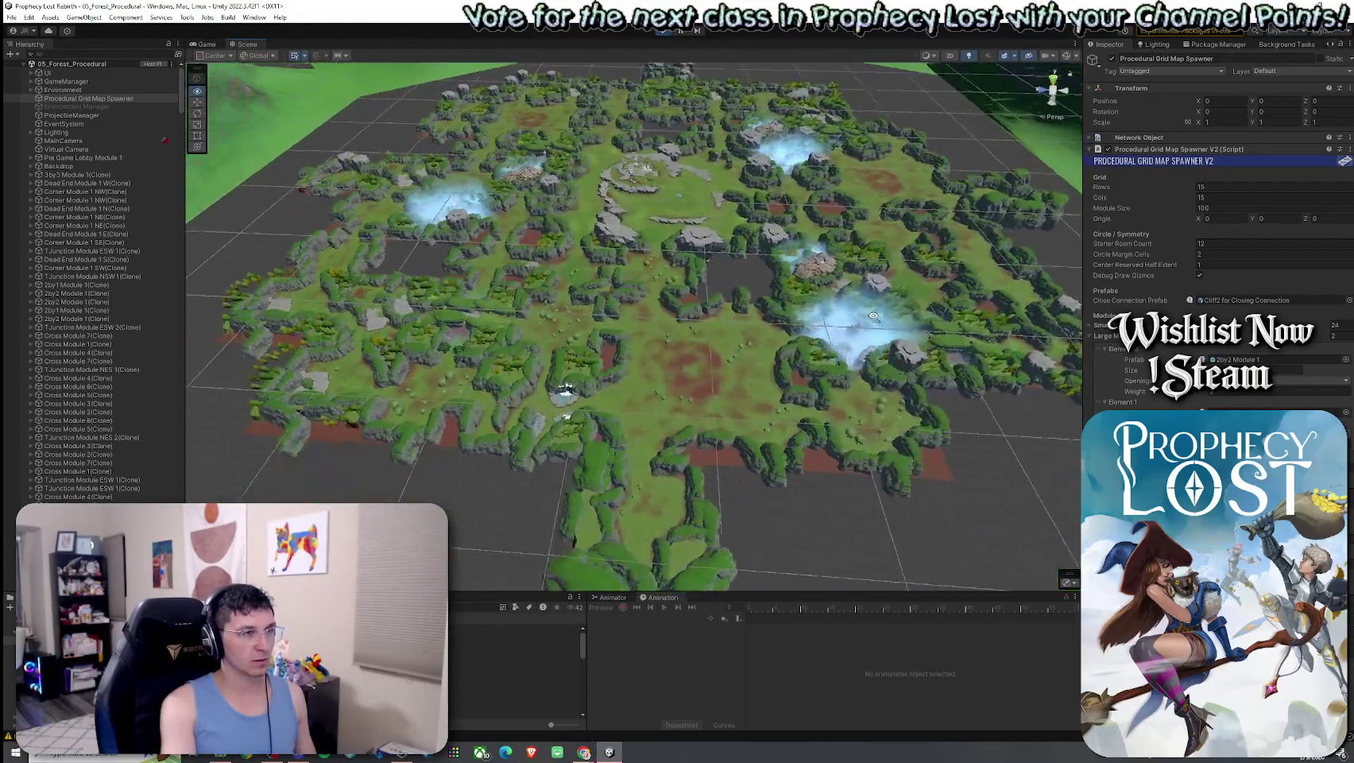
# Orbit, zoom and tilt the Scene view to look down on the whole generated map
pyautogui.moveTo(691, 343); pyautogui.dragTo(475, 352)
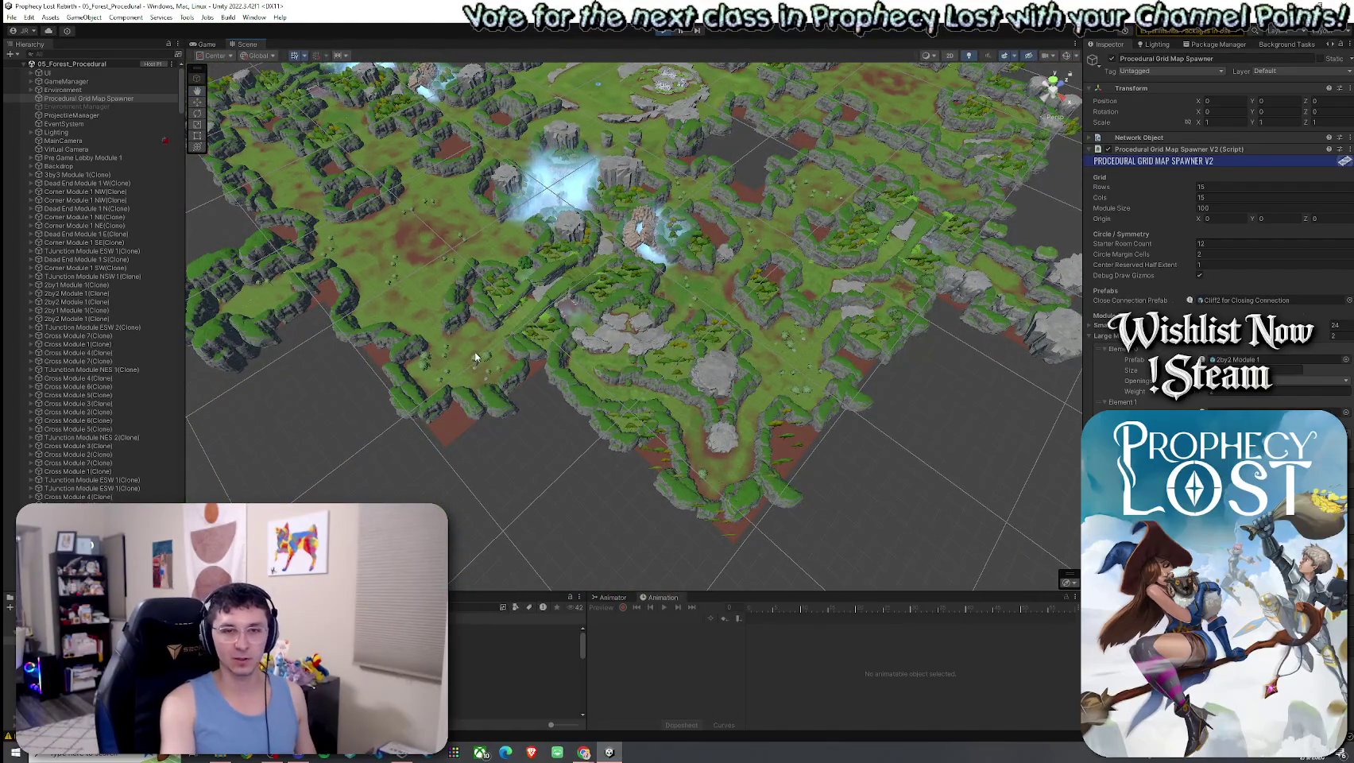
pyautogui.moveTo(676, 385)
pyautogui.mouseDown()
pyautogui.moveTo(579, 357)
pyautogui.moveTo(235, 436)
pyautogui.moveTo(355, 389)
pyautogui.mouseUp()
pyautogui.moveTo(931, 389); pyautogui.dragTo(908, 374)
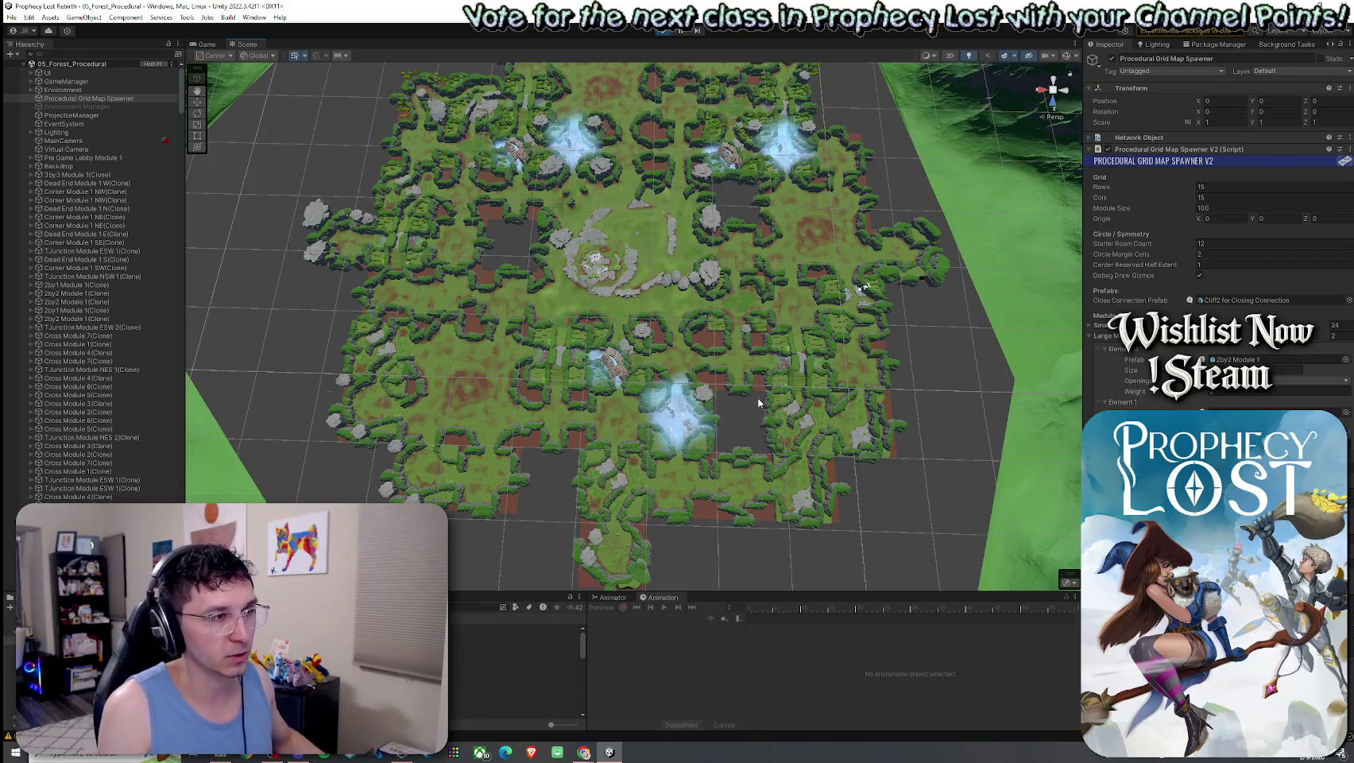
pyautogui.scroll(1, 759, 401)
pyautogui.moveTo(783, 429); pyautogui.dragTo(784, 421)
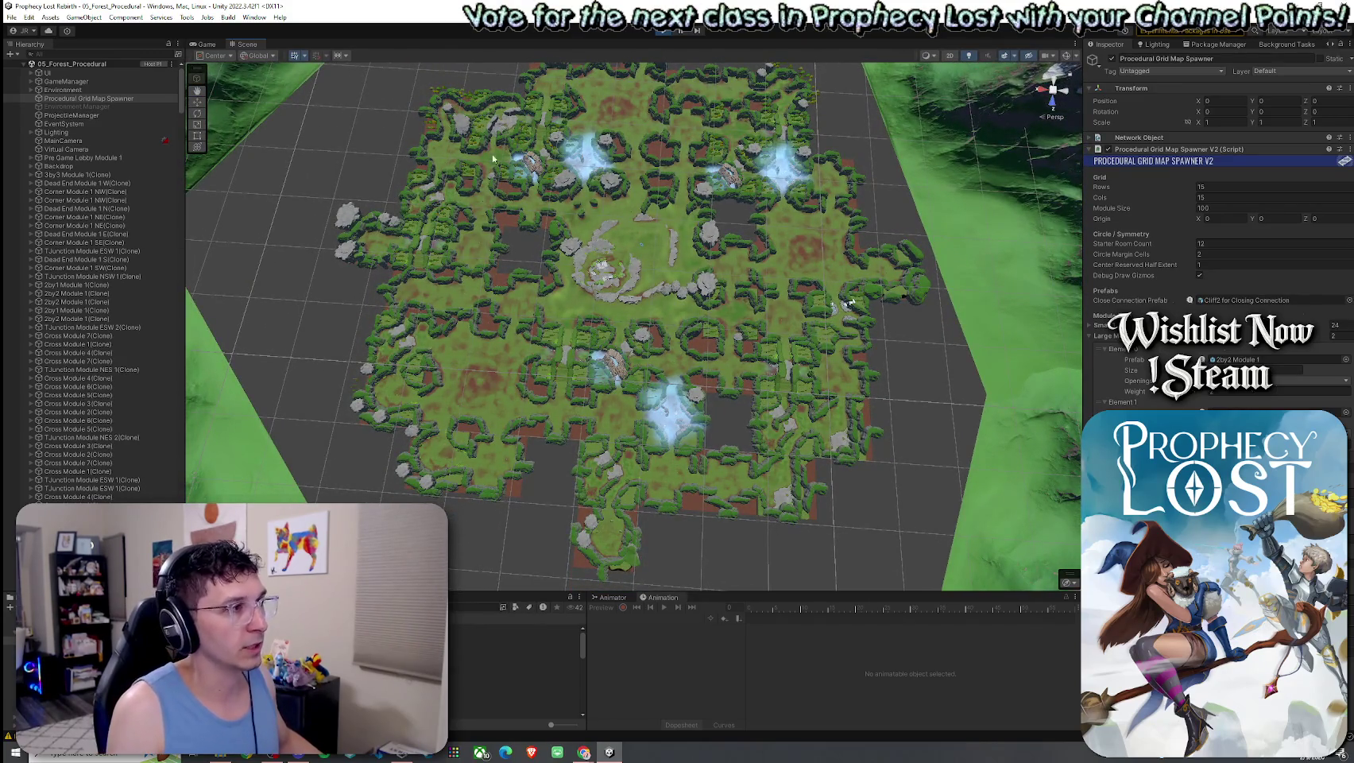
# Identify a top-row T-junction, the top-right corner, the TJunction Module 1 NSW and a left-edge corner tile
pyautogui.click(542, 80)
pyautogui.click(782, 108)
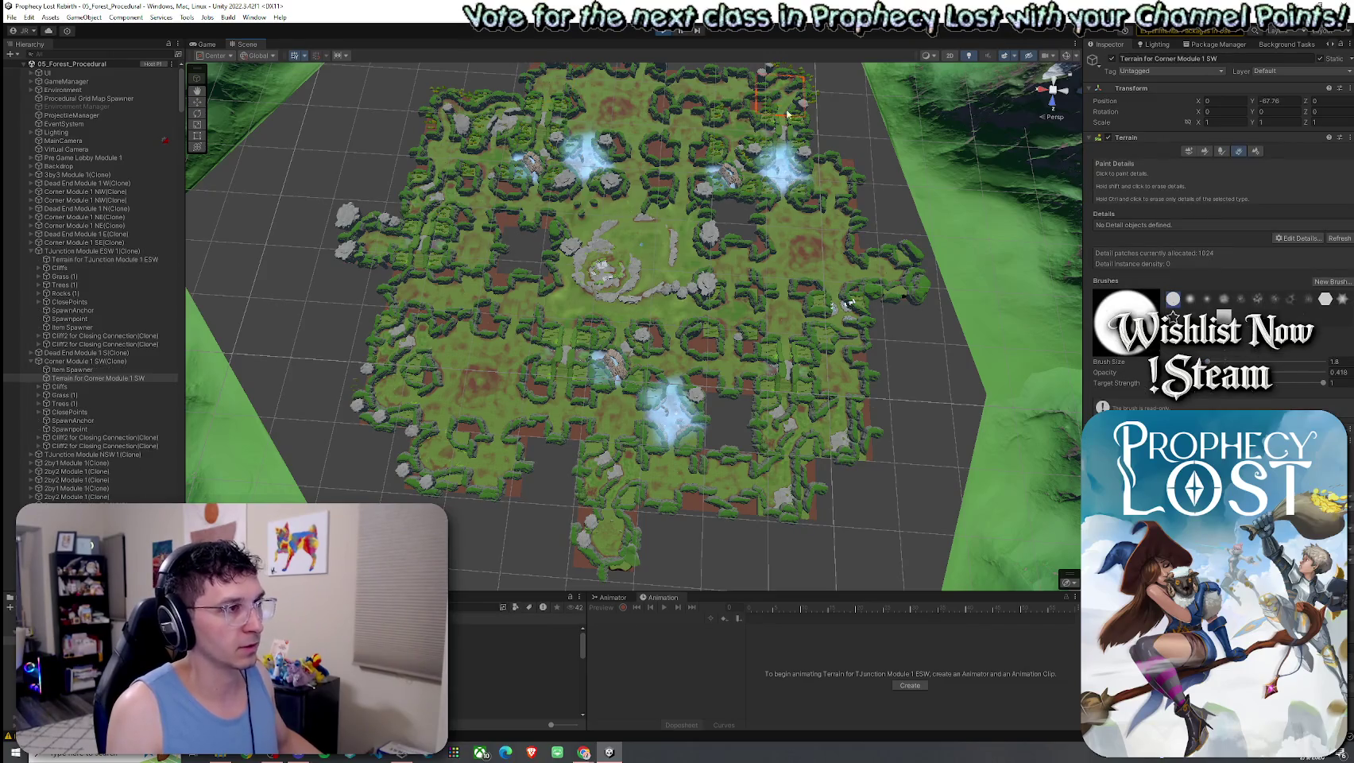
pyautogui.click(833, 378)
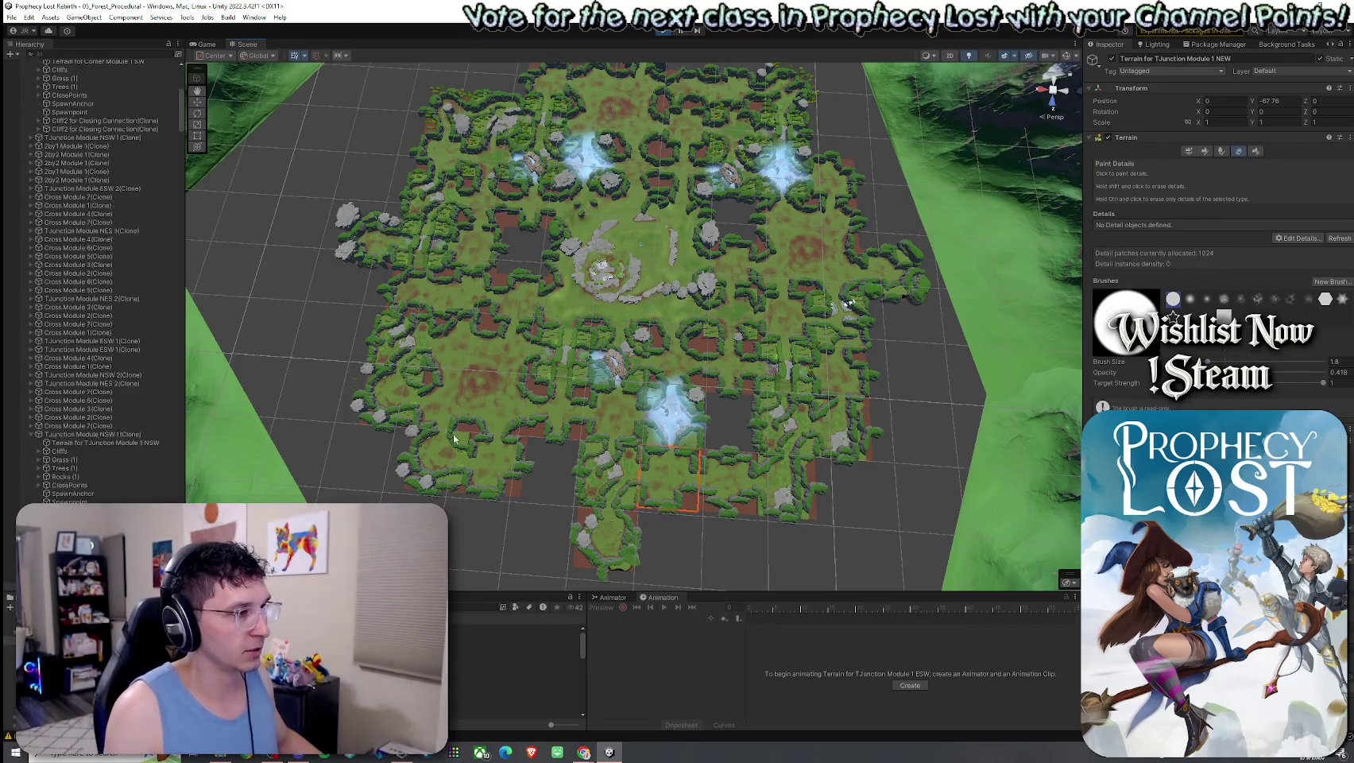
pyautogui.click(410, 385)
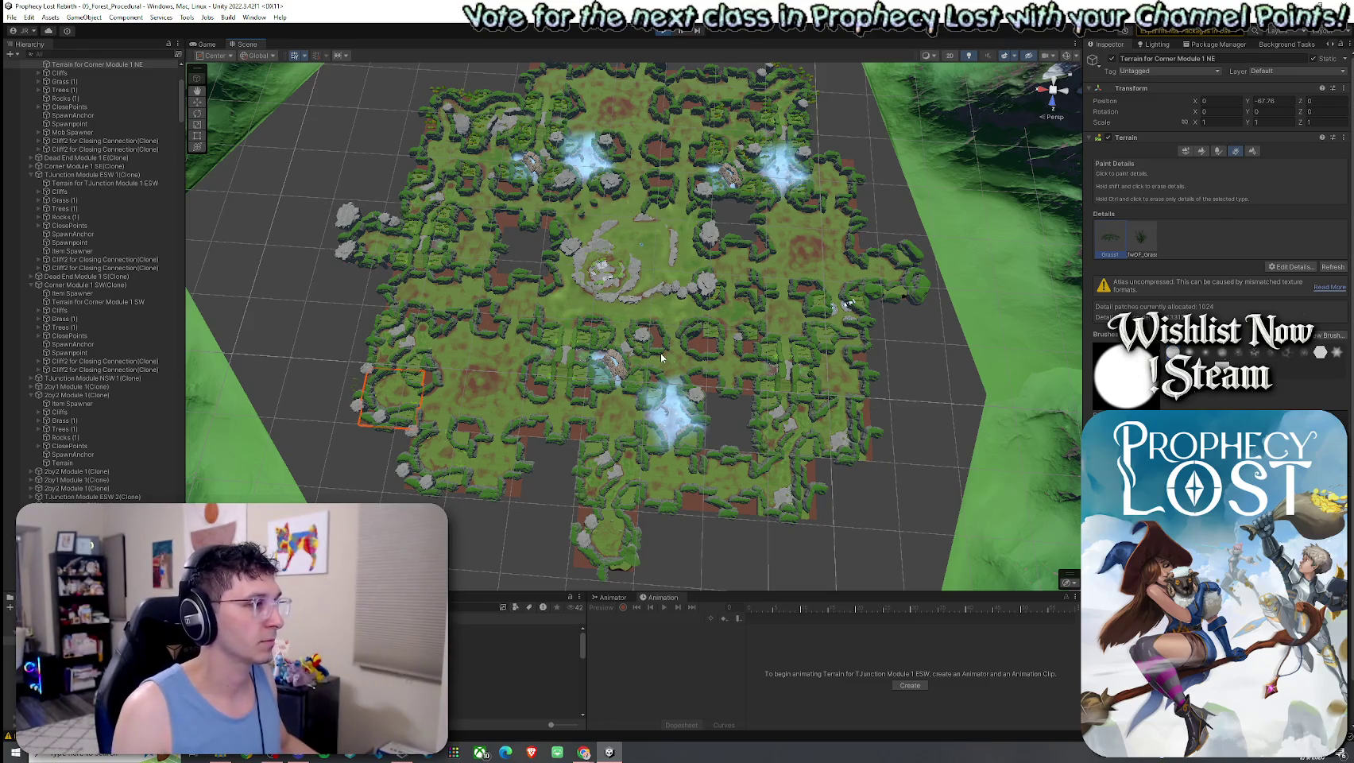
# Deselect the tiles, orbit and zoom around the whole forest map, then stop the running game
pyautogui.click(339, 305)
pyautogui.moveTo(339, 305)
pyautogui.mouseDown()
pyautogui.moveTo(649, 339)
pyautogui.moveTo(561, 321)
pyautogui.moveTo(824, 246)
pyautogui.mouseUp()
pyautogui.scroll(5, 650, 339)
pyautogui.scroll(5, 823, 245)
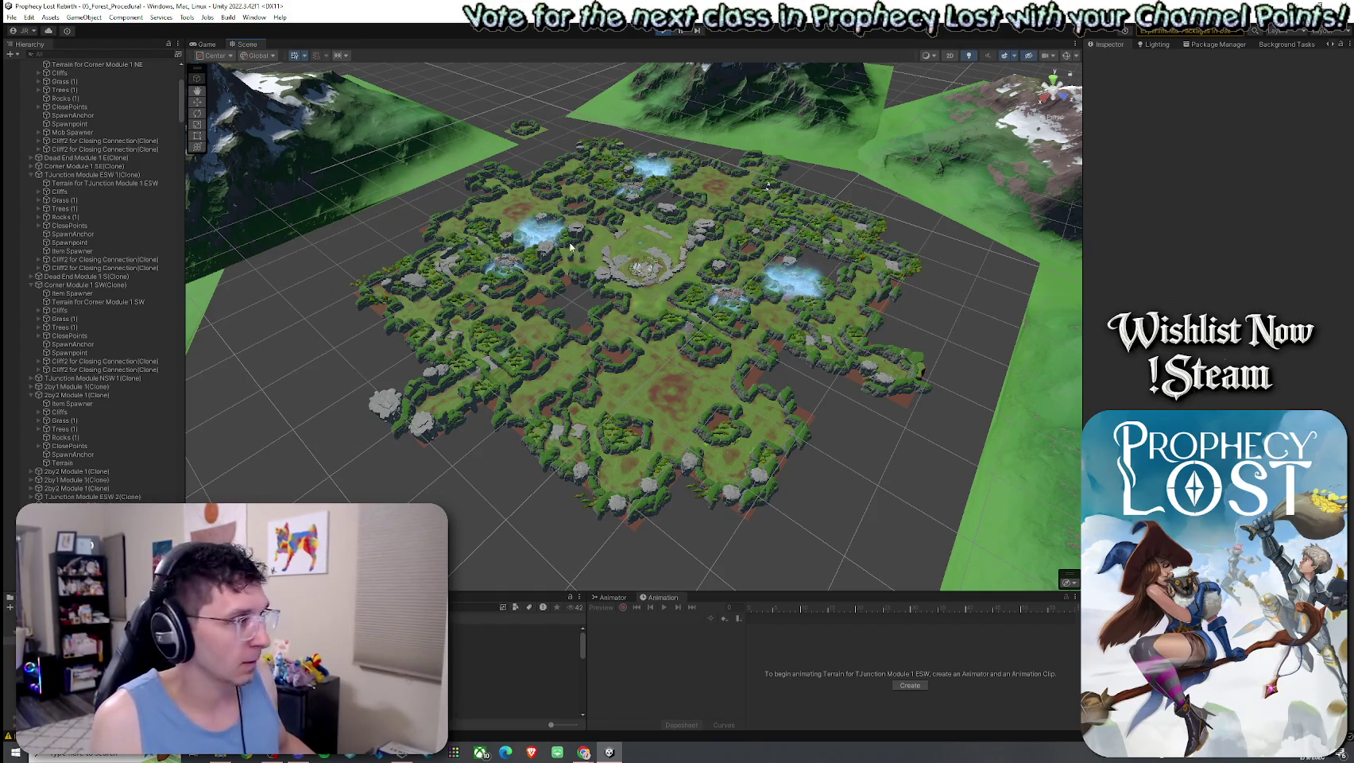
pyautogui.moveTo(589, 320); pyautogui.dragTo(590, 362)
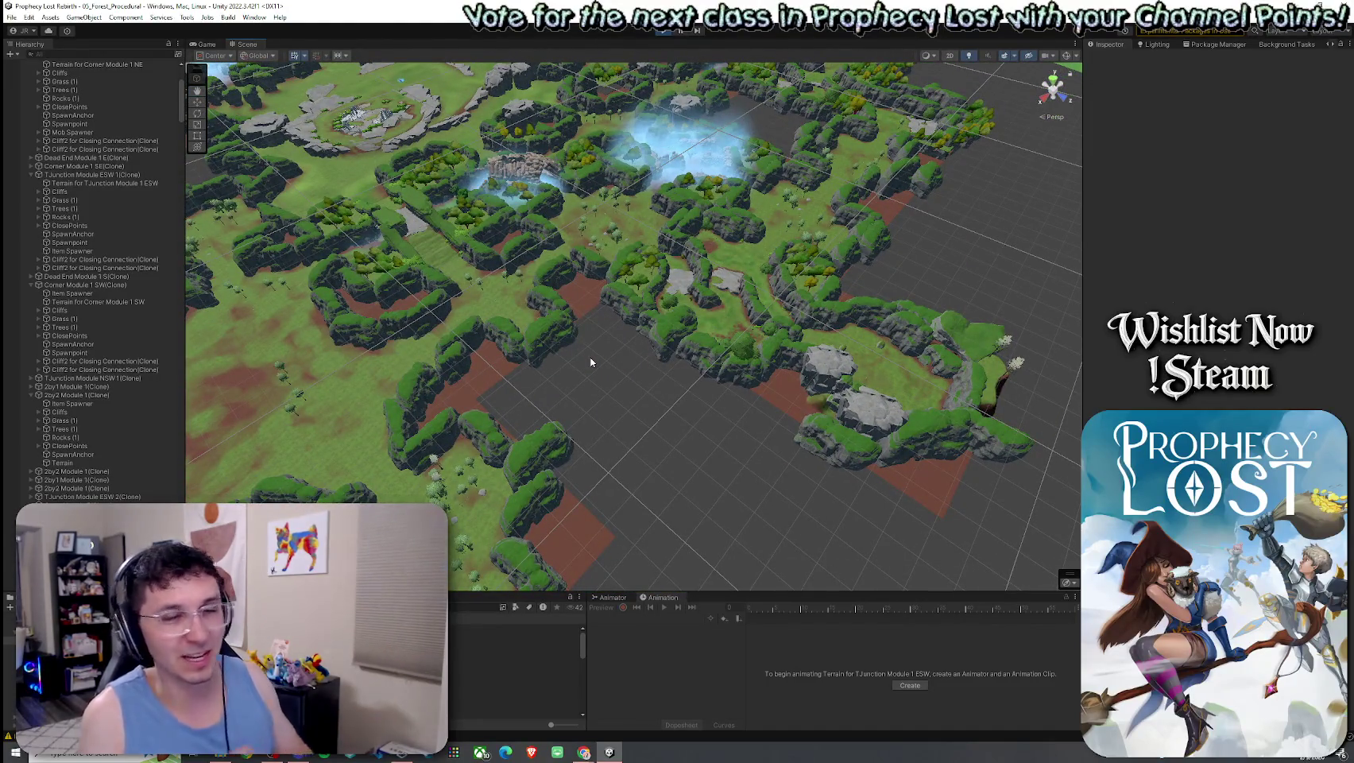
pyautogui.moveTo(598, 360)
pyautogui.mouseDown()
pyautogui.moveTo(685, 384)
pyautogui.moveTo(458, 356)
pyautogui.moveTo(197, 380)
pyautogui.mouseUp()
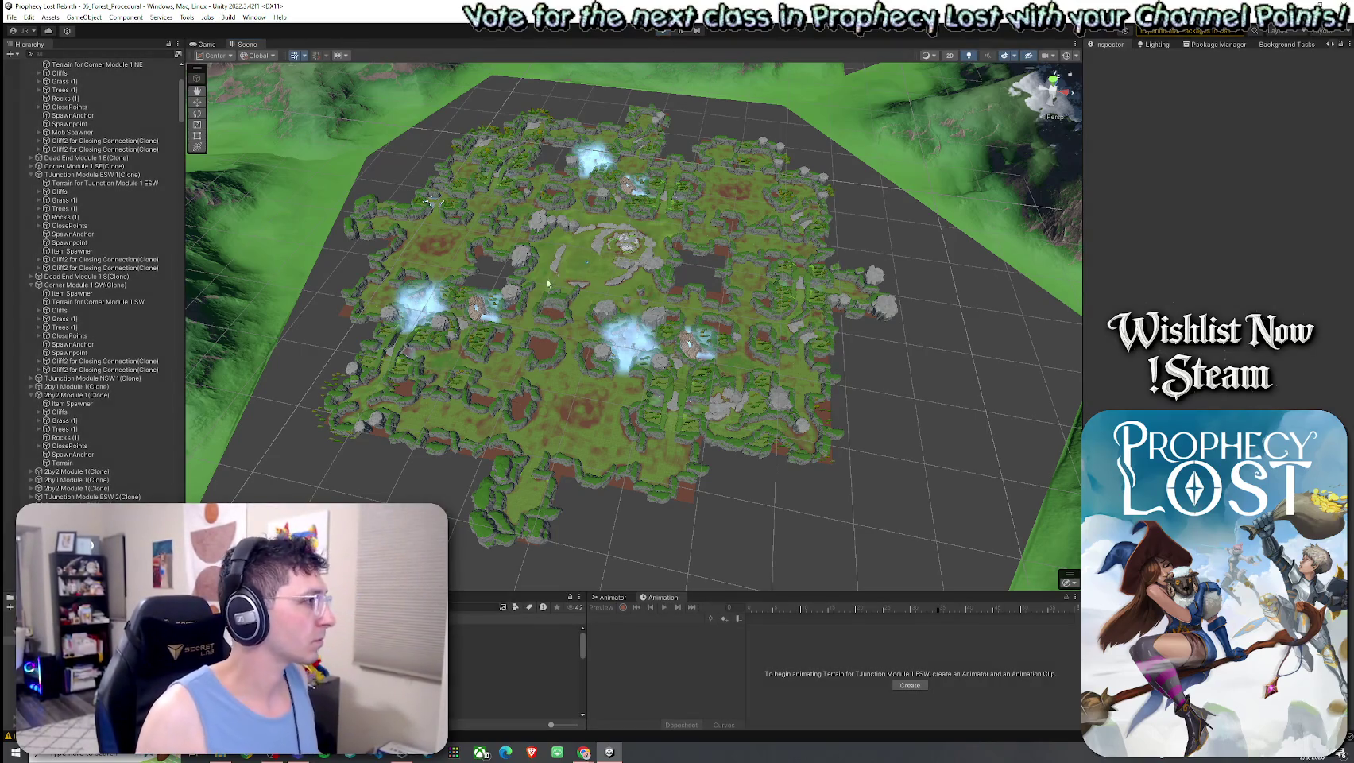
pyautogui.hotkey('ctrl', 'p')
# Select the Procedural Grid Map Spawner to show its 15 by 15 grid settings in the Inspector
pyautogui.click(12, 17)
pyautogui.press('Escape')
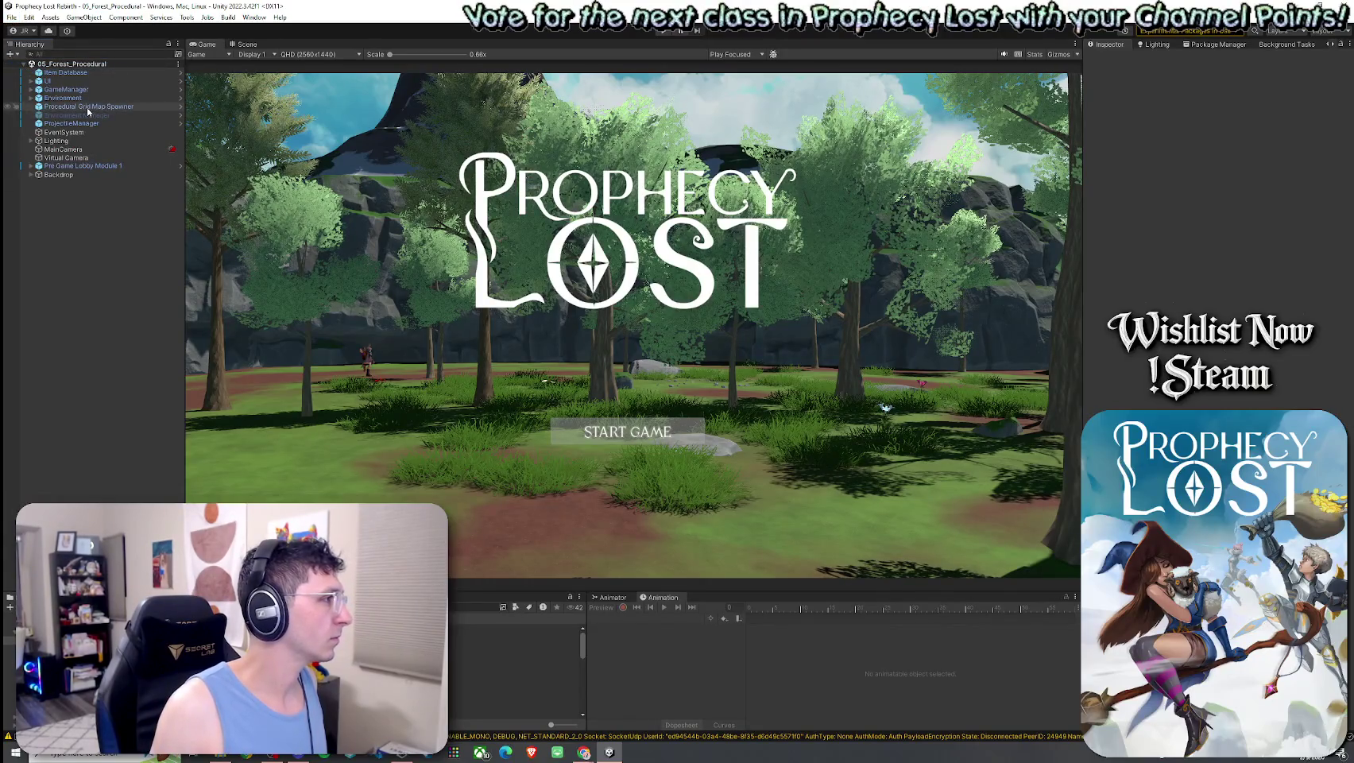
pyautogui.click(88, 105)
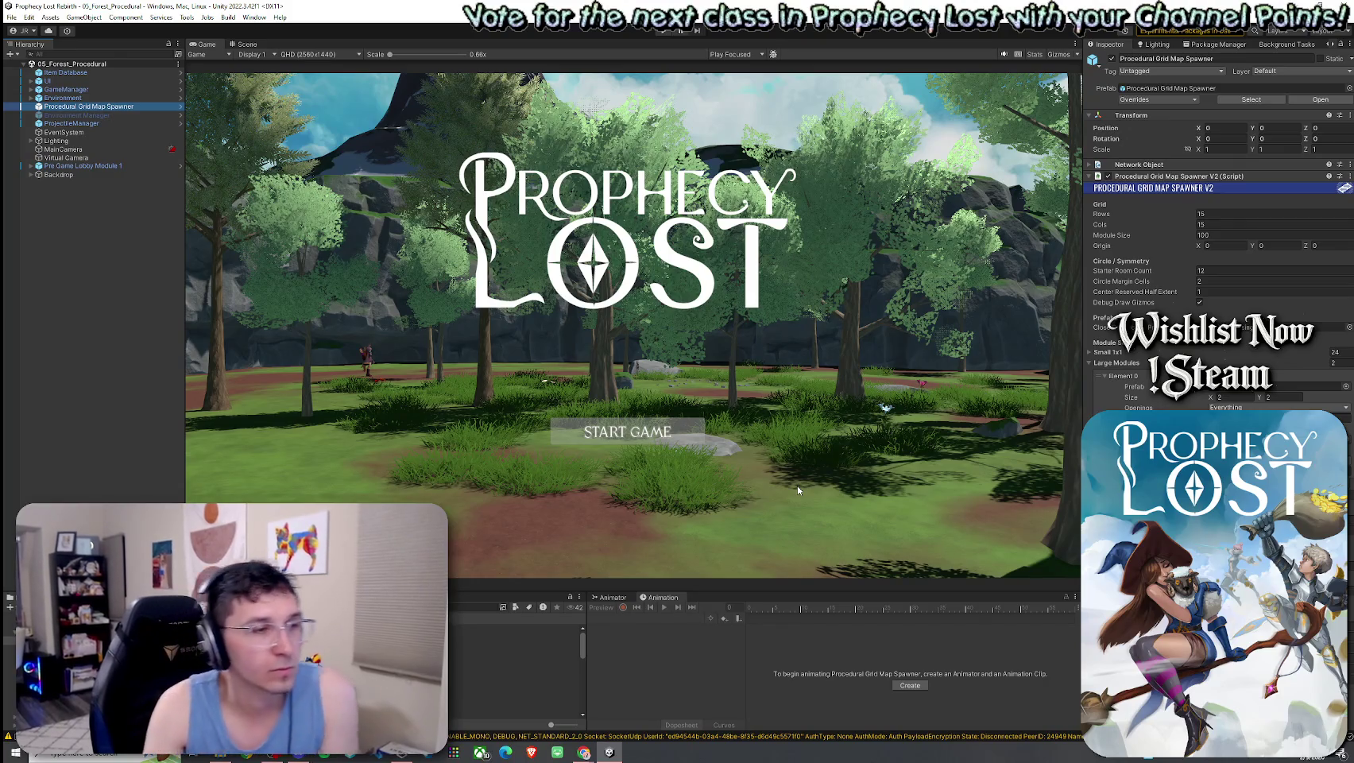
# Collapse the spawner's Large Modules list and enter Play mode to test the 05_Forest_Procedural scene
pyautogui.click(1097, 363)
pyautogui.click(1097, 363)
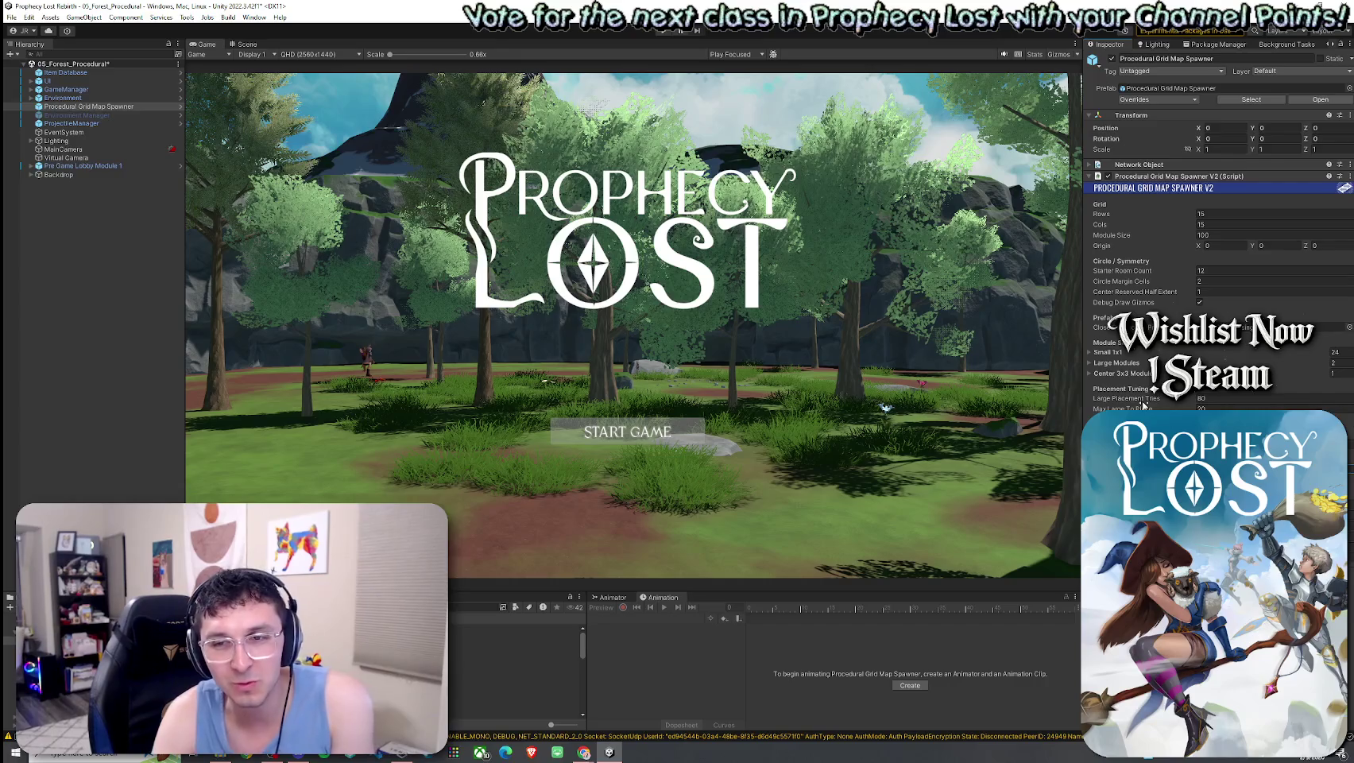
pyautogui.click(12, 16)
pyautogui.press('Escape')
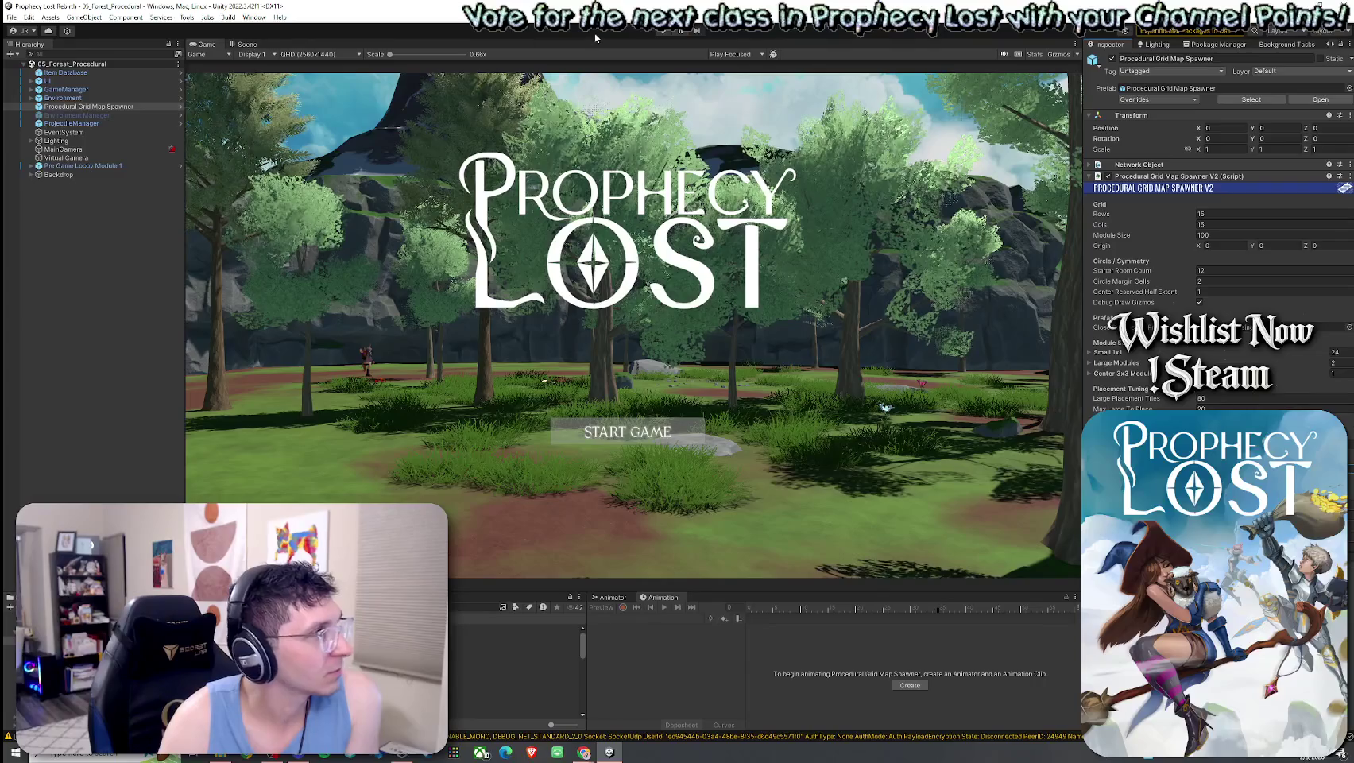
pyautogui.click(665, 31)
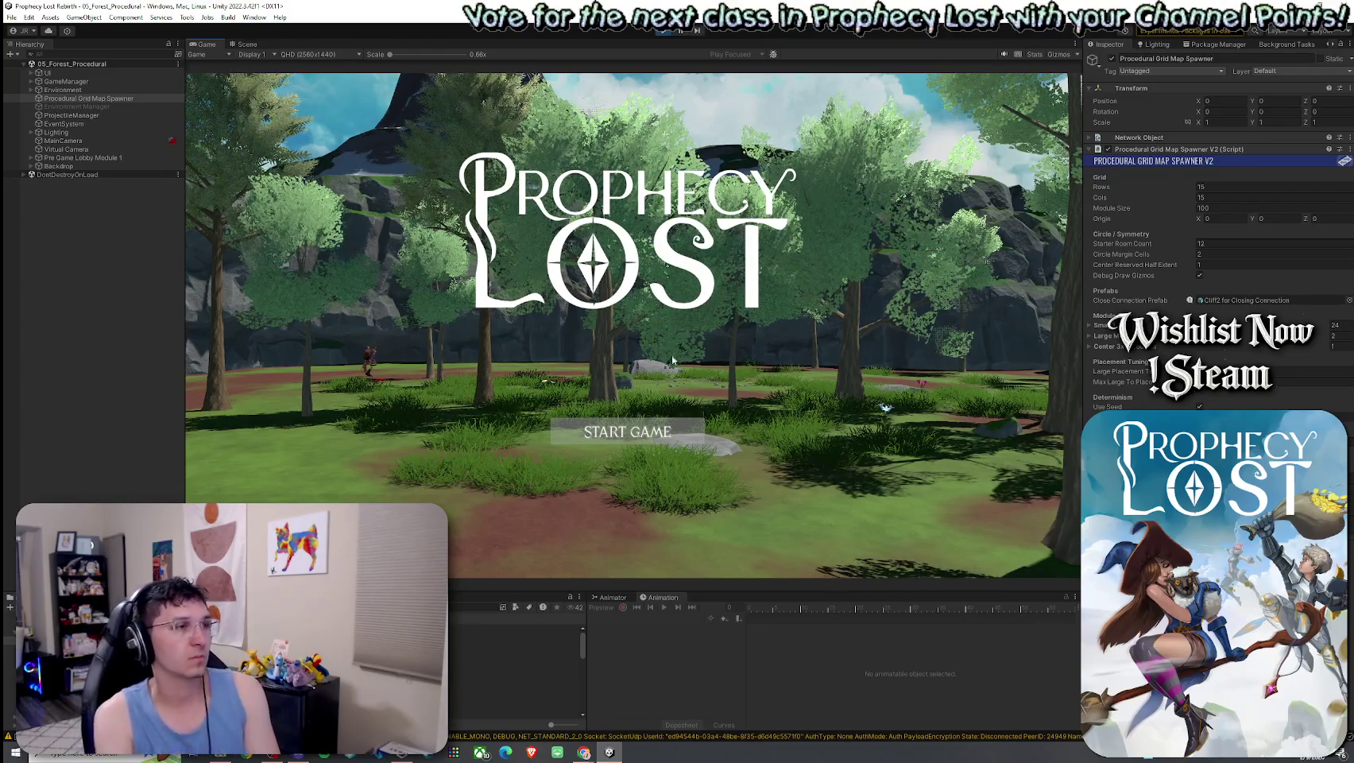
# Start the game, then fly over the map in the Scene view and select the TJunction Module 1 ESW terrain
pyautogui.click(634, 422)
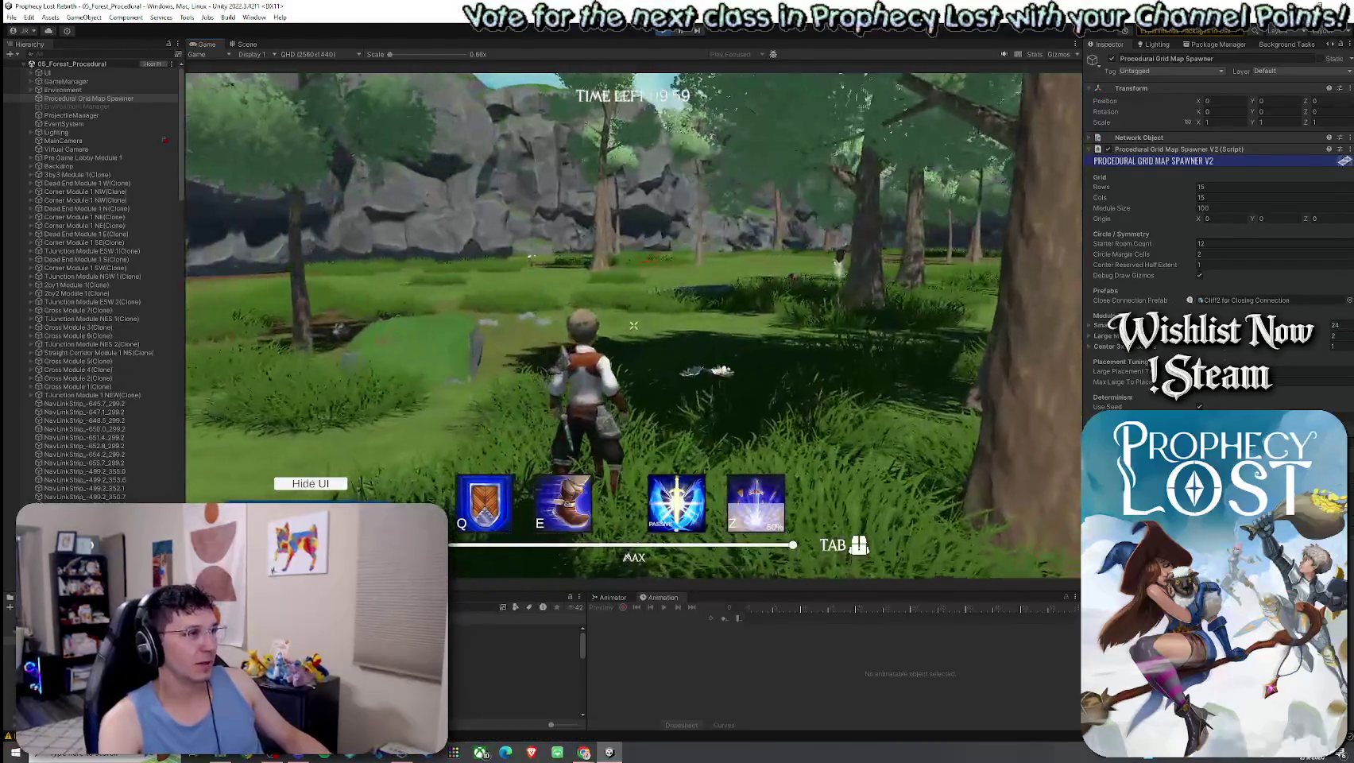
pyautogui.press('super')
pyautogui.click(247, 44)
pyautogui.moveTo(615, 266)
pyautogui.mouseDown()
pyautogui.moveTo(566, 255)
pyautogui.moveTo(422, 294)
pyautogui.moveTo(425, 305)
pyautogui.moveTo(359, 278)
pyautogui.moveTo(437, 298)
pyautogui.mouseUp()
pyautogui.press('w')
pyautogui.press('w')
pyautogui.click(437, 297)
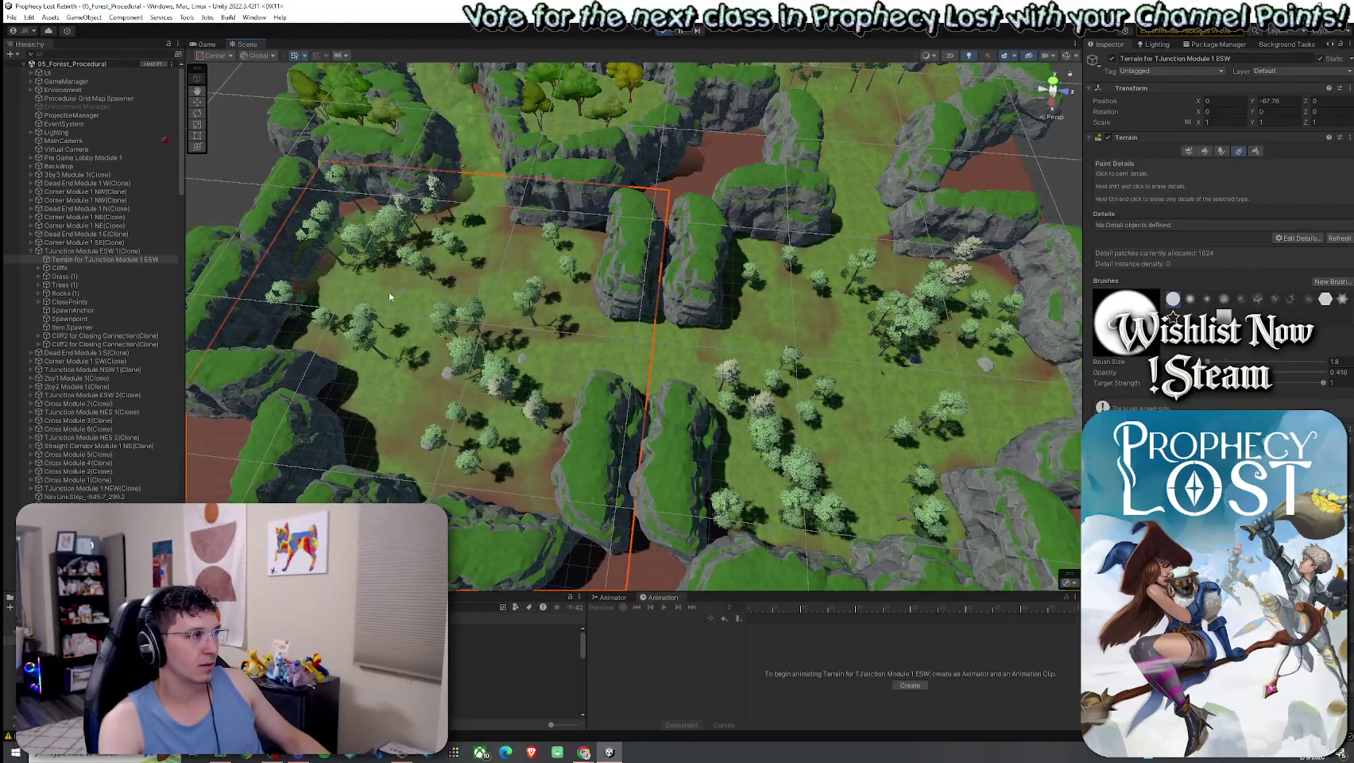
# Select the TJunction Module 1 NES terrain and fly the camera over its neighbouring modules
pyautogui.click(781, 363)
pyautogui.moveTo(781, 363)
pyautogui.mouseDown()
pyautogui.moveTo(612, 291)
pyautogui.moveTo(649, 284)
pyautogui.moveTo(579, 164)
pyautogui.moveTo(572, 273)
pyautogui.moveTo(808, 271)
pyautogui.moveTo(900, 242)
pyautogui.moveTo(956, 263)
pyautogui.moveTo(965, 250)
pyautogui.moveTo(562, 294)
pyautogui.moveTo(759, 179)
pyautogui.moveTo(764, 151)
pyautogui.moveTo(861, 169)
pyautogui.moveTo(874, 297)
pyautogui.moveTo(838, 232)
pyautogui.moveTo(813, 220)
pyautogui.moveTo(418, 343)
pyautogui.moveTo(1086, 371)
pyautogui.mouseUp()
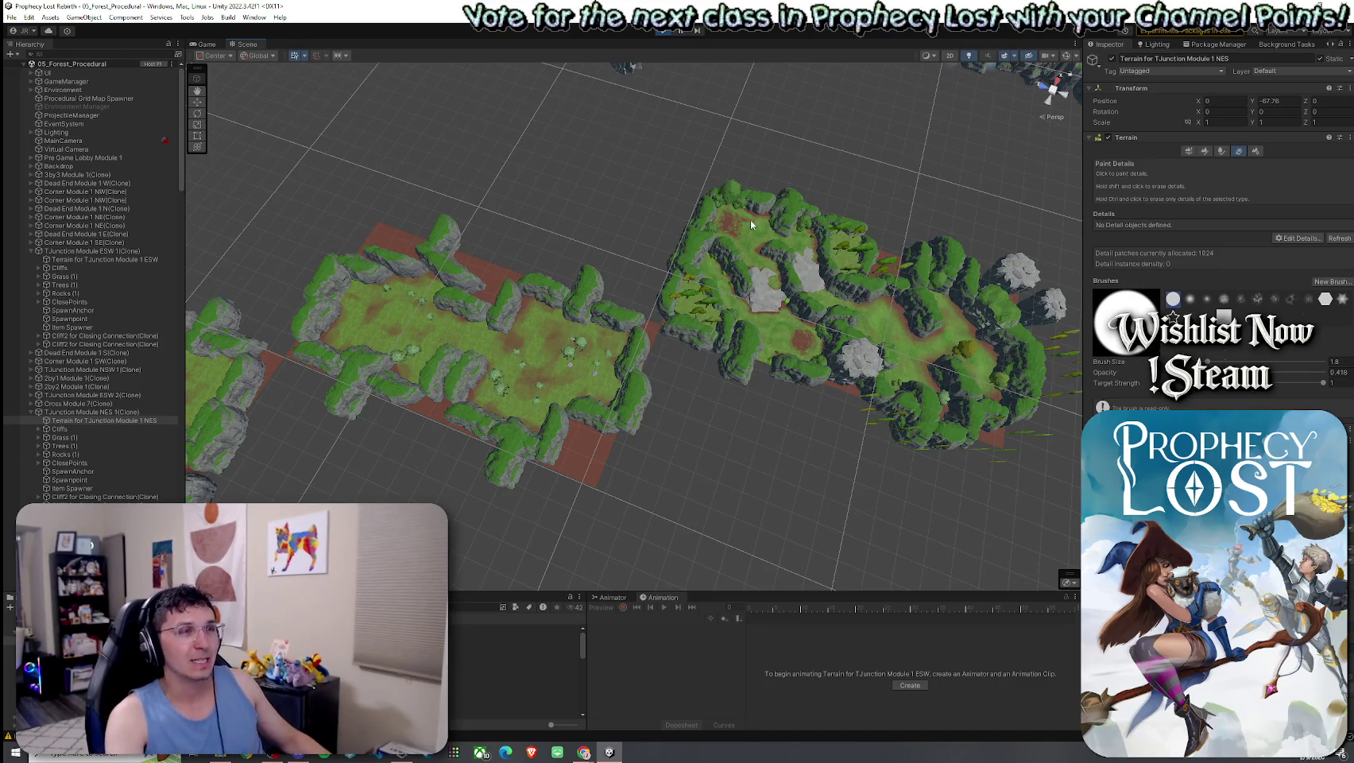
# Fly the Scene camera over several terrain modules and on toward the central grass arena
pyautogui.moveTo(750, 219)
pyautogui.mouseDown()
pyautogui.moveTo(861, 260)
pyautogui.moveTo(862, 235)
pyautogui.moveTo(714, 305)
pyautogui.moveTo(843, 306)
pyautogui.moveTo(881, 361)
pyautogui.moveTo(954, 330)
pyautogui.moveTo(543, 136)
pyautogui.moveTo(804, 89)
pyautogui.moveTo(332, 106)
pyautogui.moveTo(788, 185)
pyautogui.mouseUp()
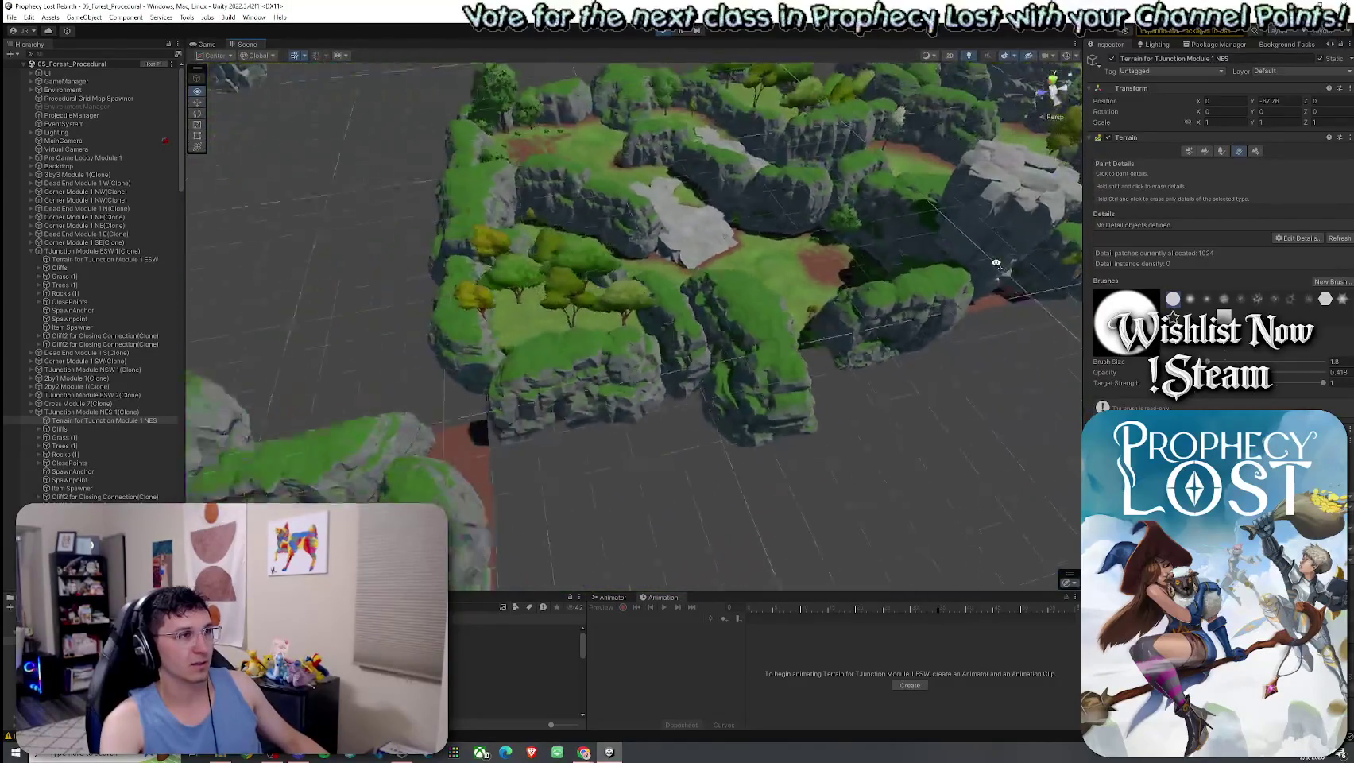
pyautogui.moveTo(1031, 265); pyautogui.dragTo(948, 369)
pyautogui.moveTo(788, 320); pyautogui.dragTo(582, 254)
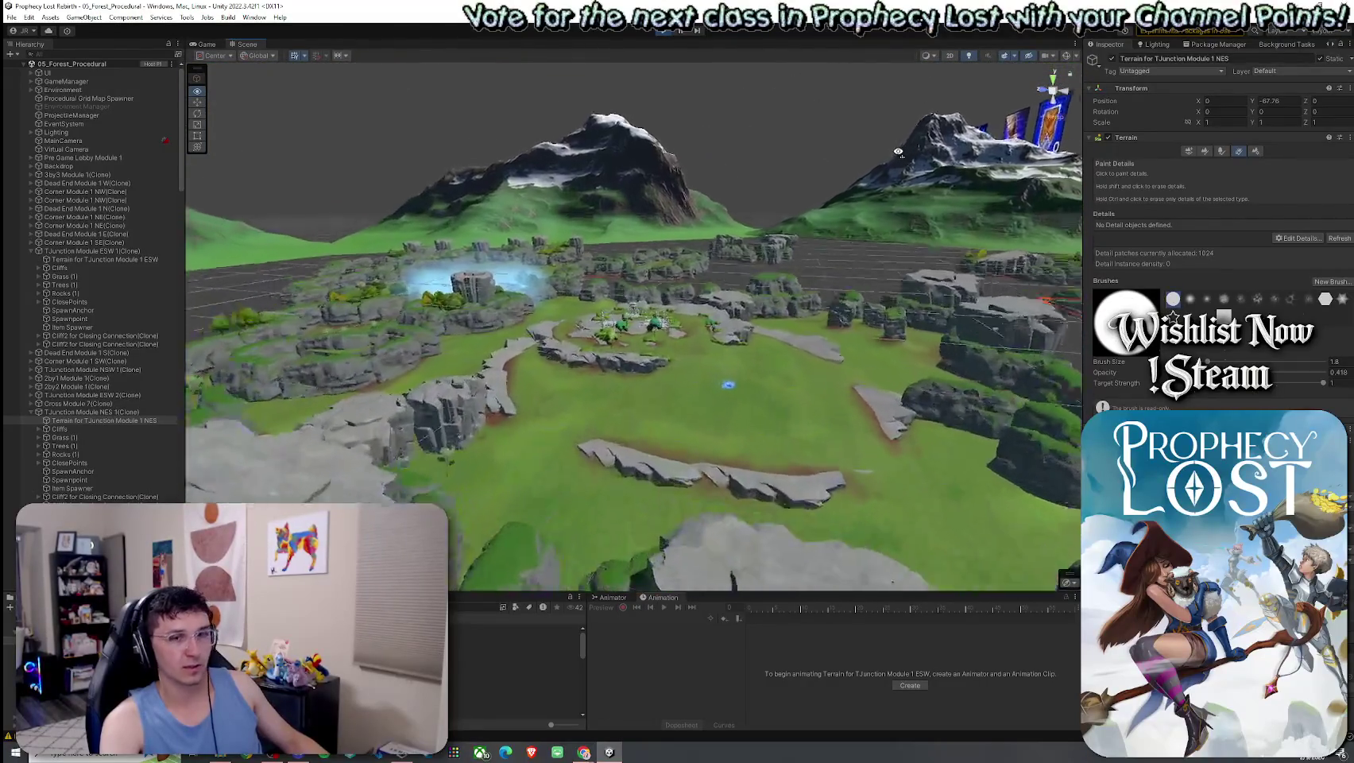
pyautogui.moveTo(914, 177)
pyautogui.mouseDown()
pyautogui.moveTo(896, 234)
pyautogui.moveTo(937, 282)
pyautogui.moveTo(819, 328)
pyautogui.moveTo(683, 362)
pyautogui.moveTo(721, 310)
pyautogui.moveTo(501, 308)
pyautogui.moveTo(502, 323)
pyautogui.mouseUp()
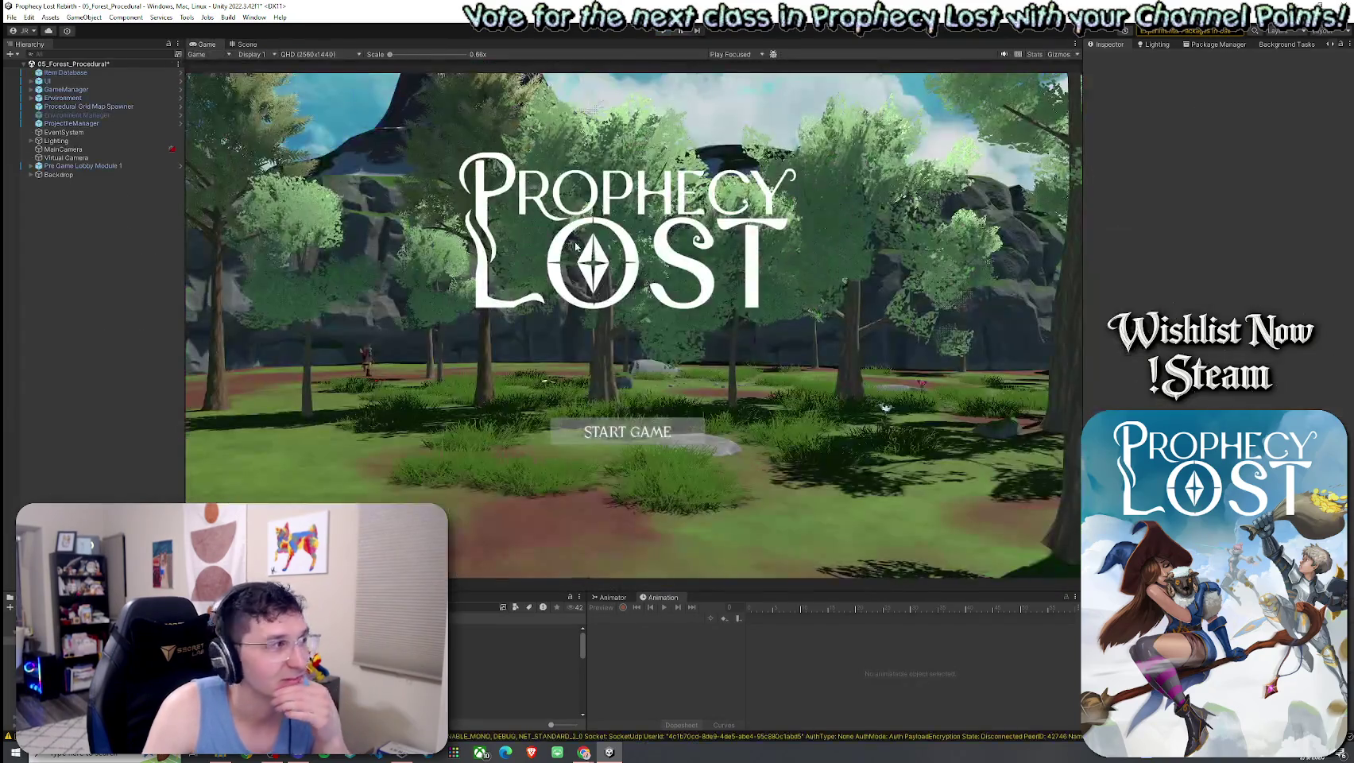
# Select the Procedural Grid Map Spawner and apply all its prefab overrides
pyautogui.click(98, 110)
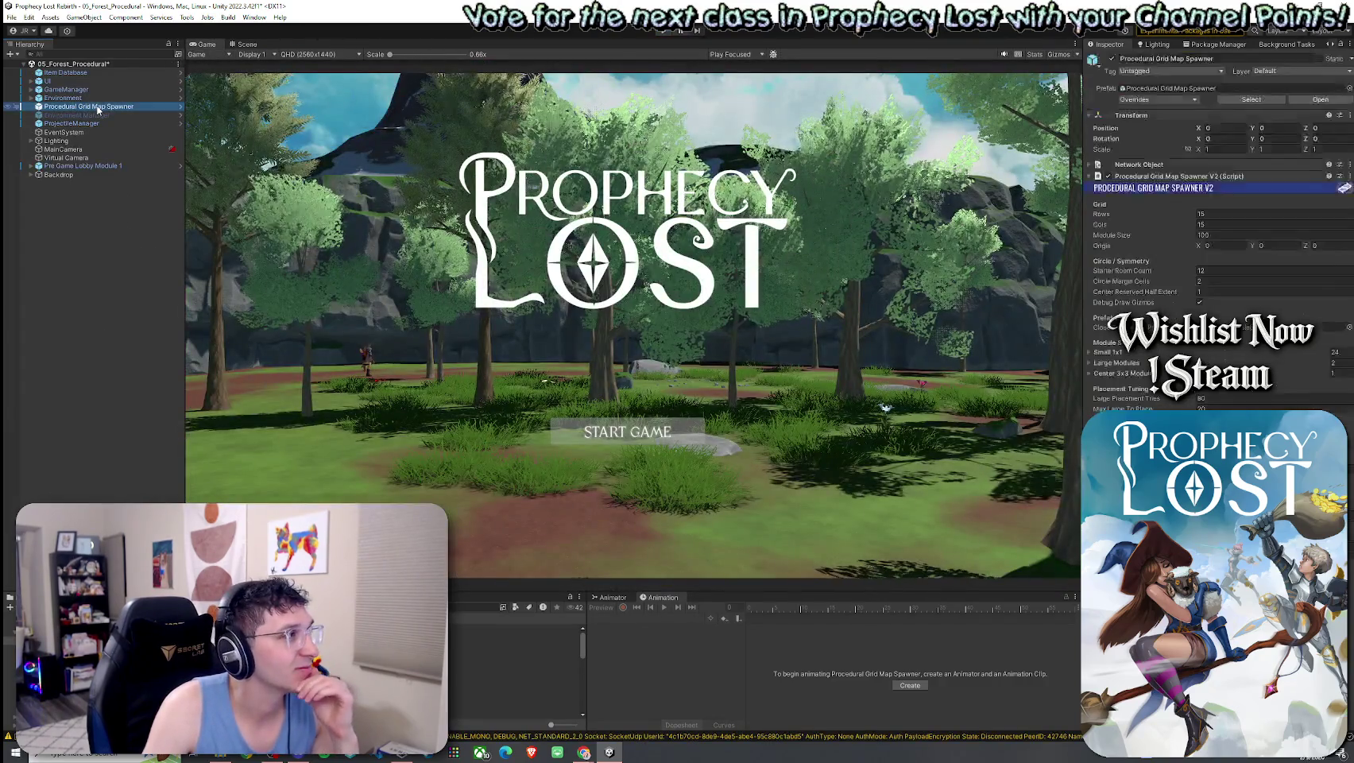
pyautogui.click(1212, 214)
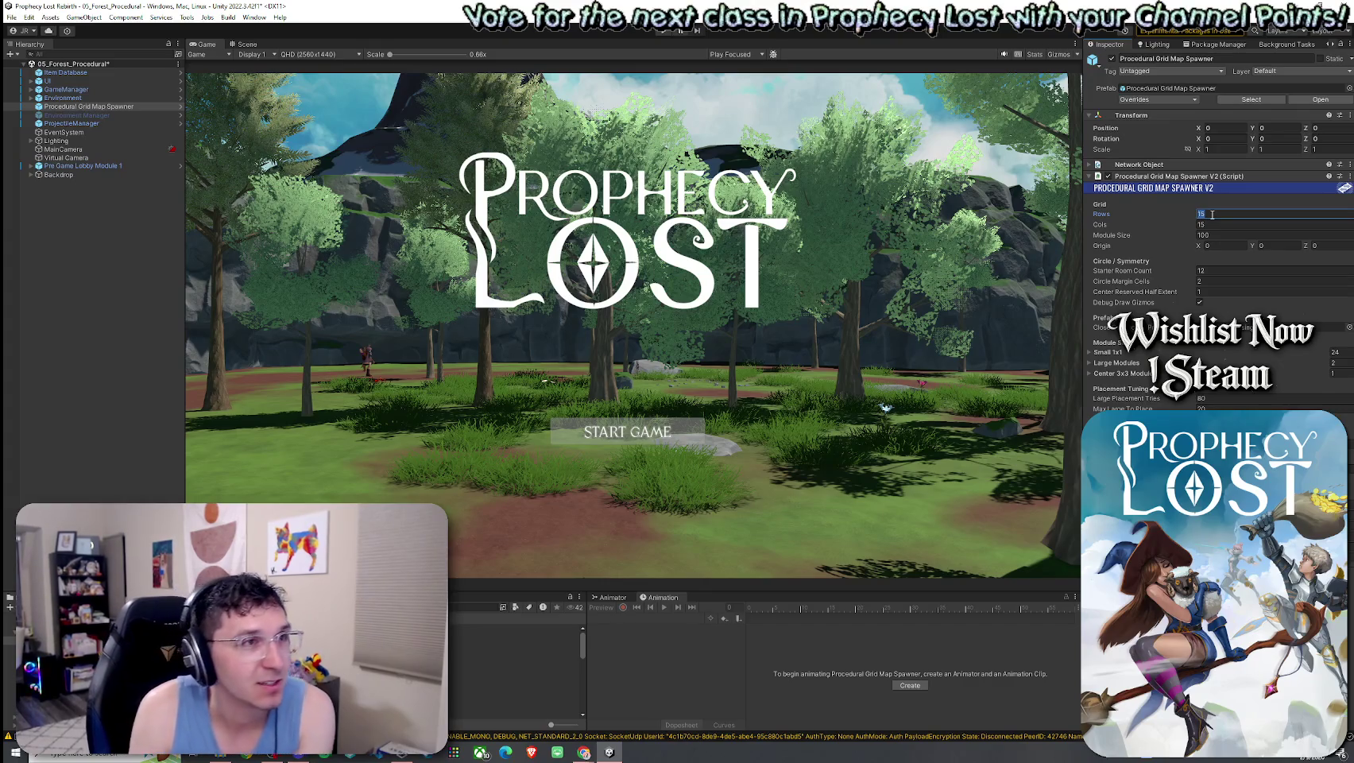
pyautogui.click(1159, 100)
pyautogui.click(1223, 173)
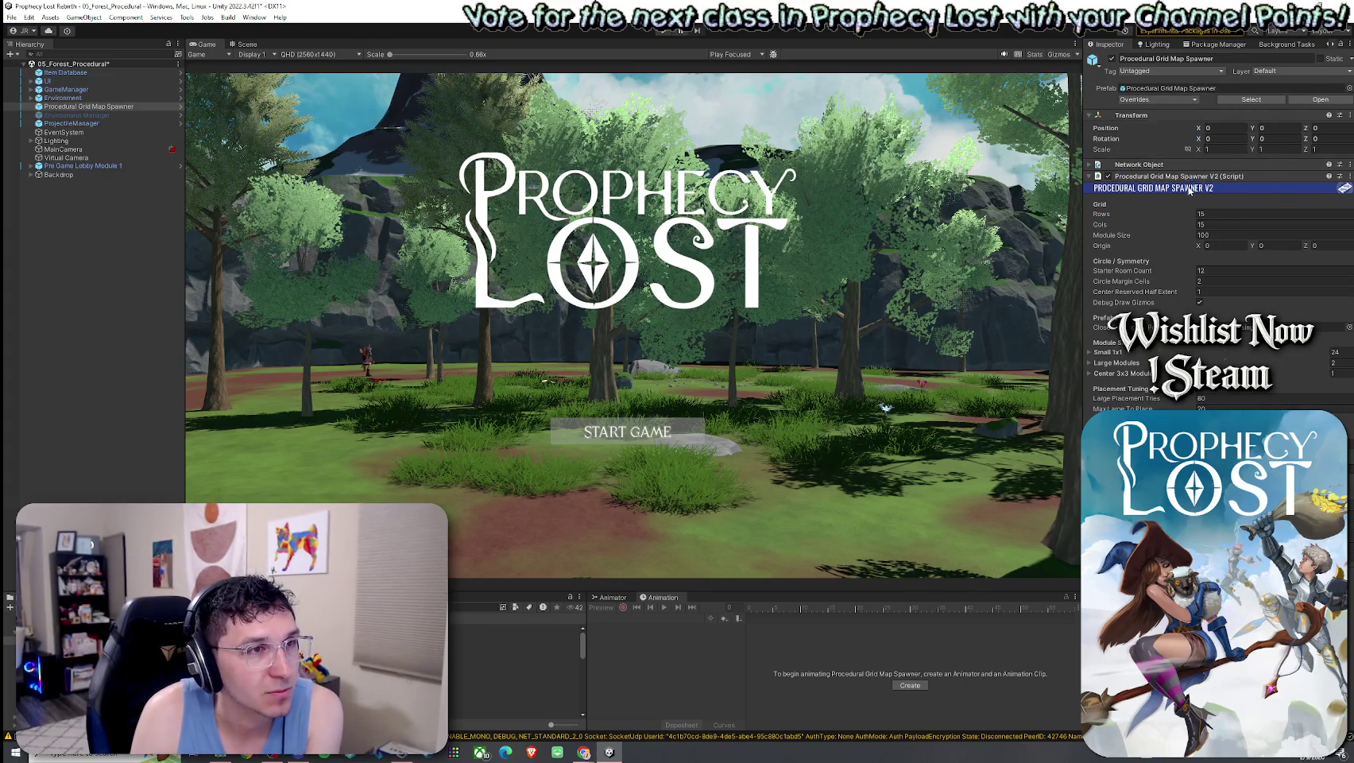
# Set the spawner's Cols and Rows to 10
pyautogui.click(1212, 225)
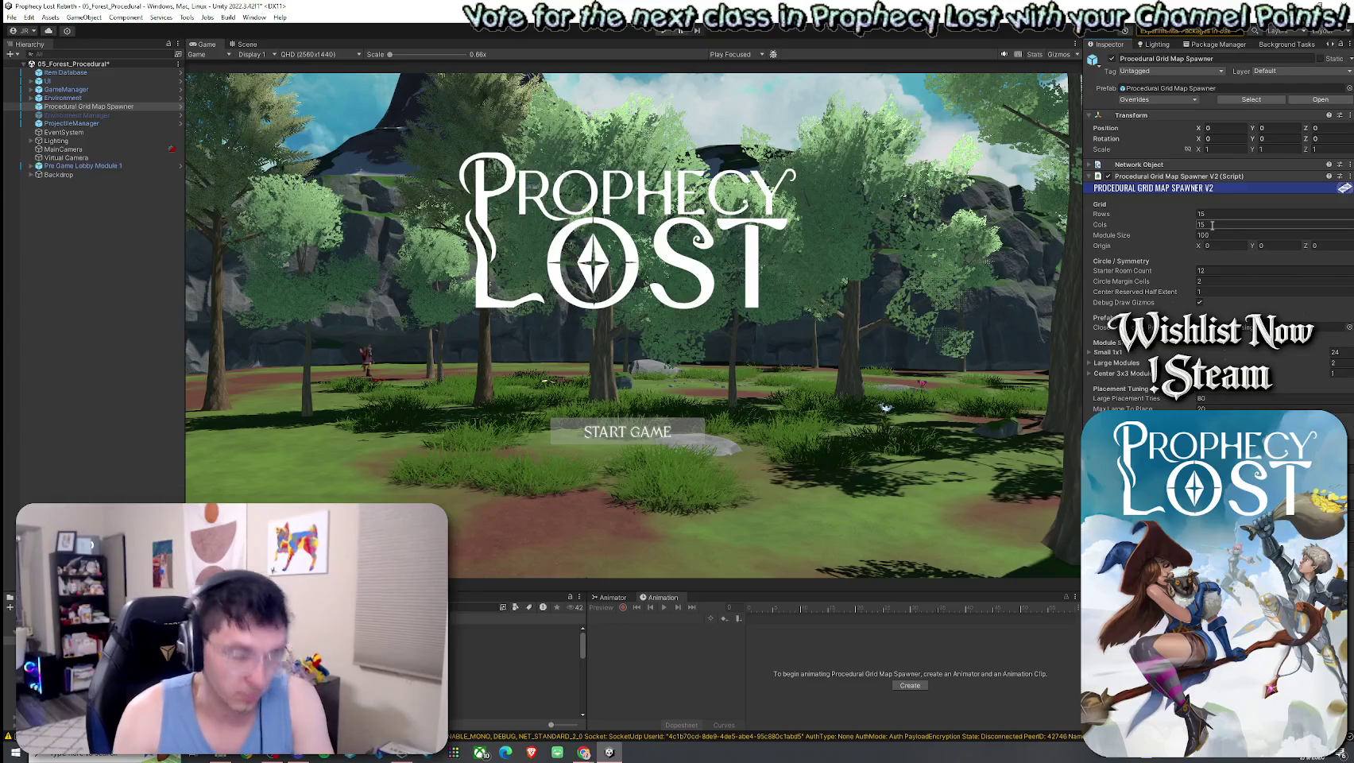
pyautogui.write('10')
pyautogui.hotkey('shift', 'Tab')
pyautogui.write('10')
# Save the scene and start Play mode to test the 10x10 map
pyautogui.click(12, 17)
pyautogui.click(32, 70)
pyautogui.click(665, 32)
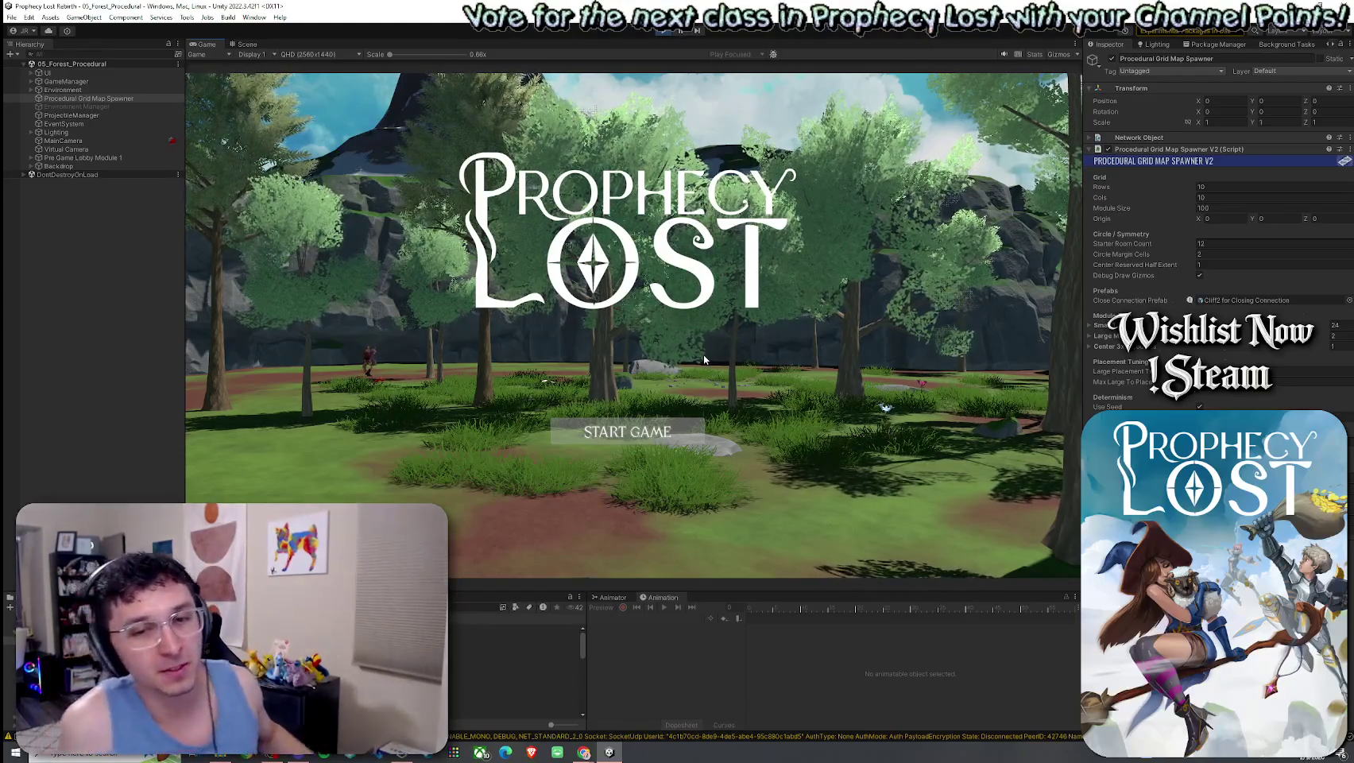
# Glance at the map in the Scene view, then return to the Game view and start the game
pyautogui.click(244, 44)
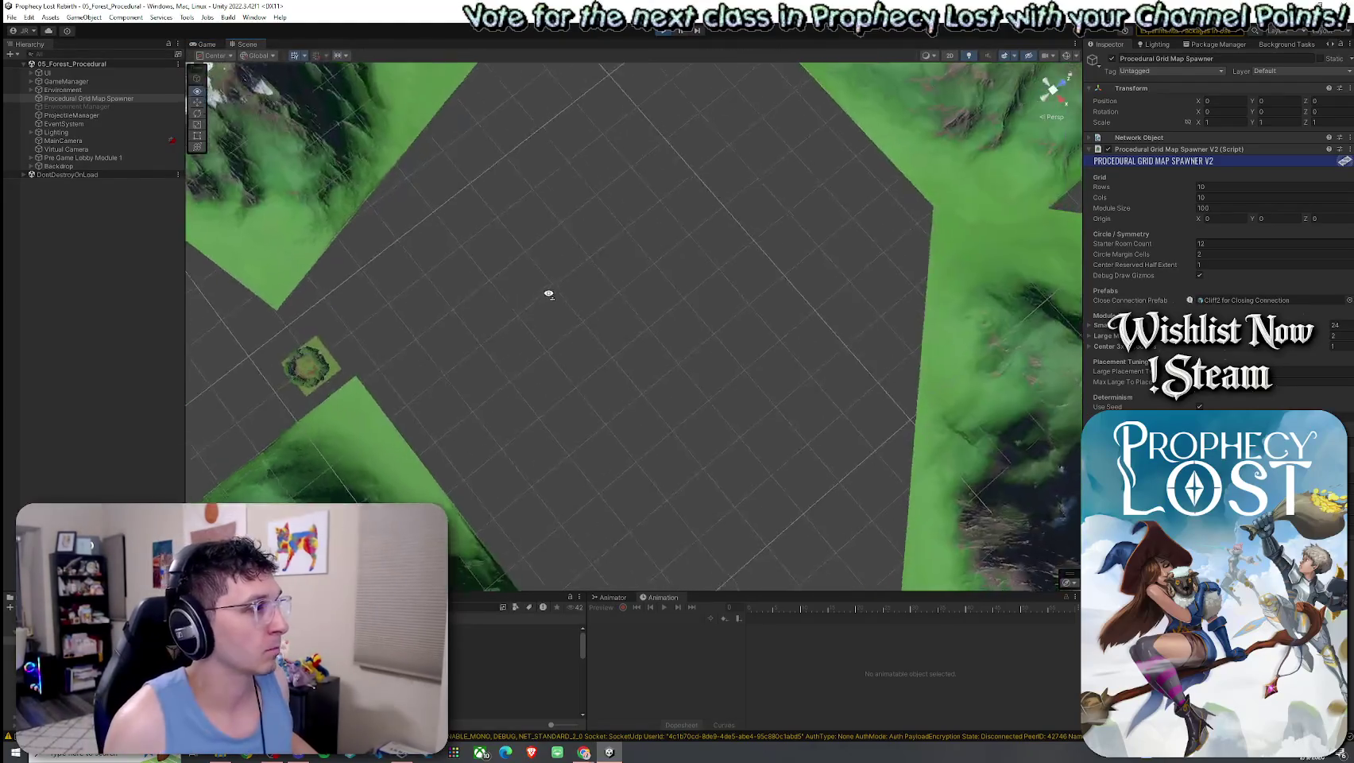
pyautogui.moveTo(548, 294); pyautogui.dragTo(460, 232)
pyautogui.click(204, 44)
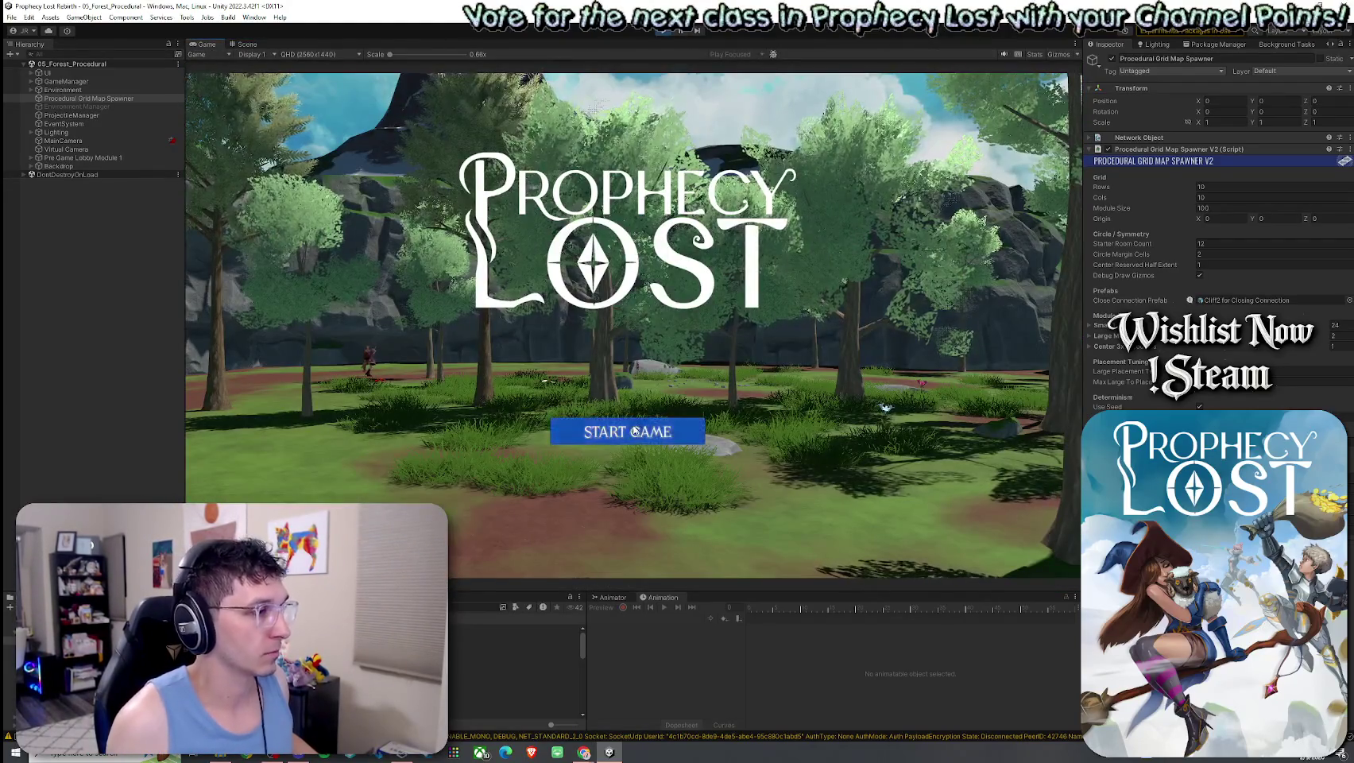
pyautogui.click(634, 431)
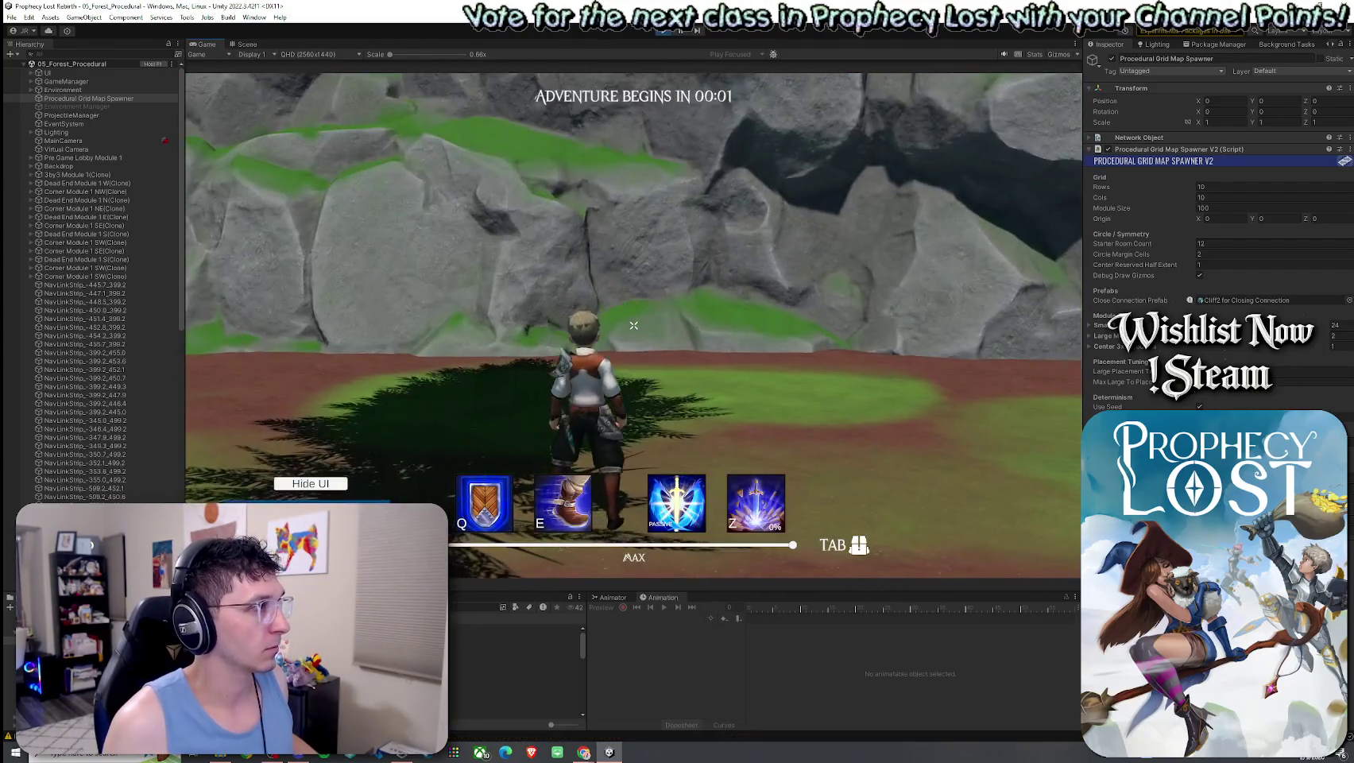
# Inspect the smaller generated map around the cliff-ringed arena, then stop the play test
pyautogui.press('super')
pyautogui.click(245, 45)
pyautogui.moveTo(604, 311)
pyautogui.mouseDown()
pyautogui.moveTo(474, 384)
pyautogui.moveTo(267, 390)
pyautogui.moveTo(417, 410)
pyautogui.moveTo(634, 380)
pyautogui.moveTo(640, 364)
pyautogui.moveTo(667, 371)
pyautogui.moveTo(674, 323)
pyautogui.moveTo(620, 330)
pyautogui.mouseUp()
pyautogui.click(664, 31)
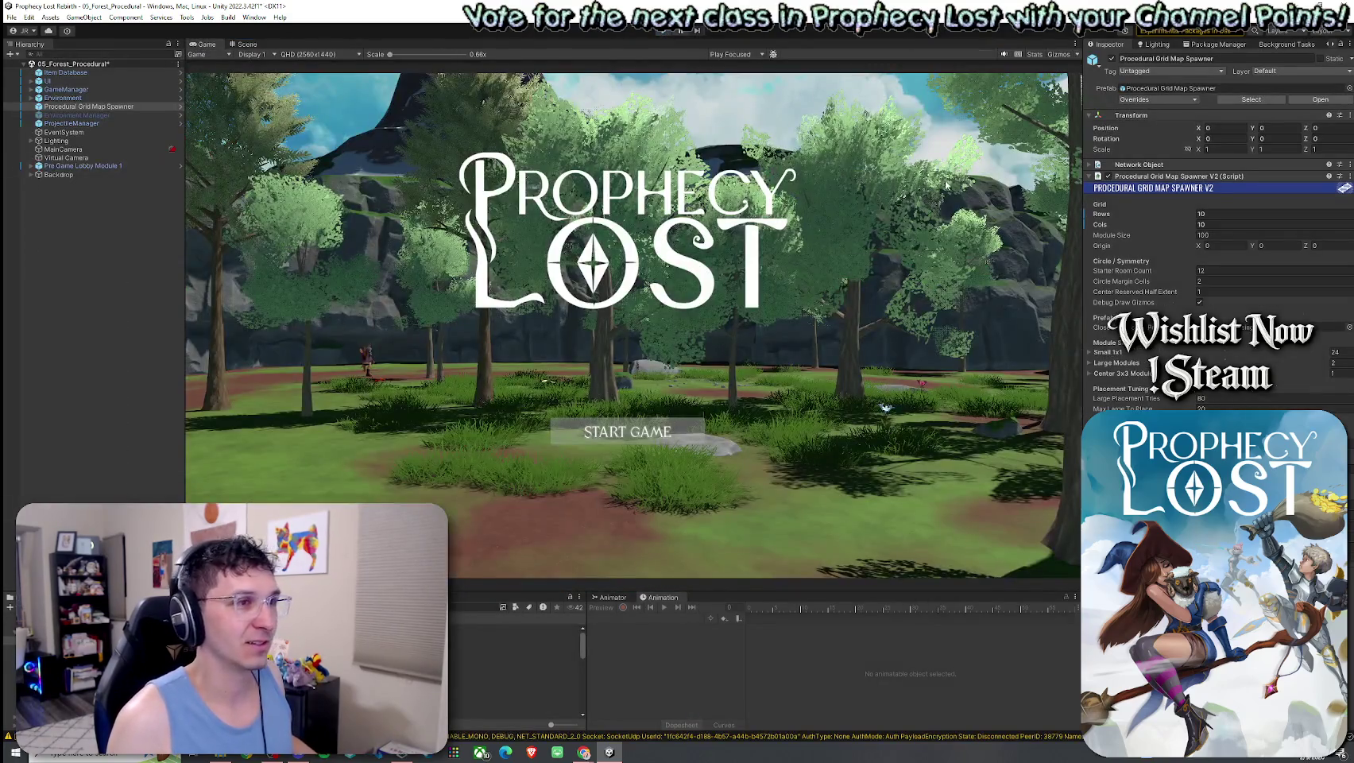
# Enter 13 for the spawner's Rows and Cols in the Inspector, then save the scene via File > Save
pyautogui.click(1203, 214)
pyautogui.write('13')
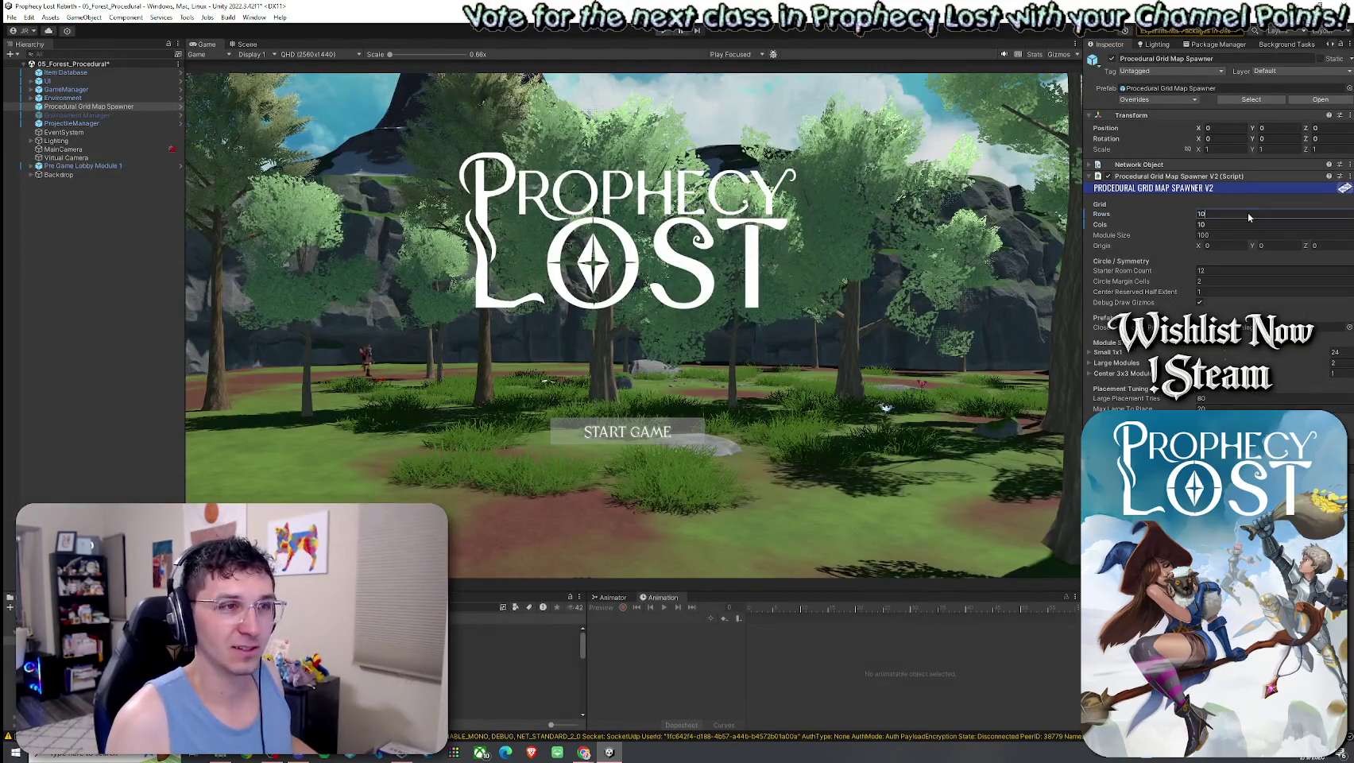
pyautogui.click(1206, 225)
pyautogui.write('13')
pyautogui.click(1231, 214)
pyautogui.write('13')
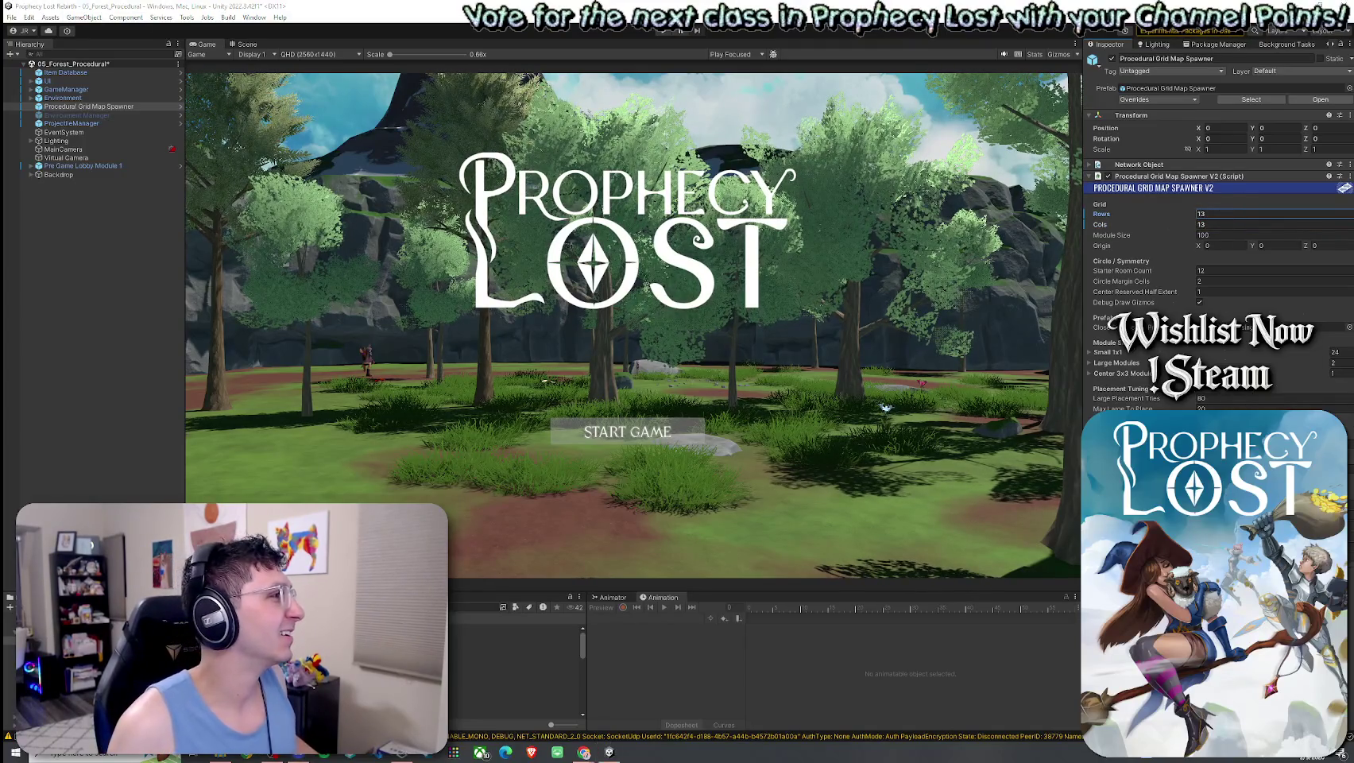
pyautogui.click(12, 17)
pyautogui.click(28, 68)
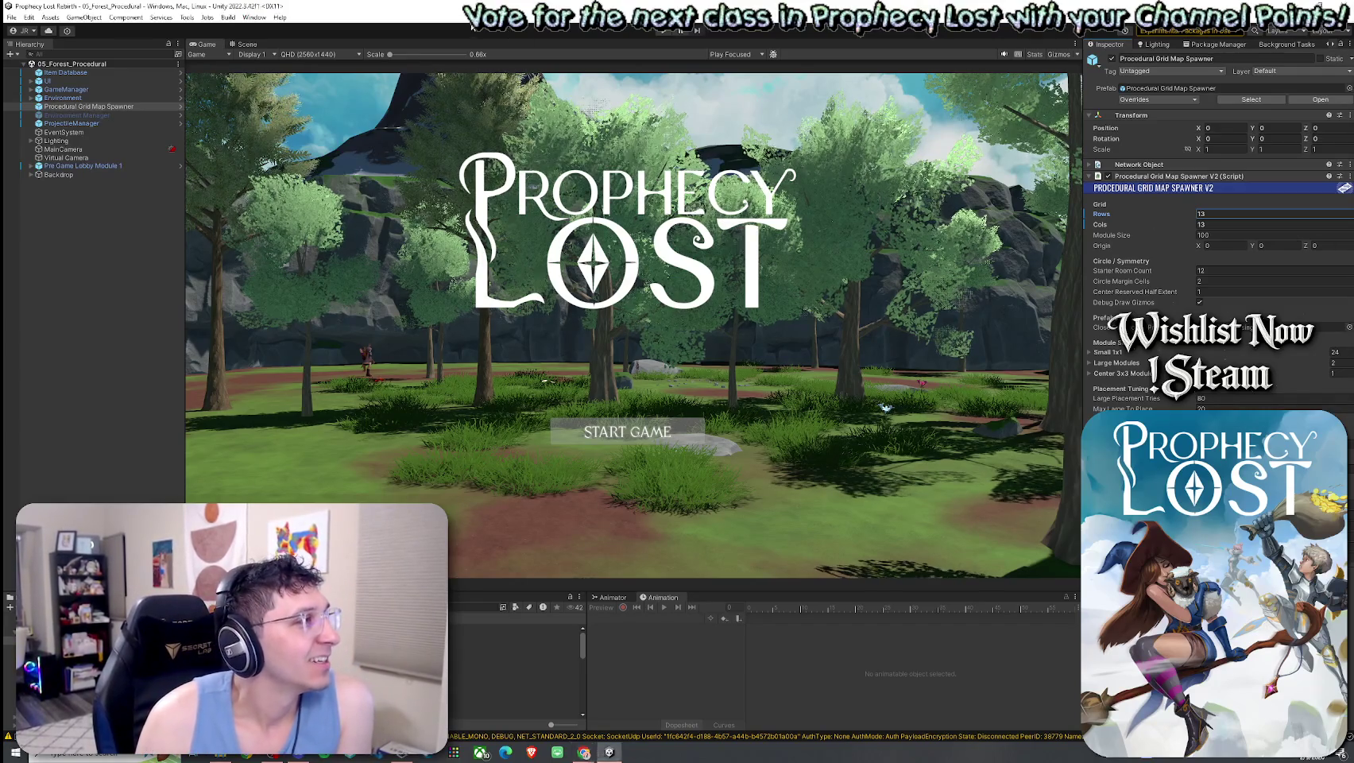
# Save the forest procedural scene from the File menu, keeping the 13x13 grid map spawner settings
pyautogui.click(12, 17)
pyautogui.click(510, 42)
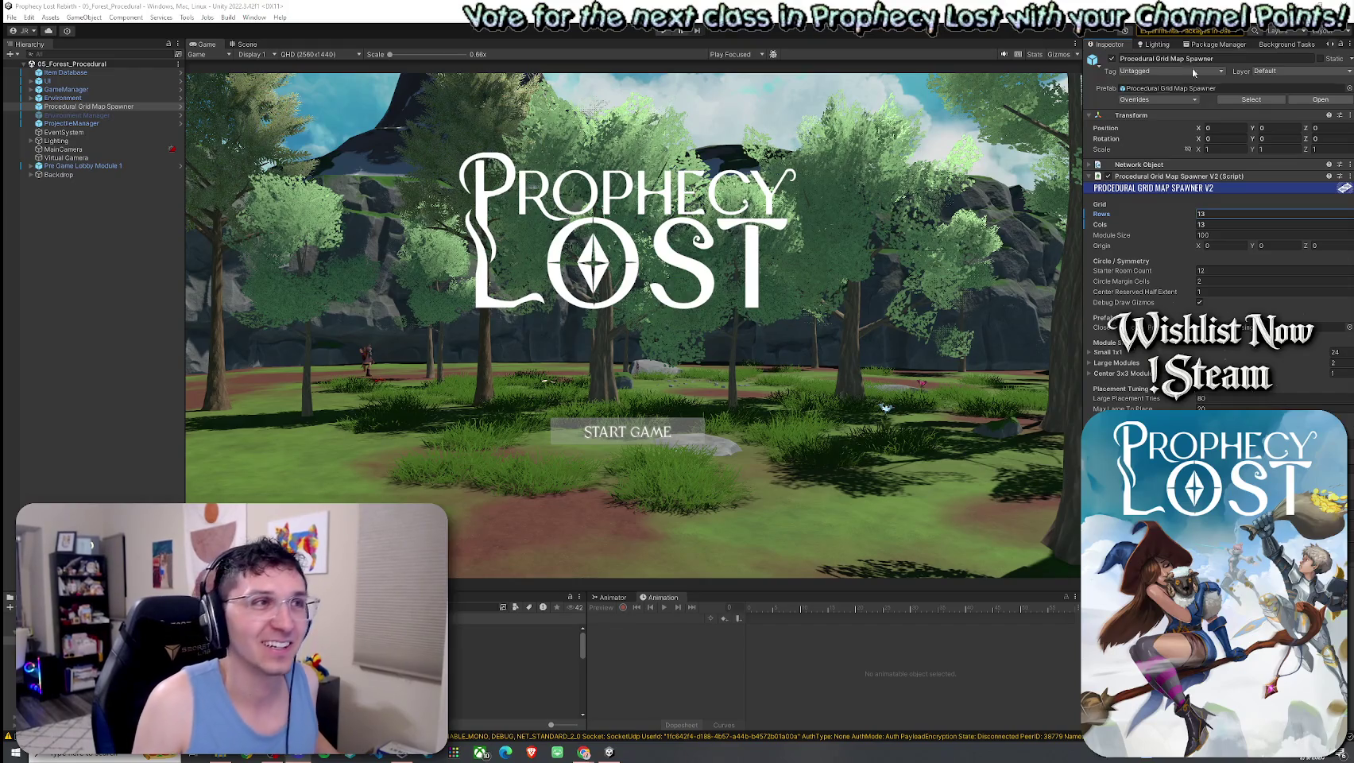
pyautogui.click(12, 17)
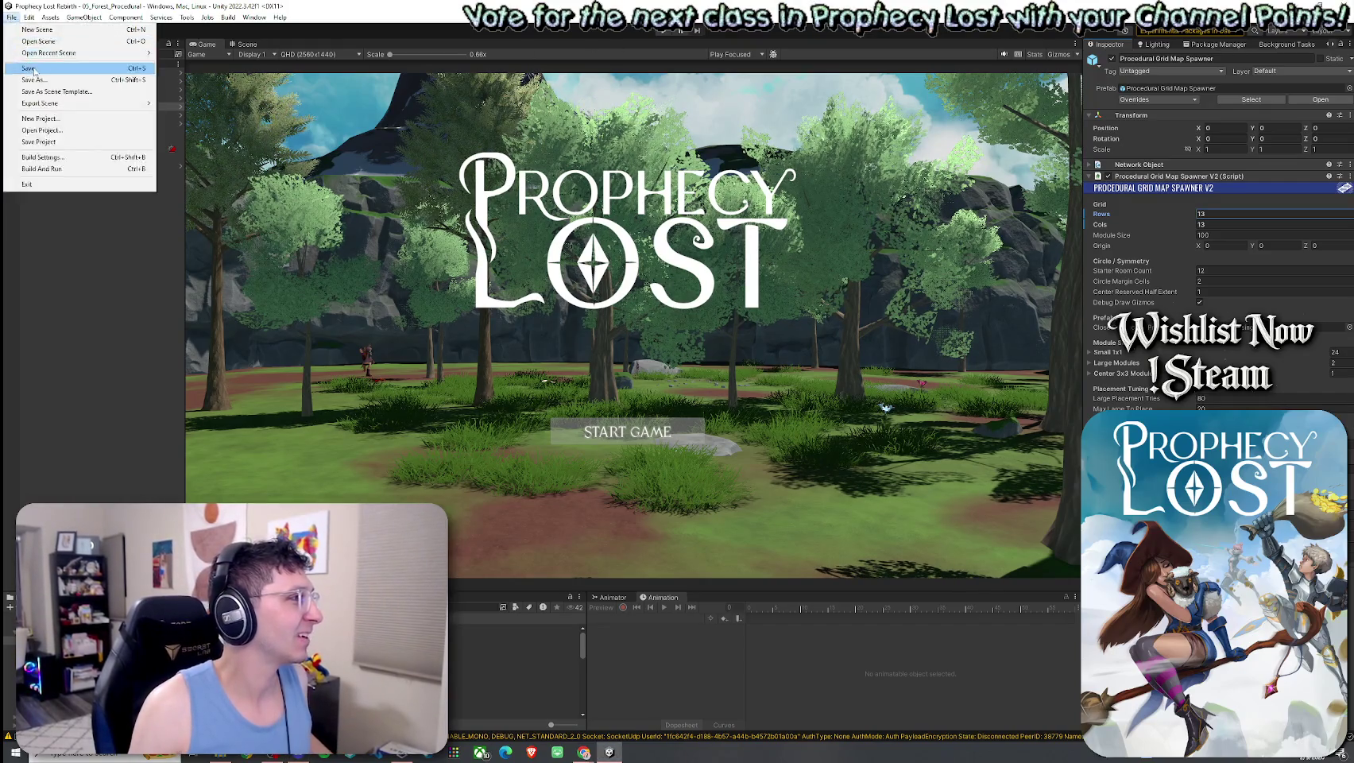
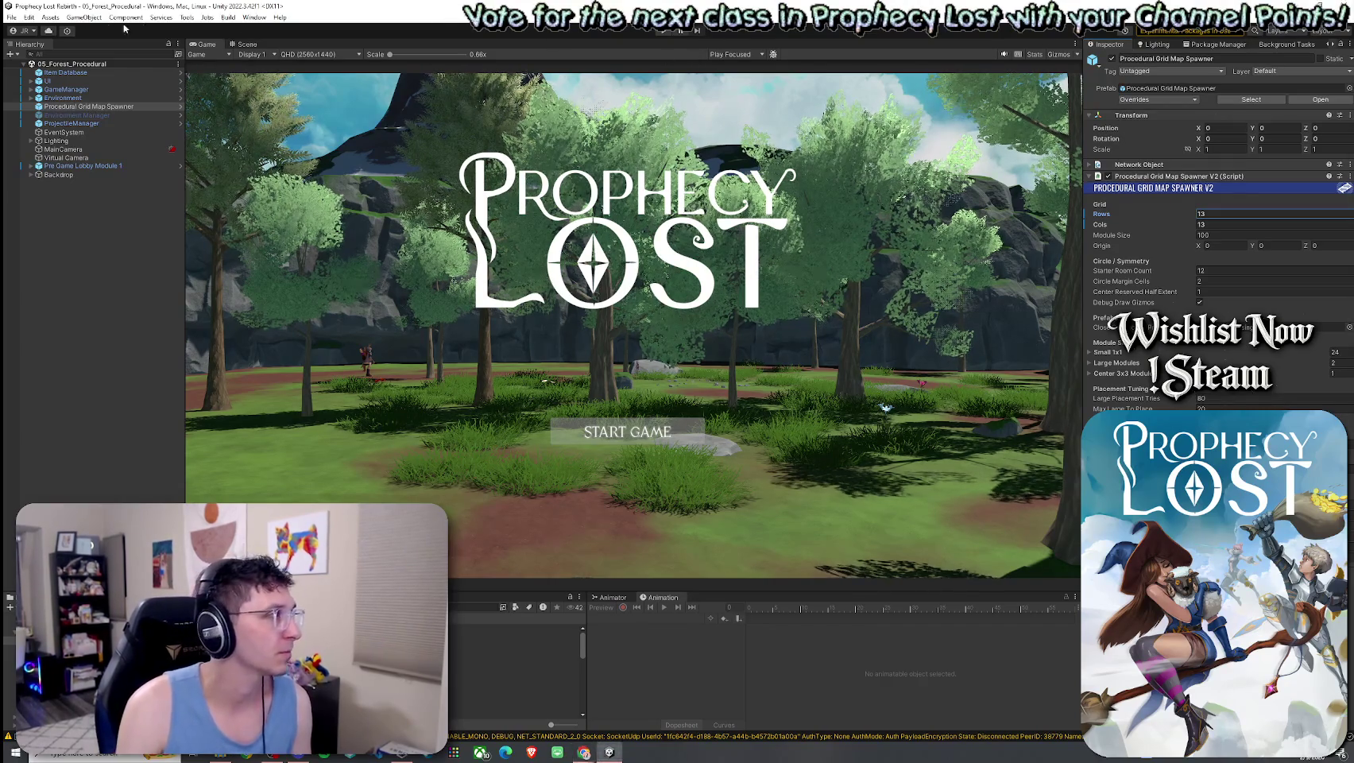
# Save the 05_Forest_Procedural scene and frame Pre Game Lobby Module 1 in the Scene view
pyautogui.click(12, 17)
pyautogui.click(31, 68)
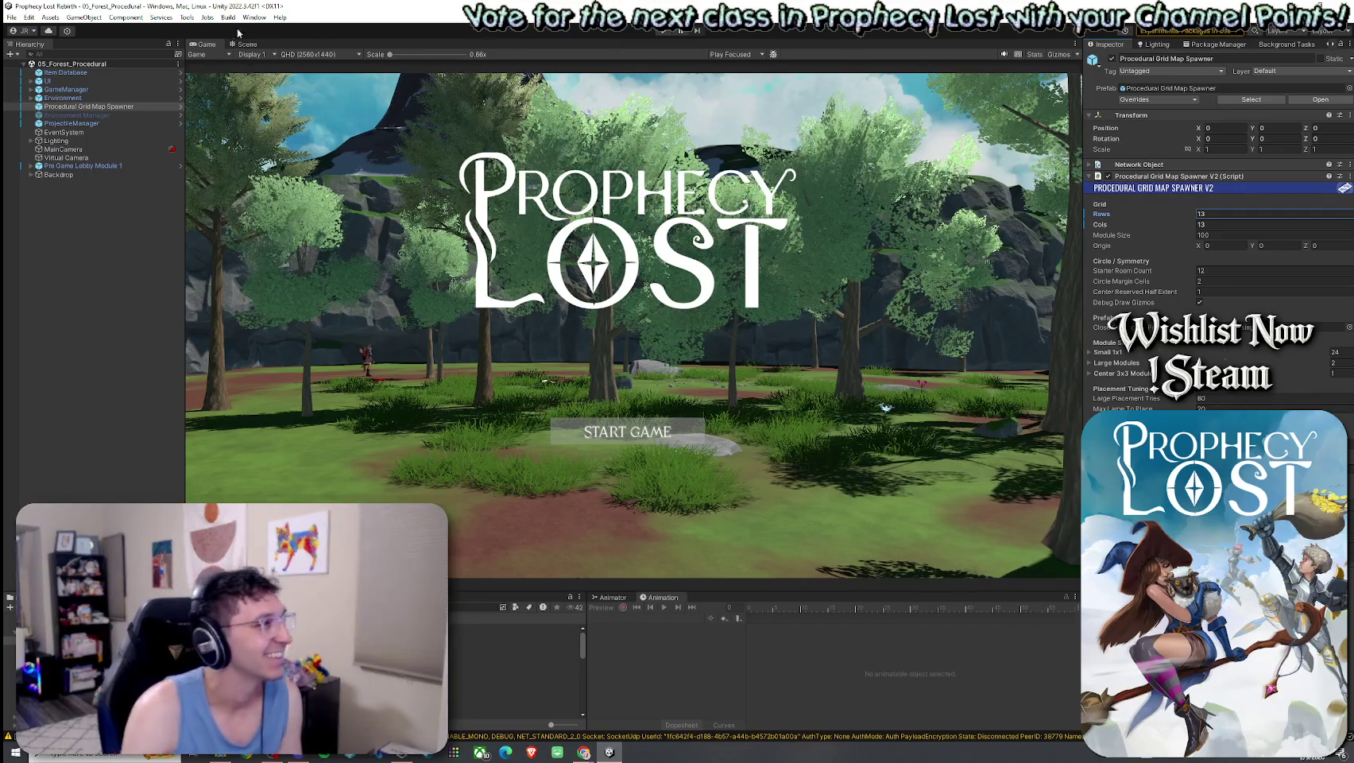
pyautogui.rightClick(64, 63)
pyautogui.click(32, 68)
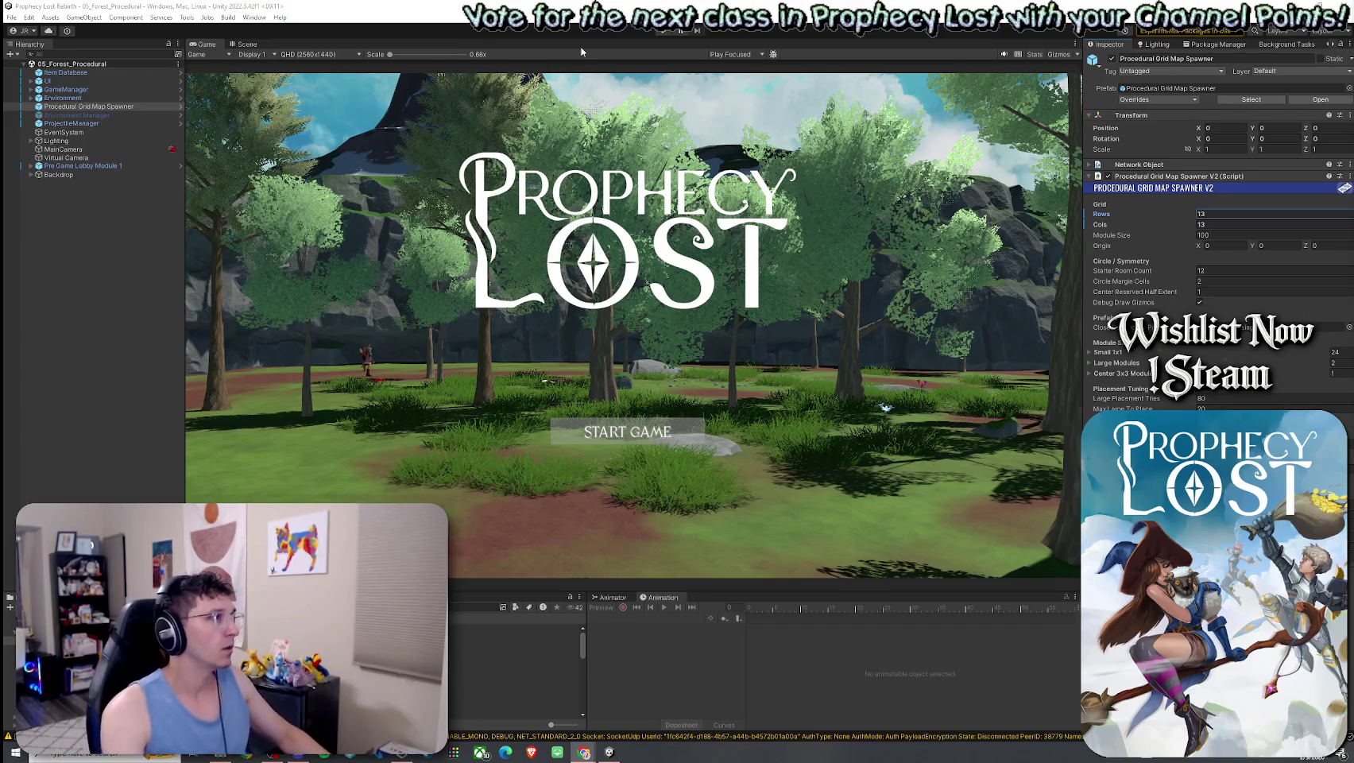
pyautogui.click(252, 45)
pyautogui.doubleClick(82, 166)
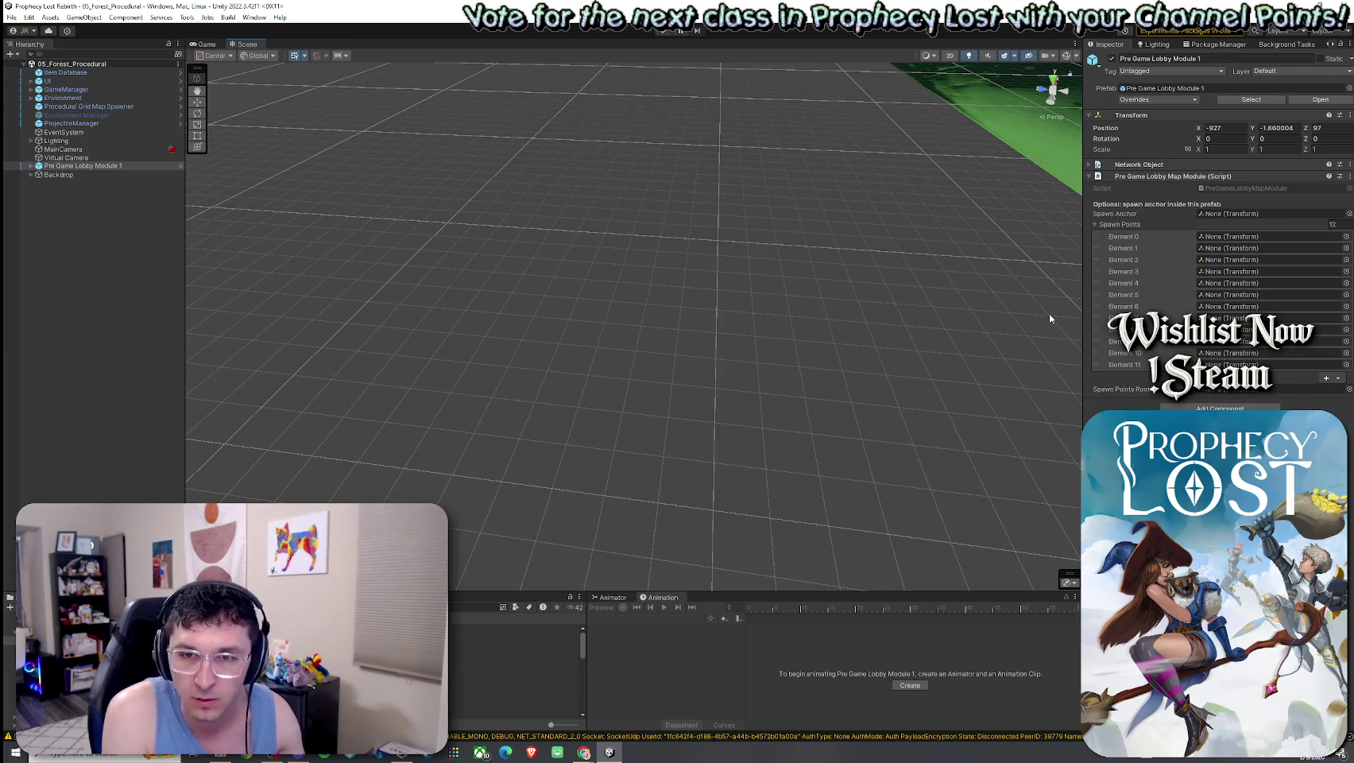
# Enlarge the lower Project panel by raising its top border
pyautogui.click(28, 16)
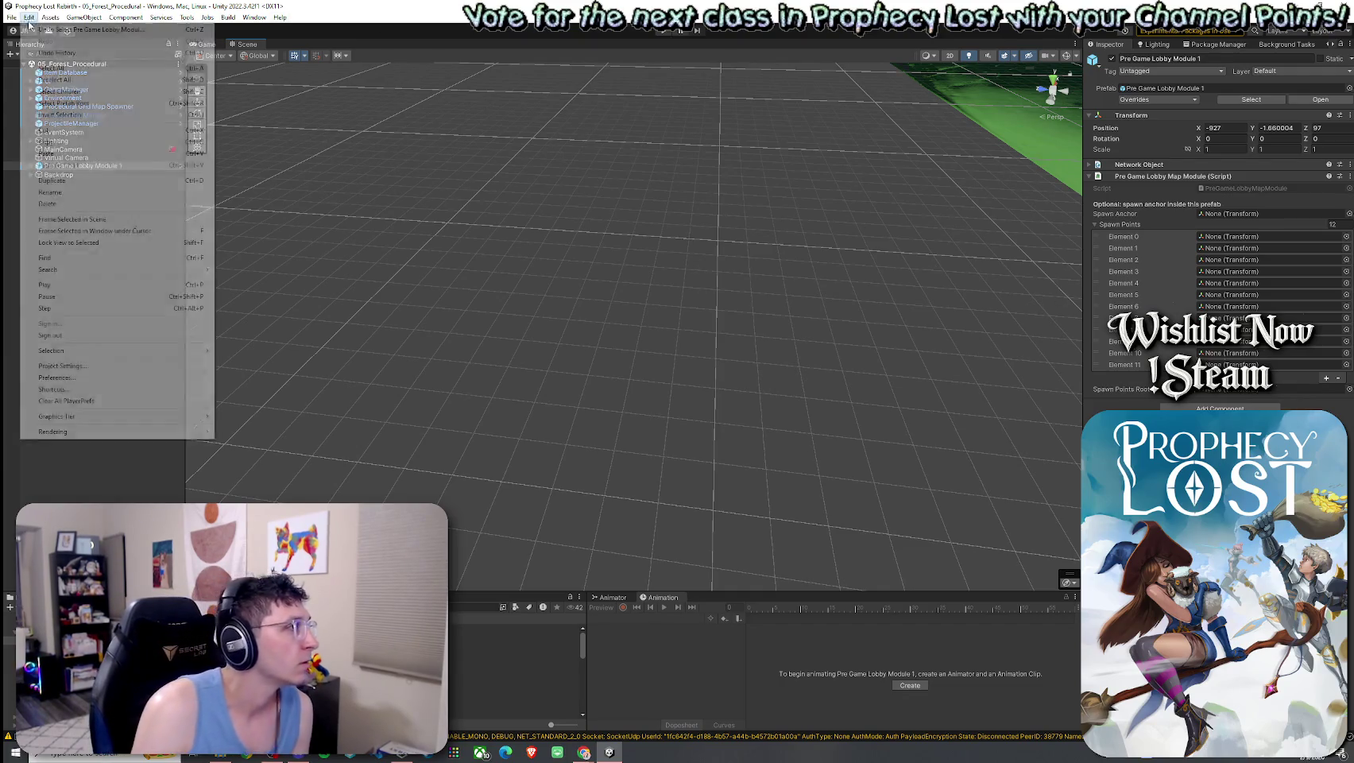
pyautogui.click(332, 450)
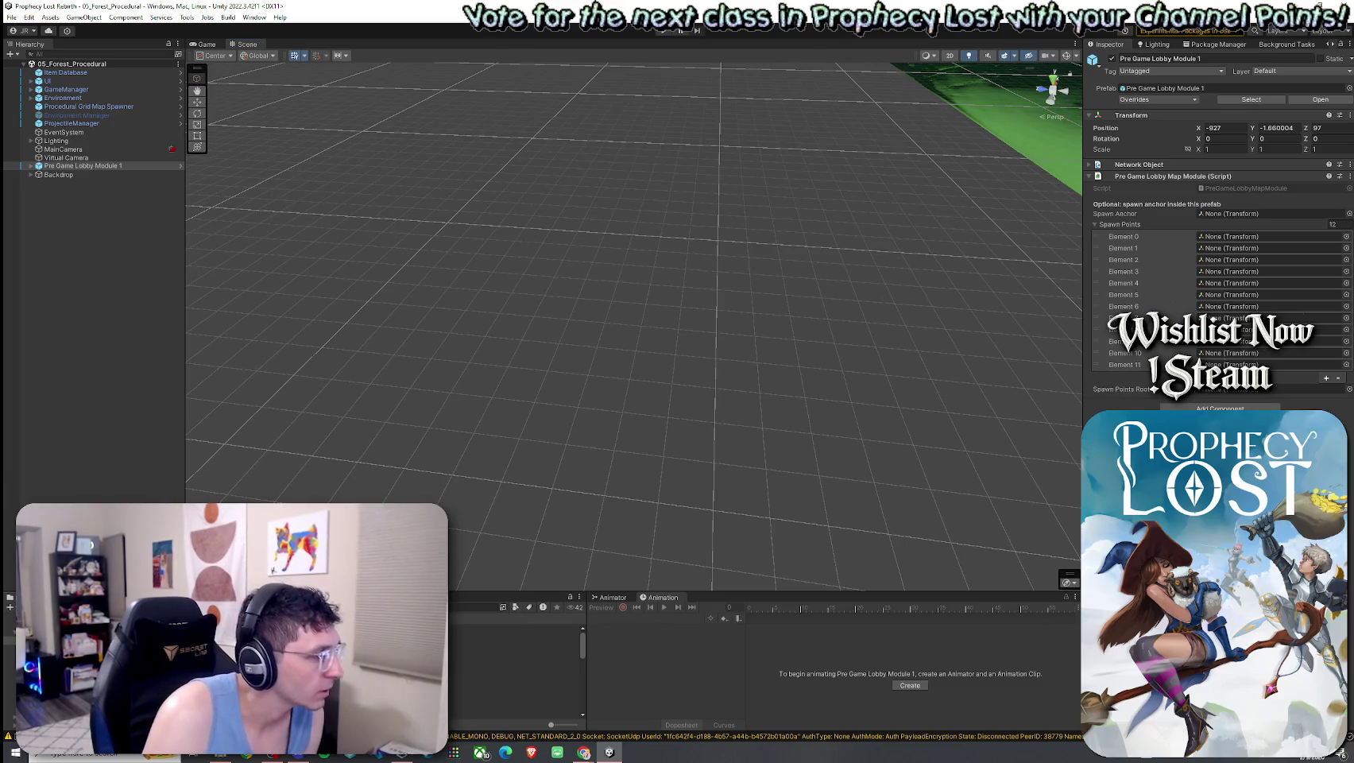
pyautogui.moveTo(334, 592); pyautogui.dragTo(333, 575)
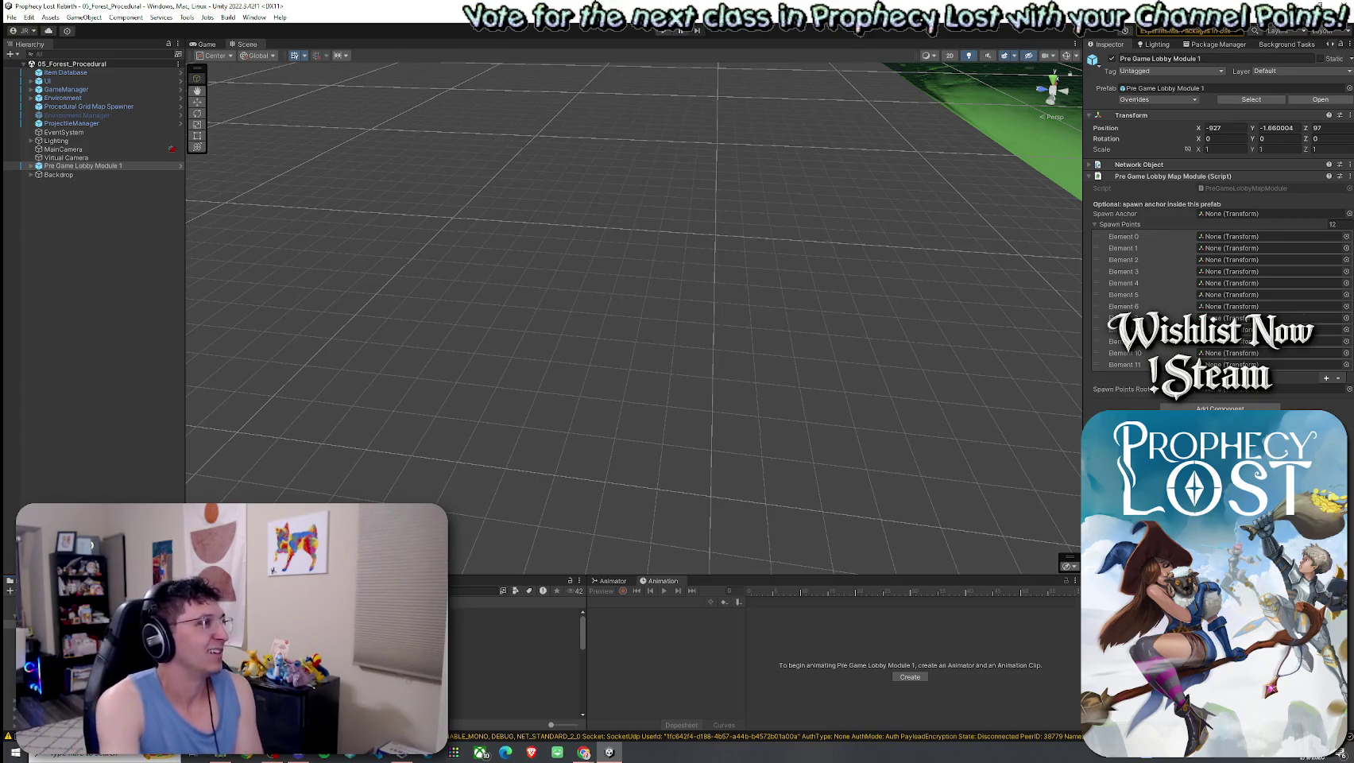
pyautogui.moveTo(754, 575); pyautogui.dragTo(755, 509)
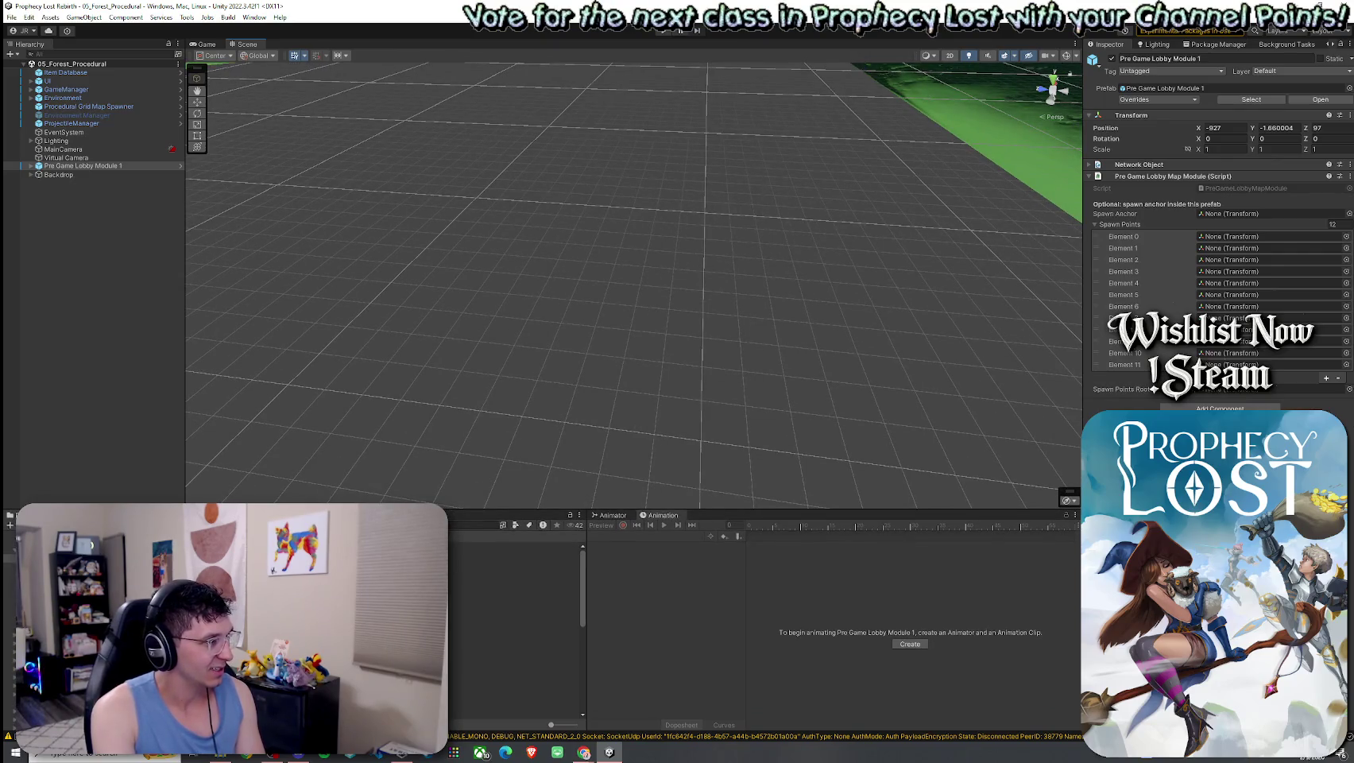
# Select a TJunction module prefab in the Project window and step through the prefab list
pyautogui.scroll(-5, 516, 627)
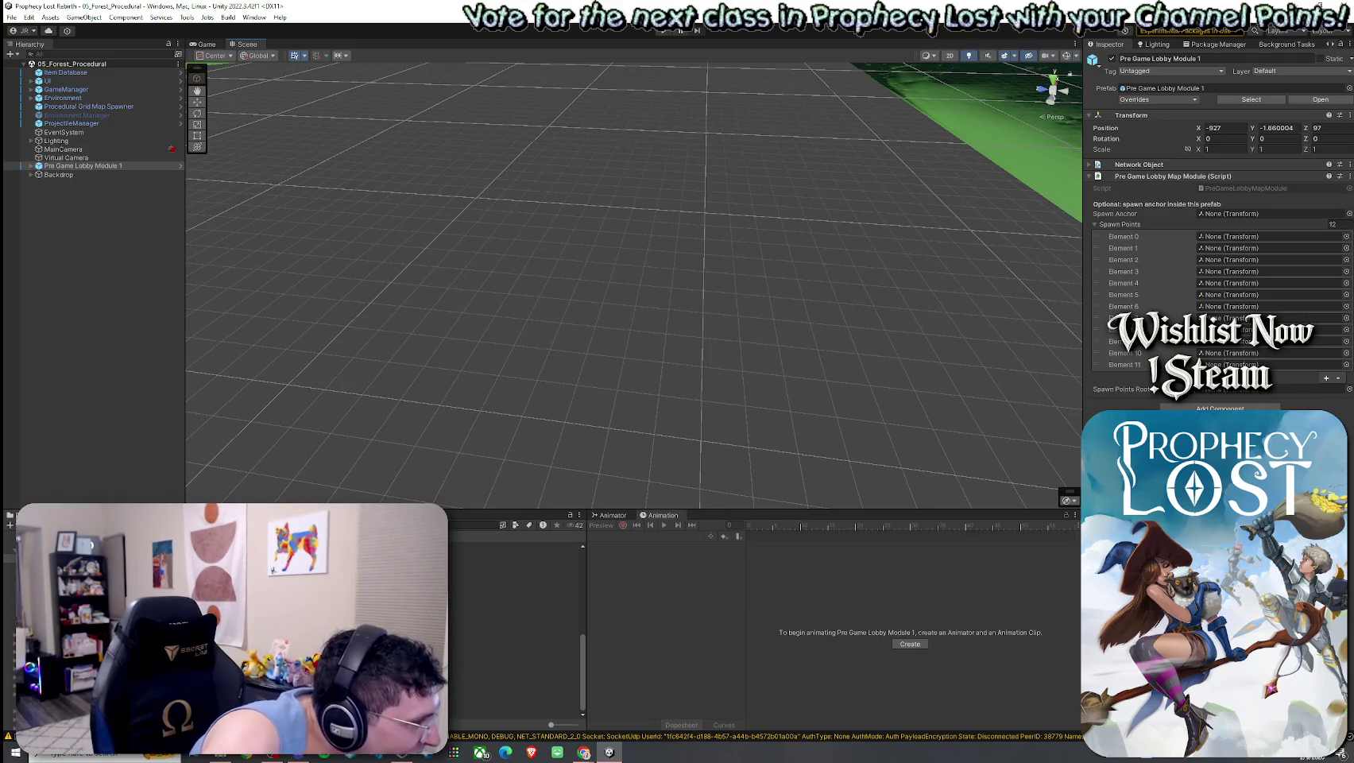
pyautogui.scroll(-2, 516, 627)
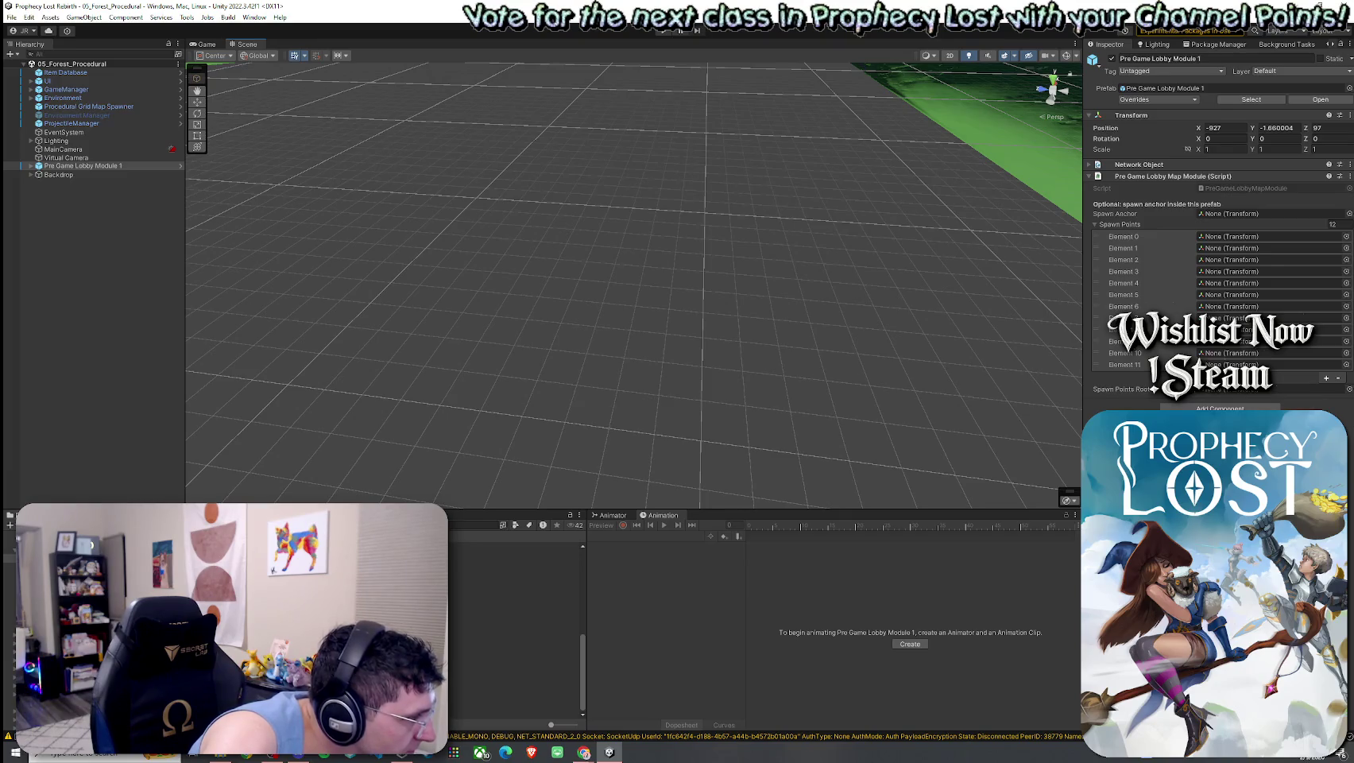
pyautogui.click(508, 715)
pyautogui.press('Up')
pyautogui.press('Up')
pyautogui.press('Up')
pyautogui.press('Up')
pyautogui.press('Up')
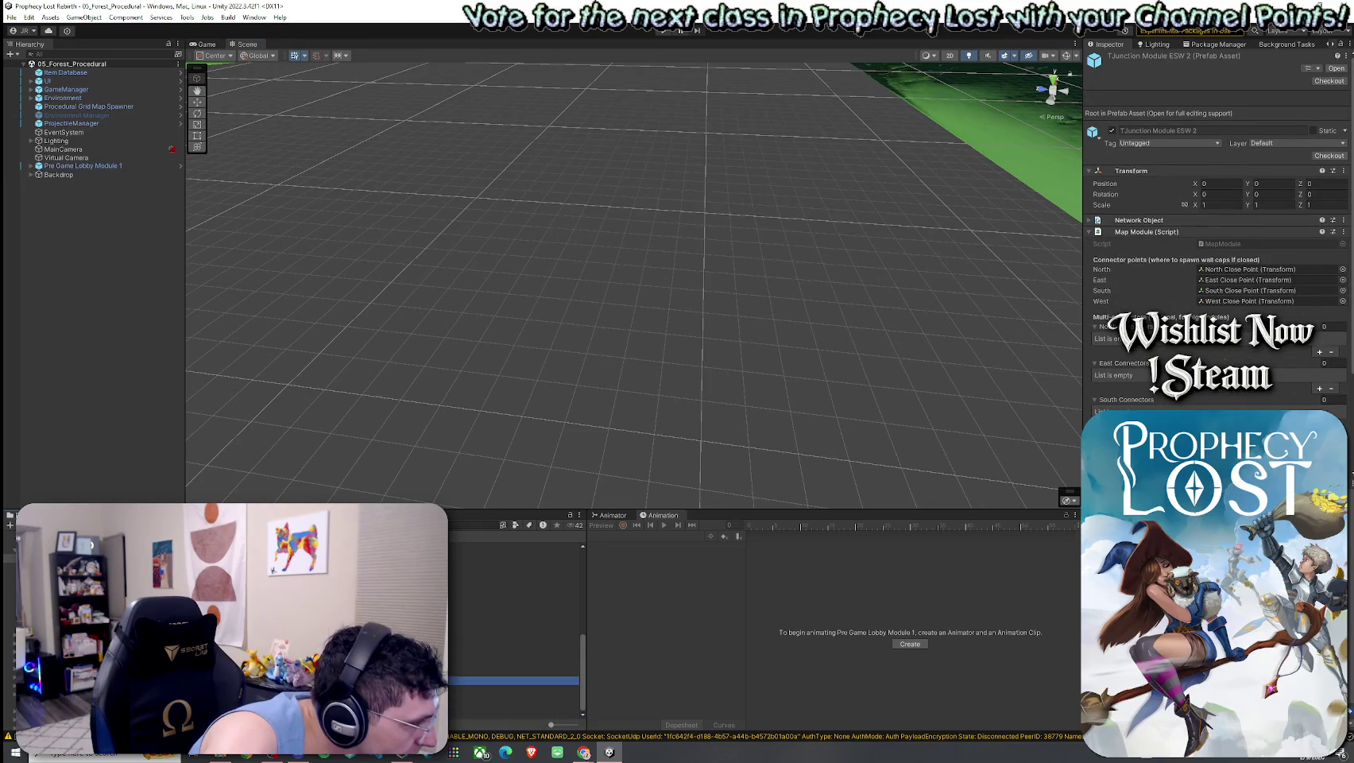
# Place a TJunction Module 1 NEW instance into the scene, then switch to the browser
pyautogui.moveTo(508, 664)
pyautogui.mouseDown()
pyautogui.moveTo(380, 418)
pyautogui.moveTo(392, 481)
pyautogui.moveTo(292, 502)
pyautogui.moveTo(408, 482)
pyautogui.mouseUp()
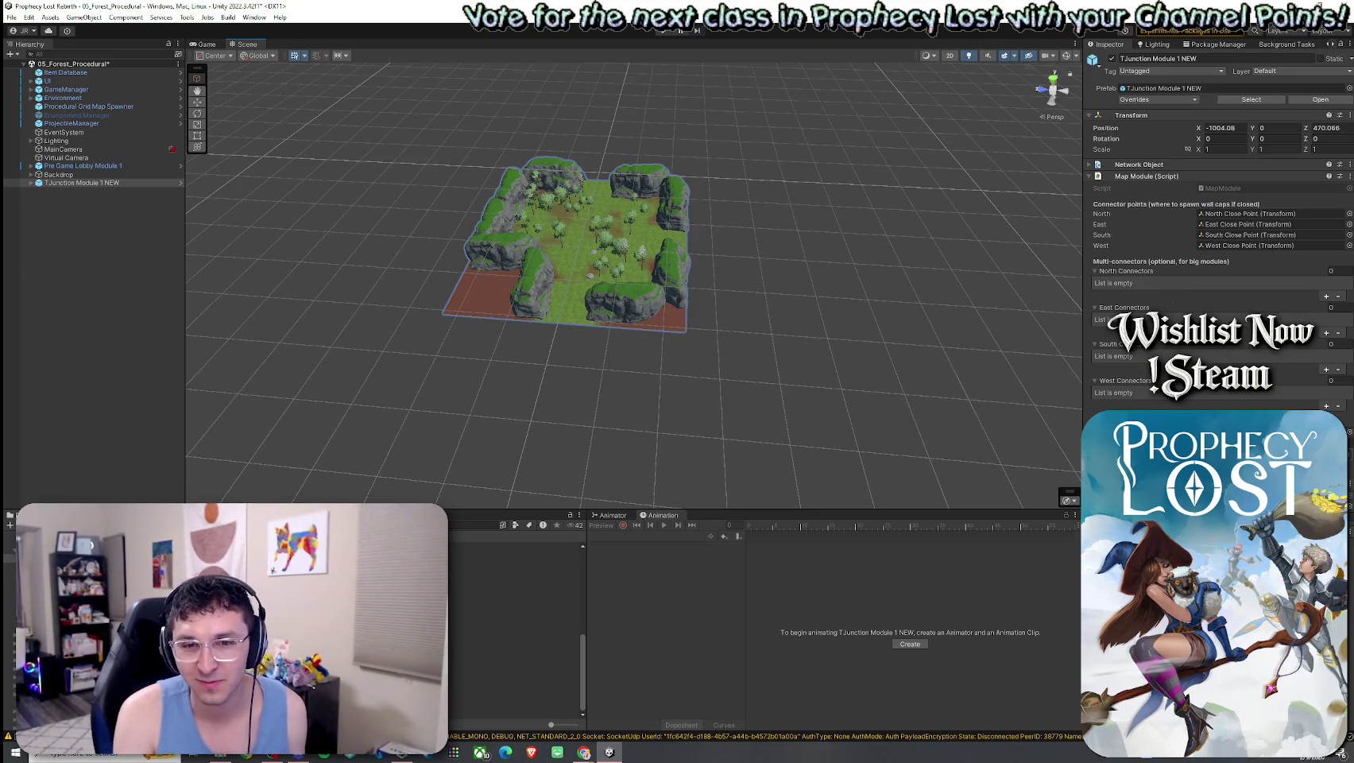
pyautogui.hotkey('alt', 'Tab')
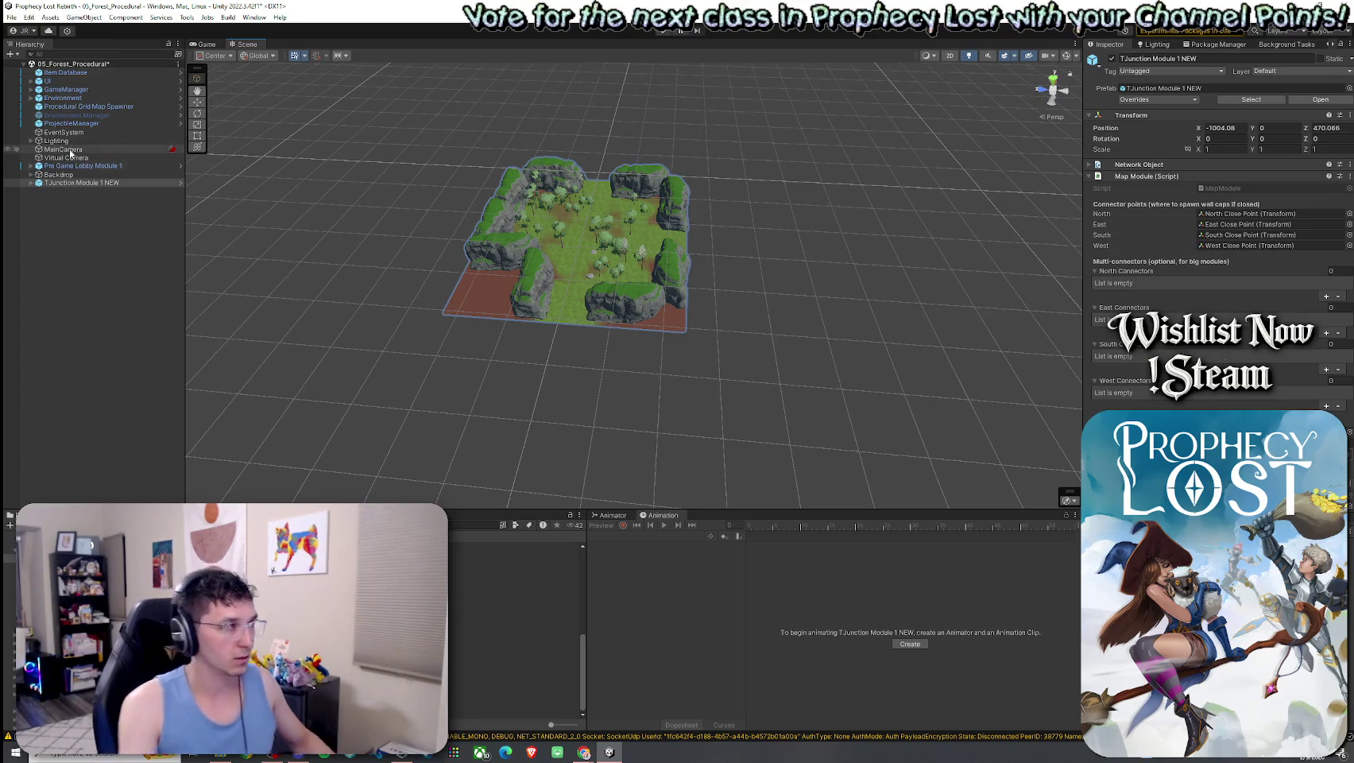
# Duplicate the TJunction Module 1 NEW prefab and delete its instance from the scene
pyautogui.click(118, 221)
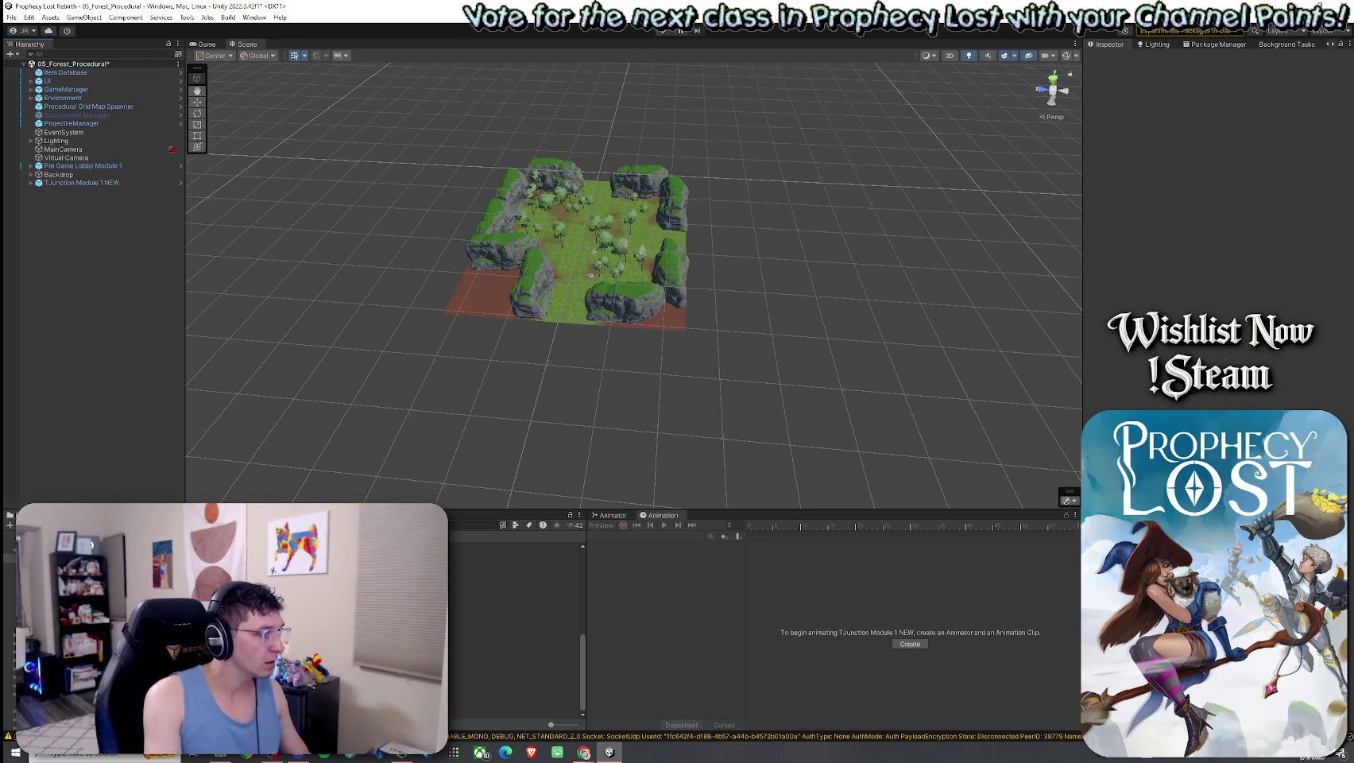
pyautogui.click(509, 664)
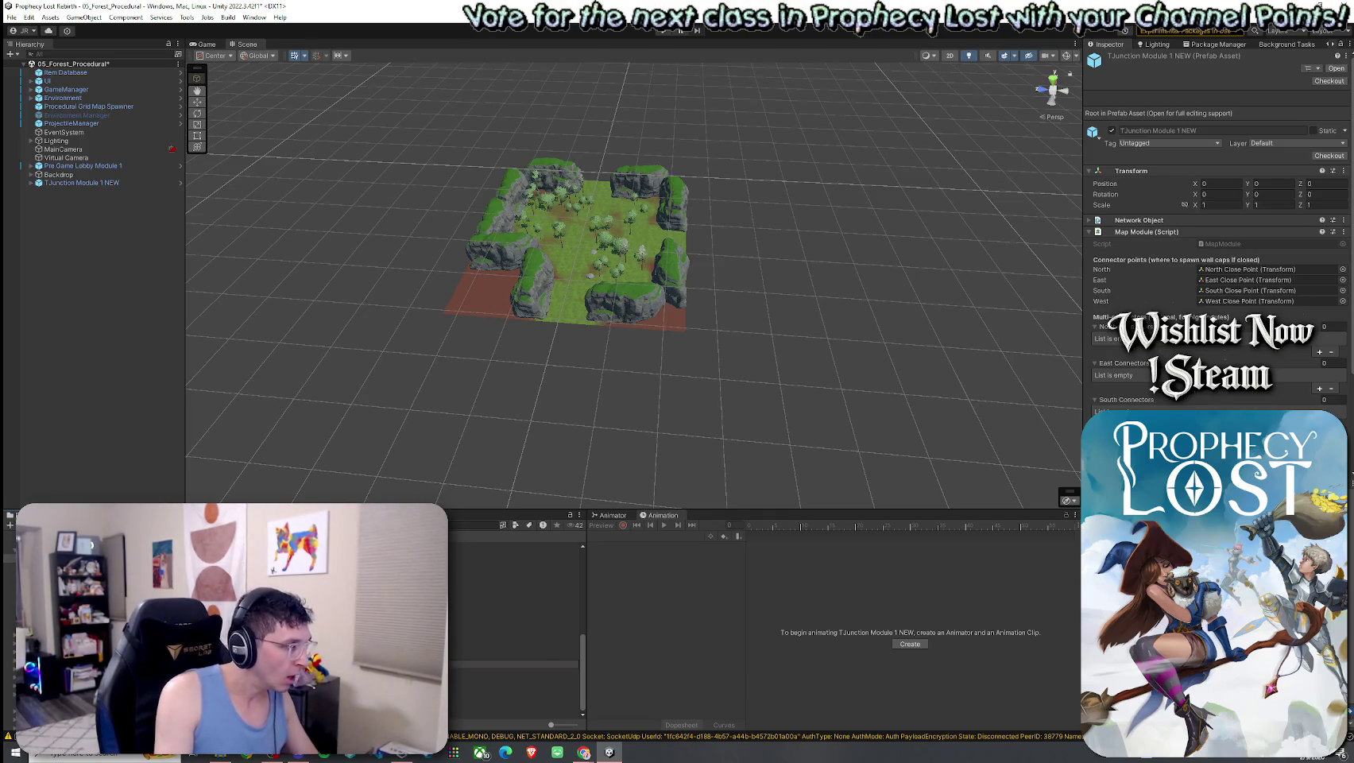
pyautogui.hotkey('ctrl', 'd')
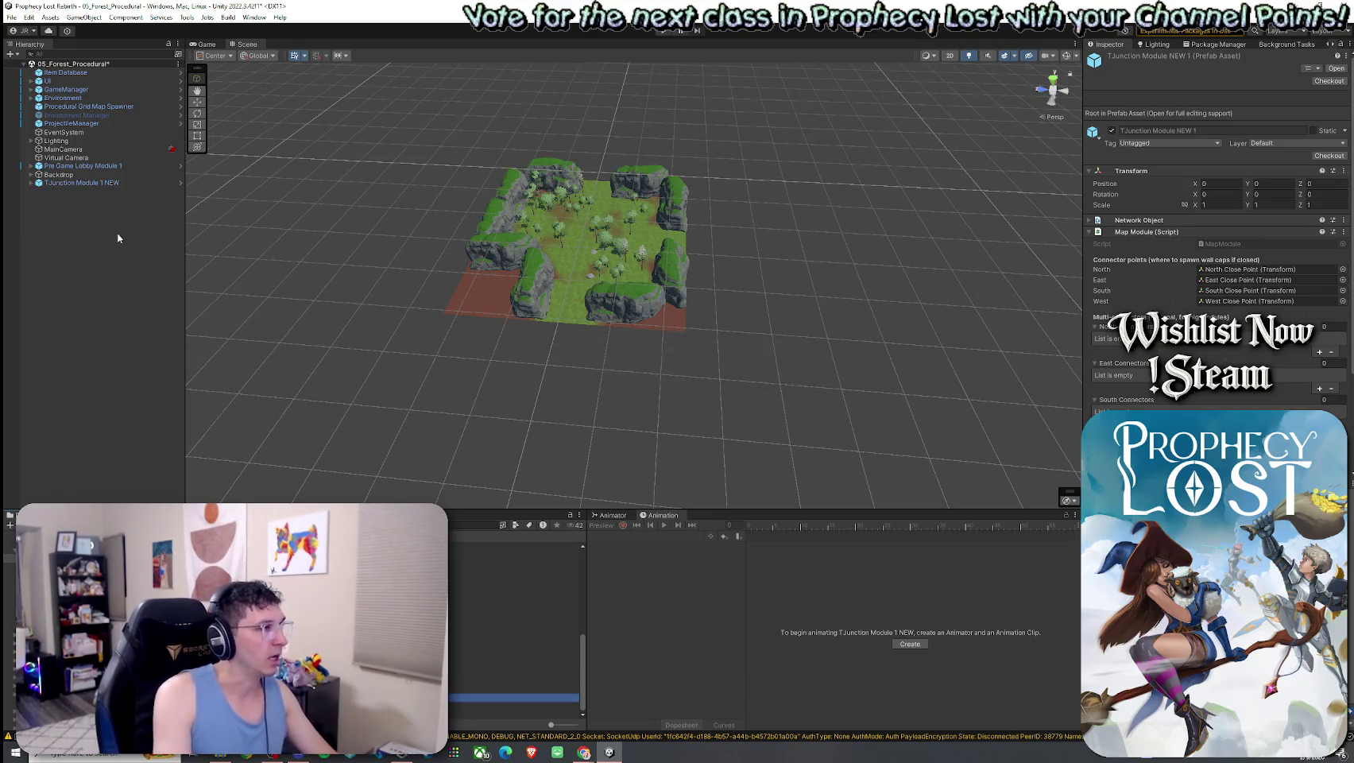
pyautogui.click(111, 183)
pyautogui.press('Delete')
# Duplicate TJunction Module NEW 1 into NEW 2 and place NEW 1 in the scene
pyautogui.click(514, 647)
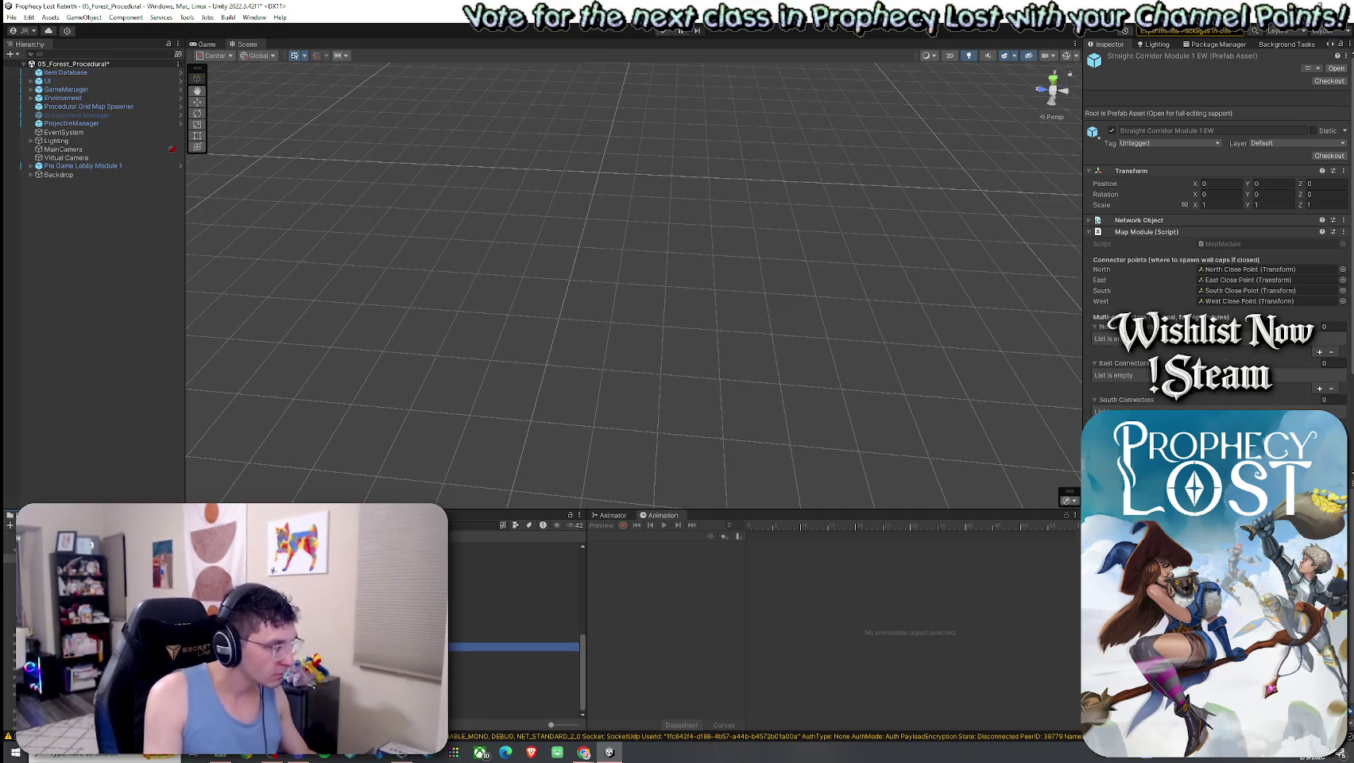
pyautogui.click(513, 664)
pyautogui.click(513, 681)
pyautogui.click(513, 697)
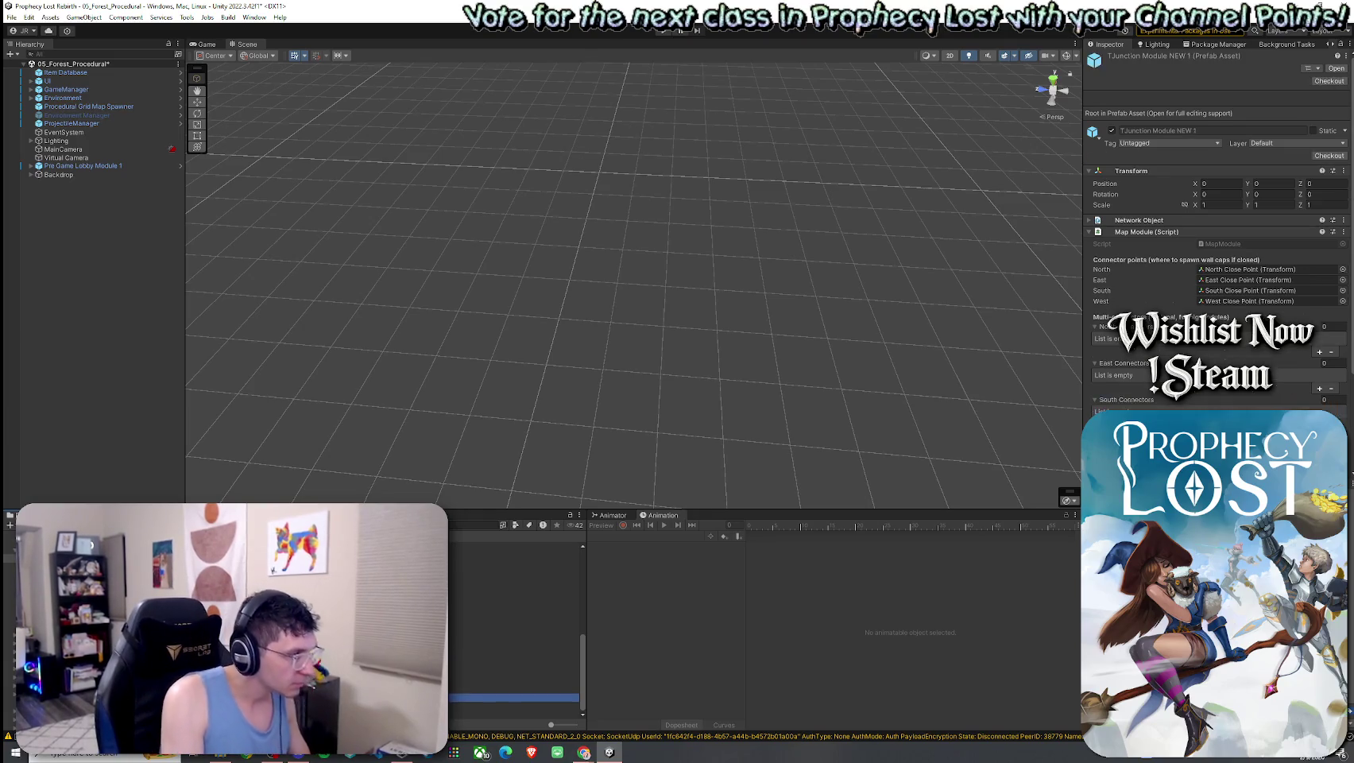
pyautogui.click(513, 716)
pyautogui.click(513, 698)
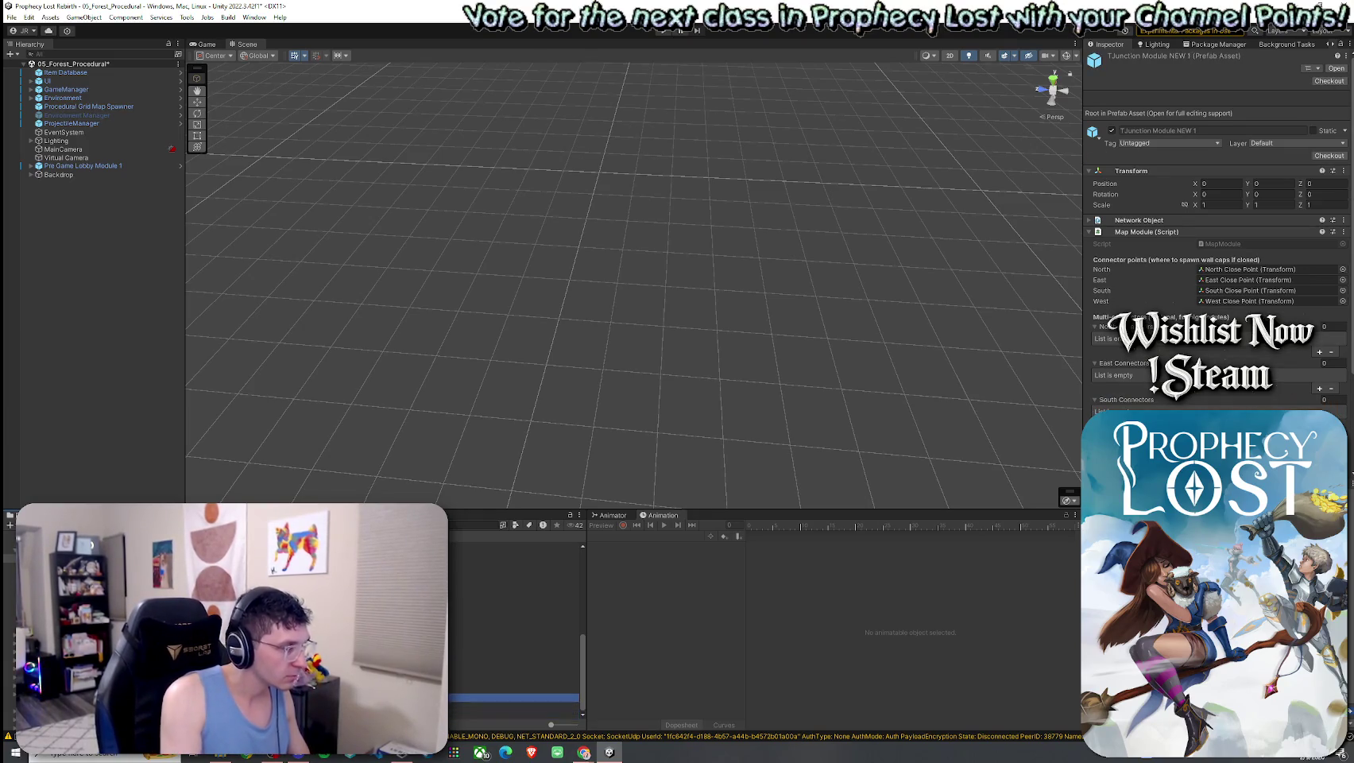
pyautogui.hotkey('ctrl', 'd')
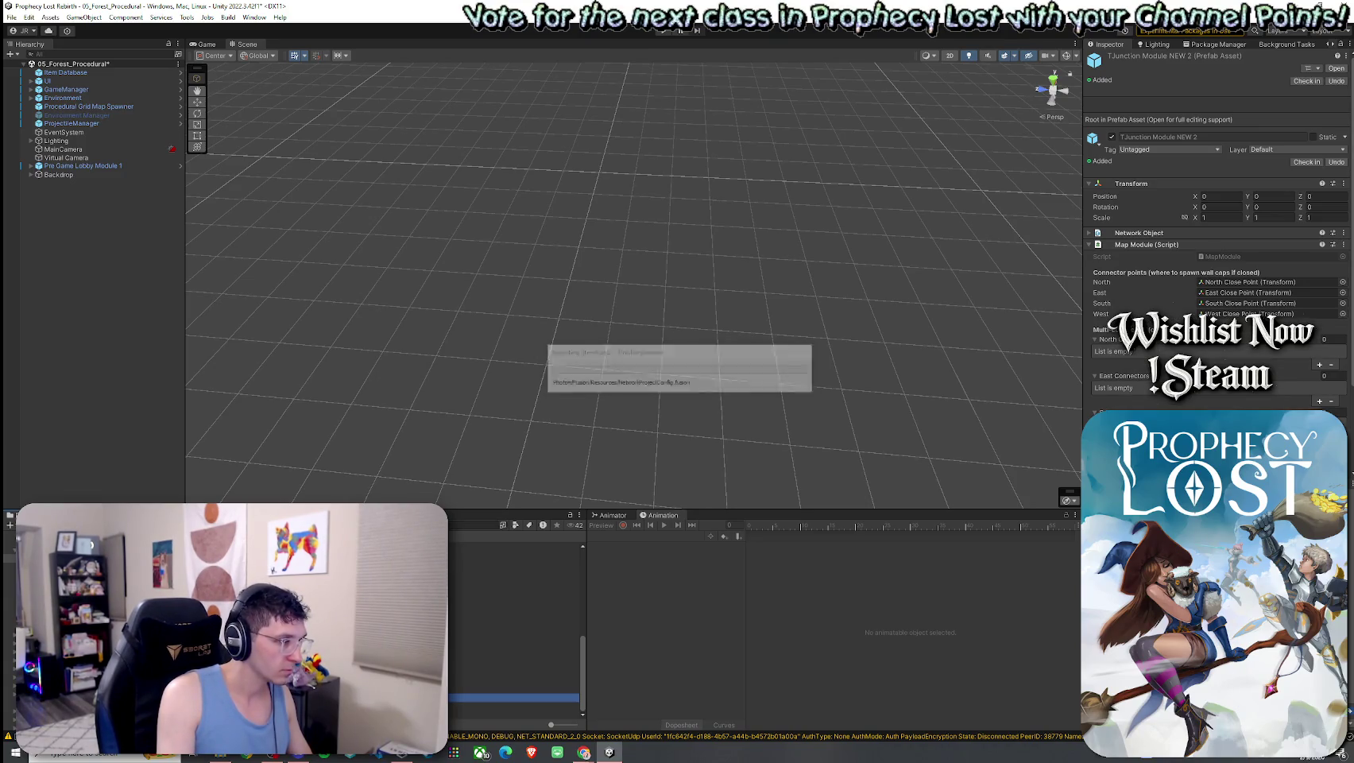
pyautogui.moveTo(514, 696); pyautogui.dragTo(393, 368)
# Place TJunction Module NEW 2 beside NEW 1 and create a terrain named 'Terrain for TJunction Module 2 NEW'
pyautogui.moveTo(513, 698)
pyautogui.mouseDown()
pyautogui.moveTo(501, 535)
pyautogui.moveTo(904, 387)
pyautogui.moveTo(1027, 402)
pyautogui.moveTo(1037, 420)
pyautogui.moveTo(638, 399)
pyautogui.mouseUp()
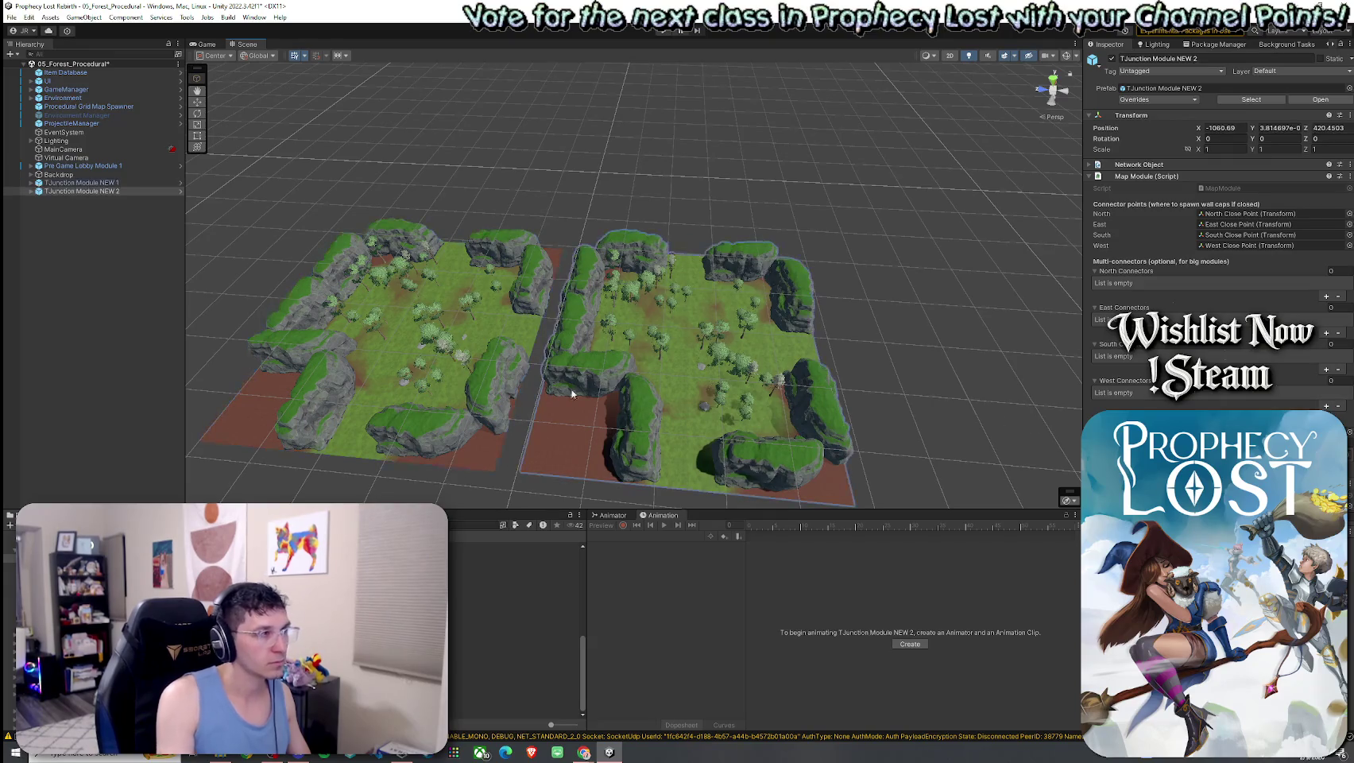
pyautogui.click(30, 191)
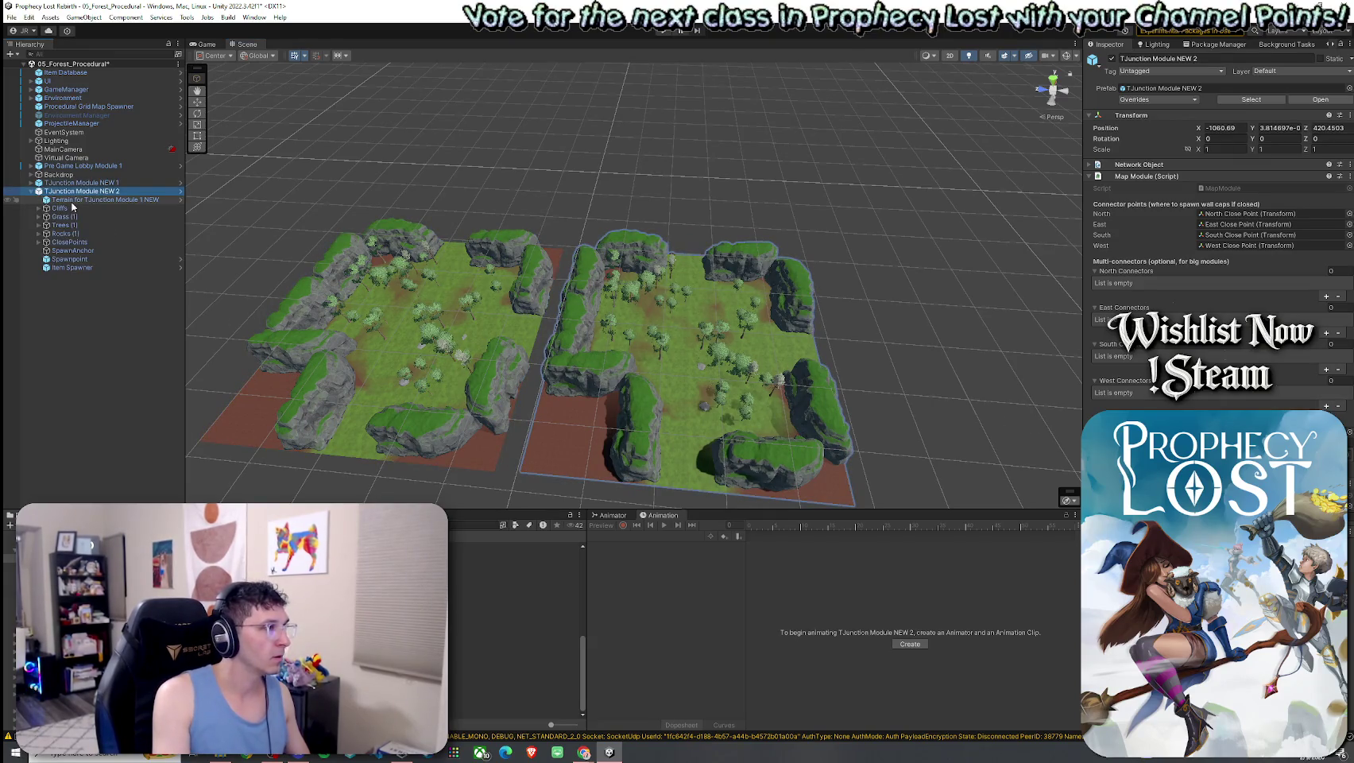
pyautogui.click(73, 202)
pyautogui.rightClick(91, 205)
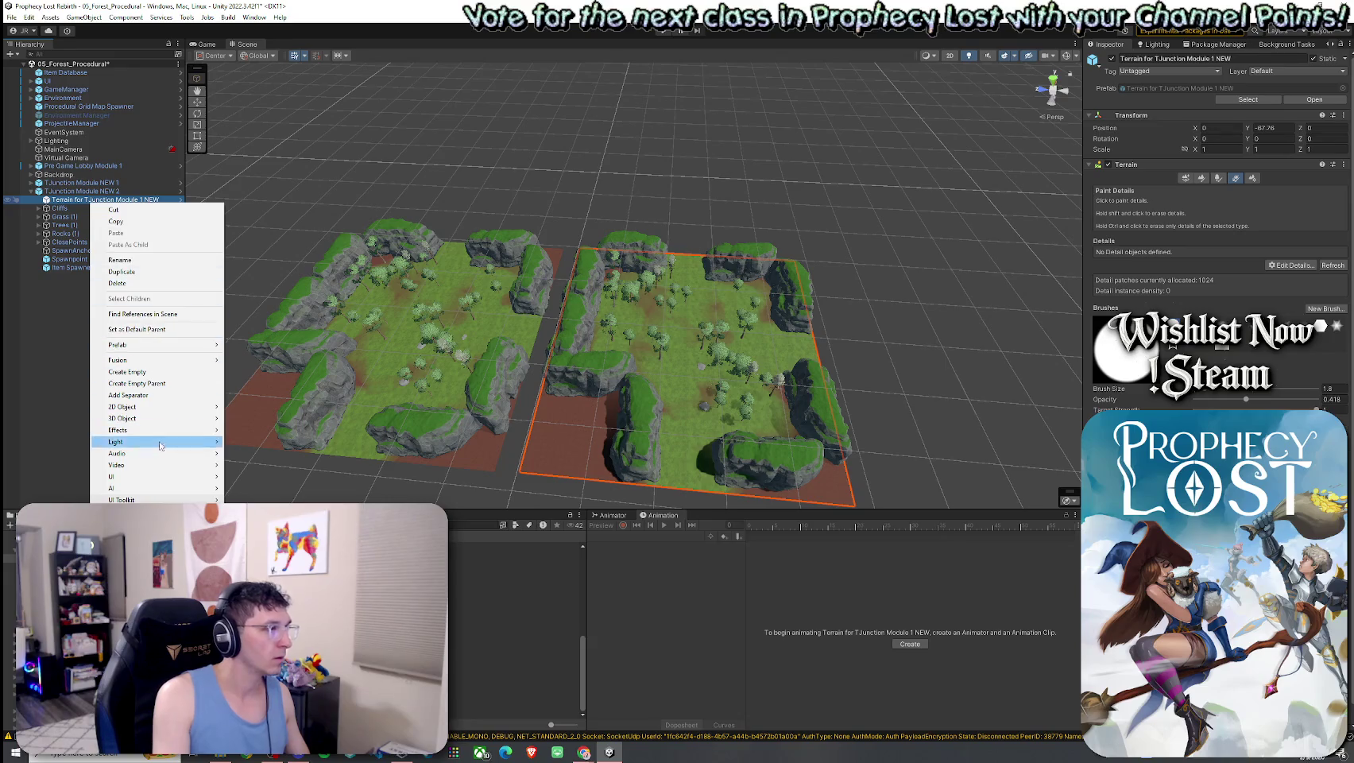
pyautogui.moveTo(159, 418)
pyautogui.click(253, 516)
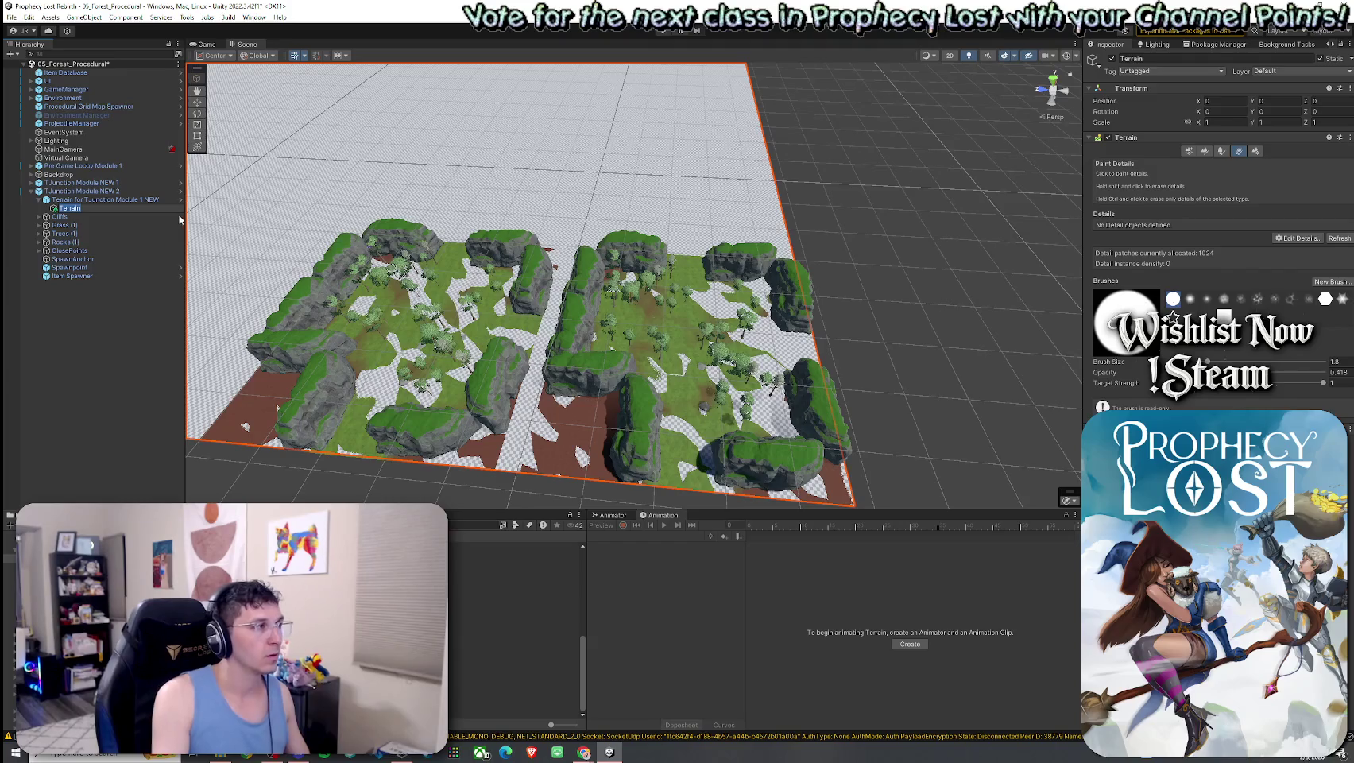
pyautogui.write('Terrain for T')
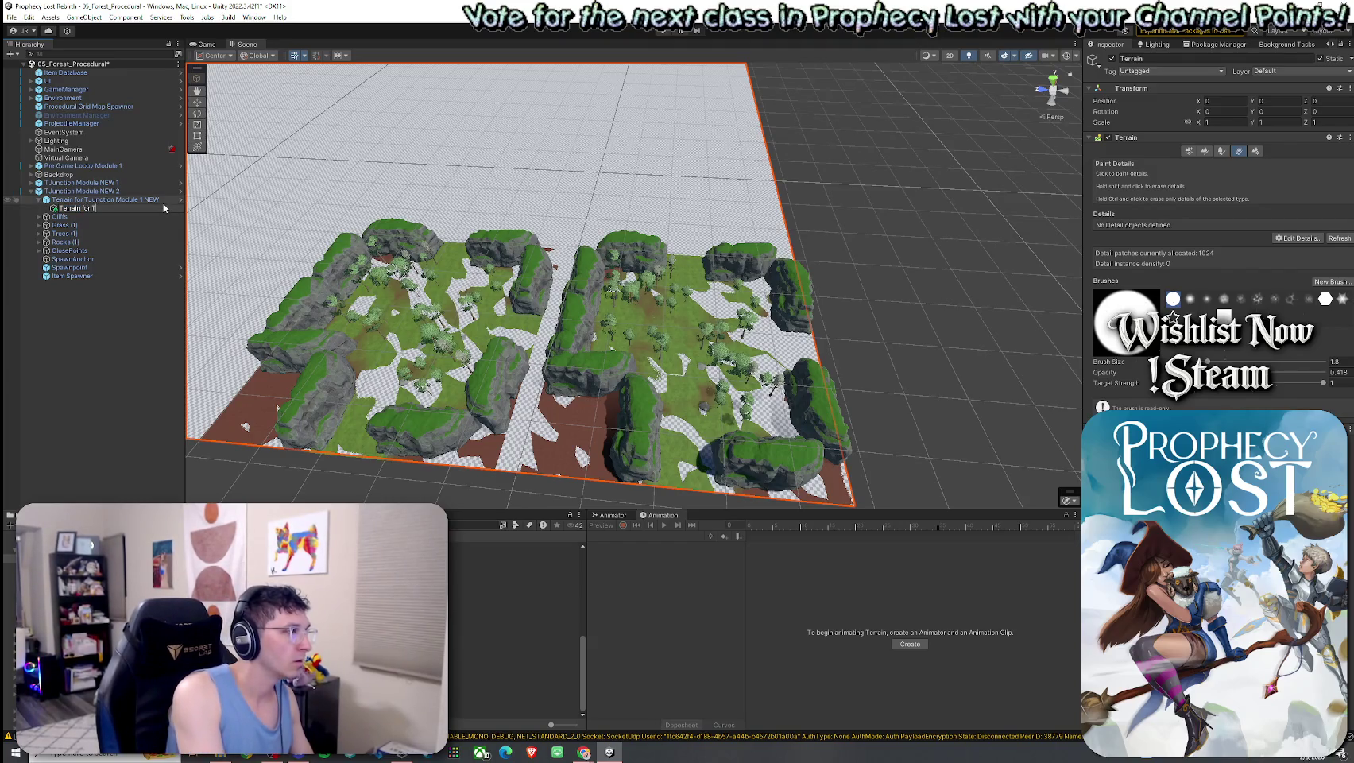
pyautogui.write('Junction Module 2 NEW')
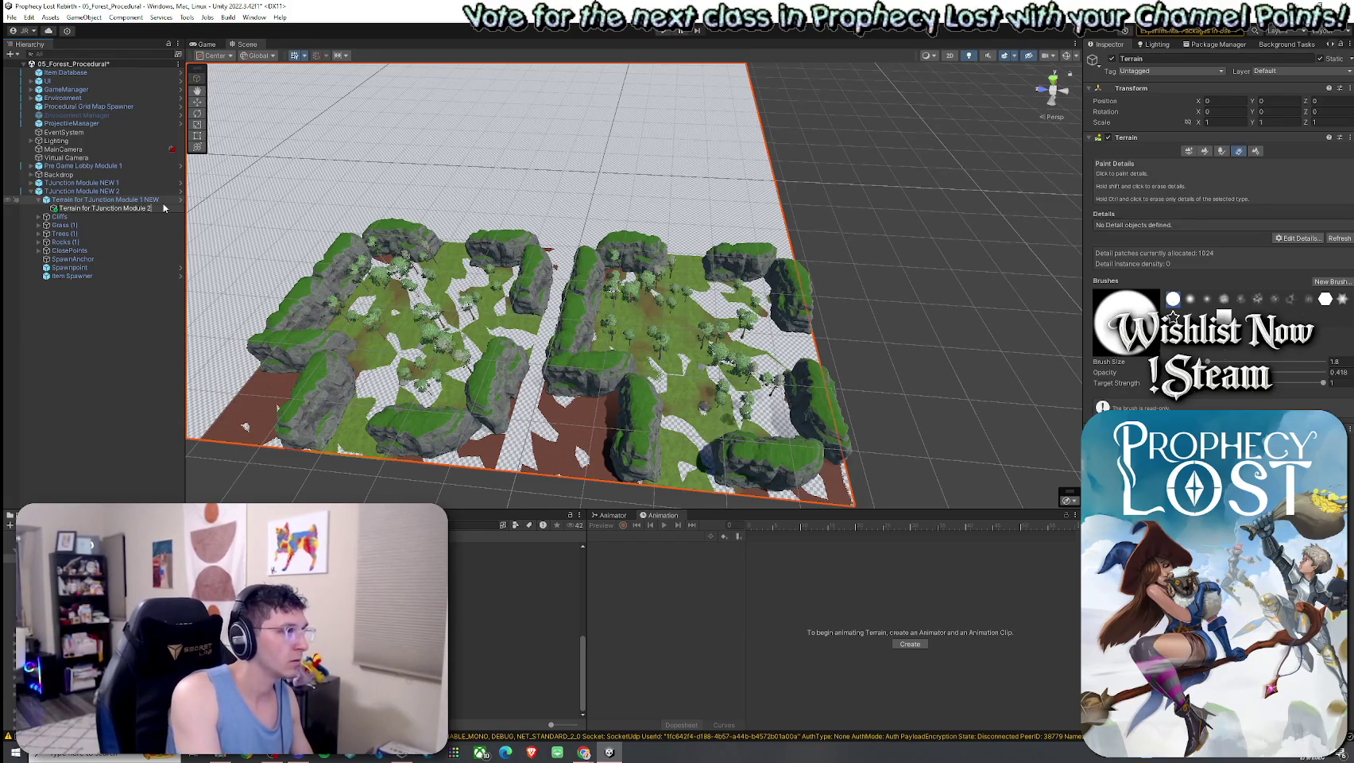
pyautogui.press('Return')
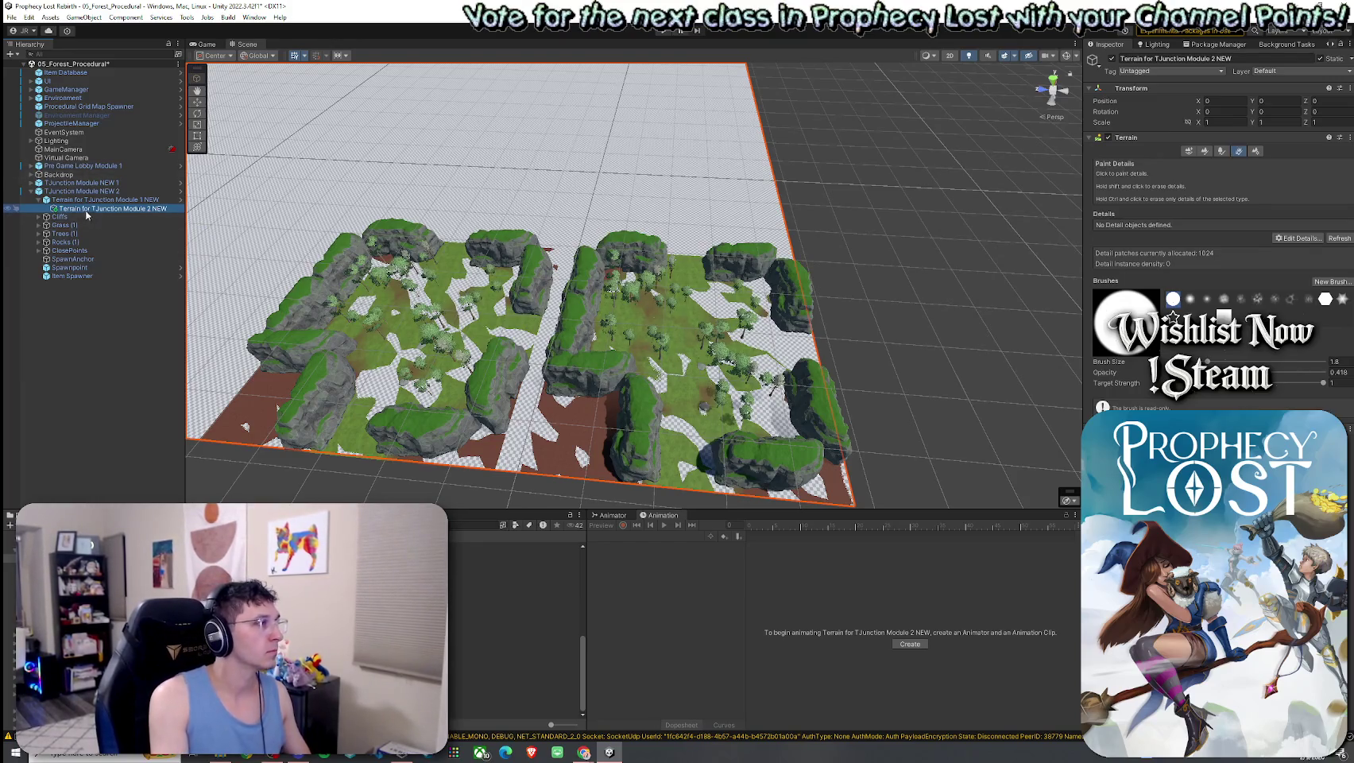
# Parent the new terrain under TJunction Module NEW 2 and delete the old copied terrain
pyautogui.moveTo(83, 211); pyautogui.dragTo(79, 197)
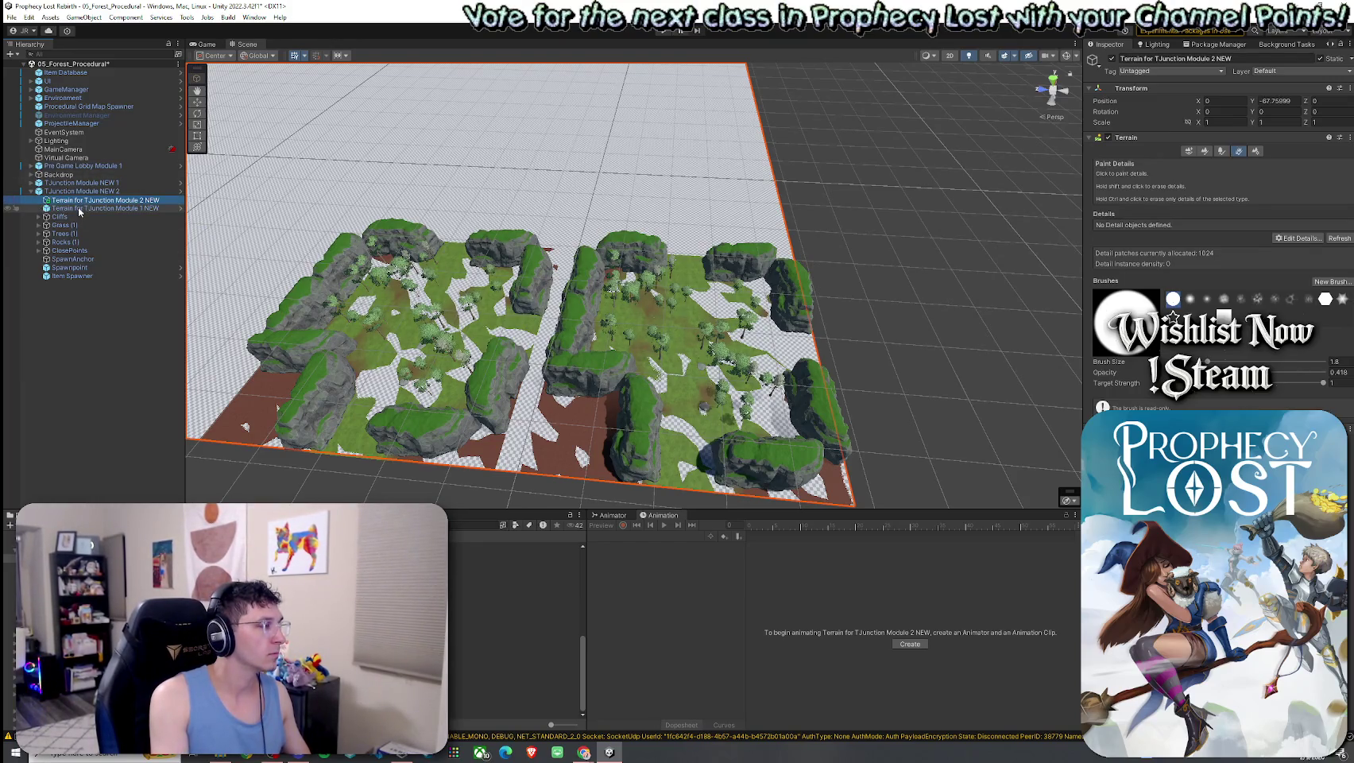
pyautogui.click(79, 210)
pyautogui.press('Delete')
# Delete TJunction Module NEW 1 from the scene, leaving only NEW 2
pyautogui.click(95, 200)
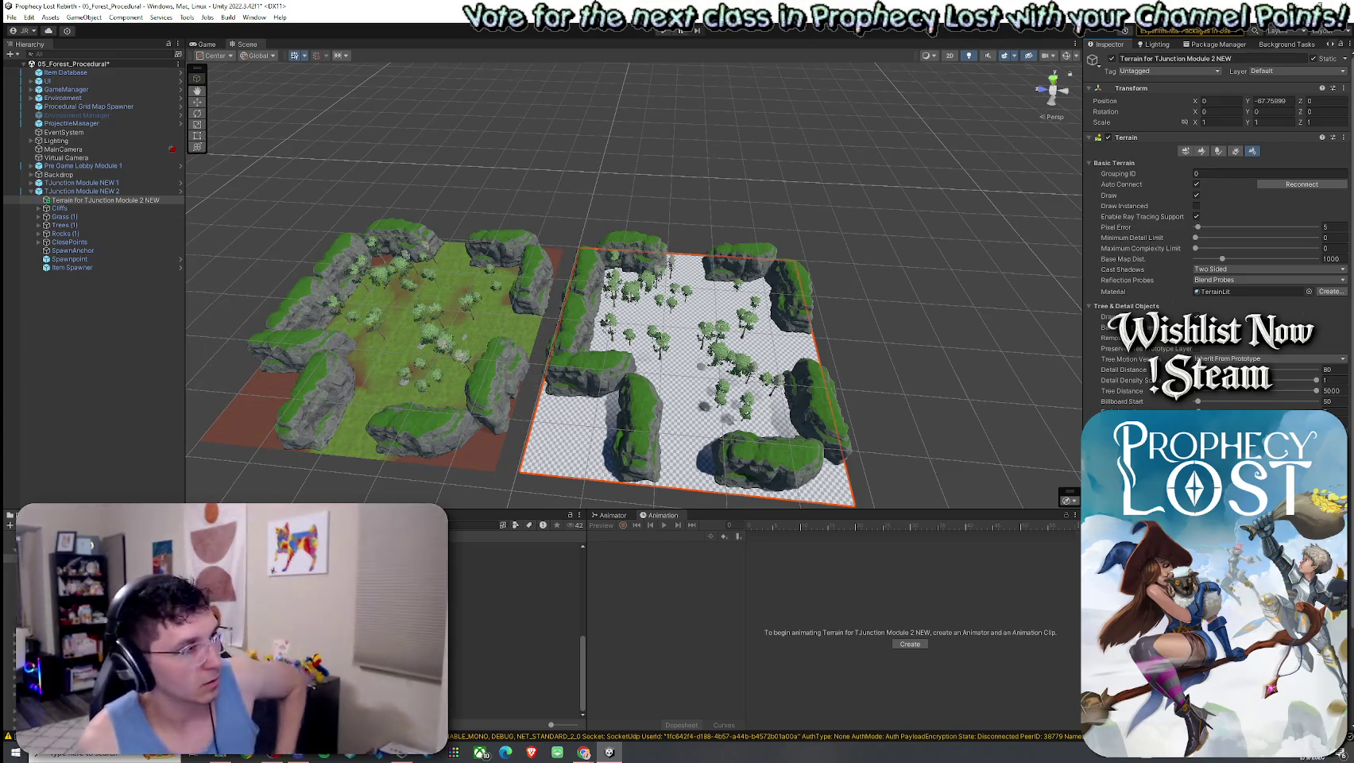
pyautogui.click(85, 186)
pyautogui.press('Delete')
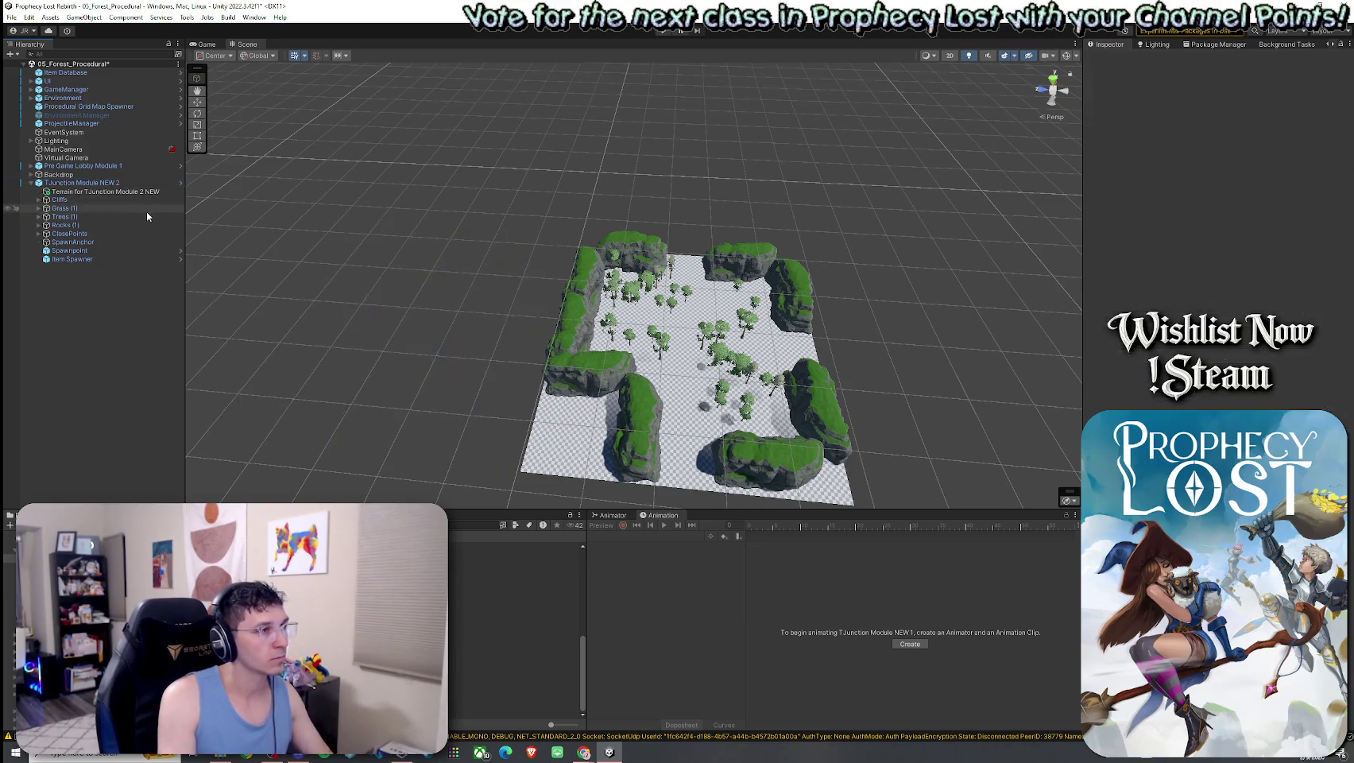
pyautogui.moveTo(323, 248)
pyautogui.mouseDown()
pyautogui.moveTo(377, 272)
pyautogui.moveTo(448, 459)
pyautogui.moveTo(409, 451)
pyautogui.mouseUp()
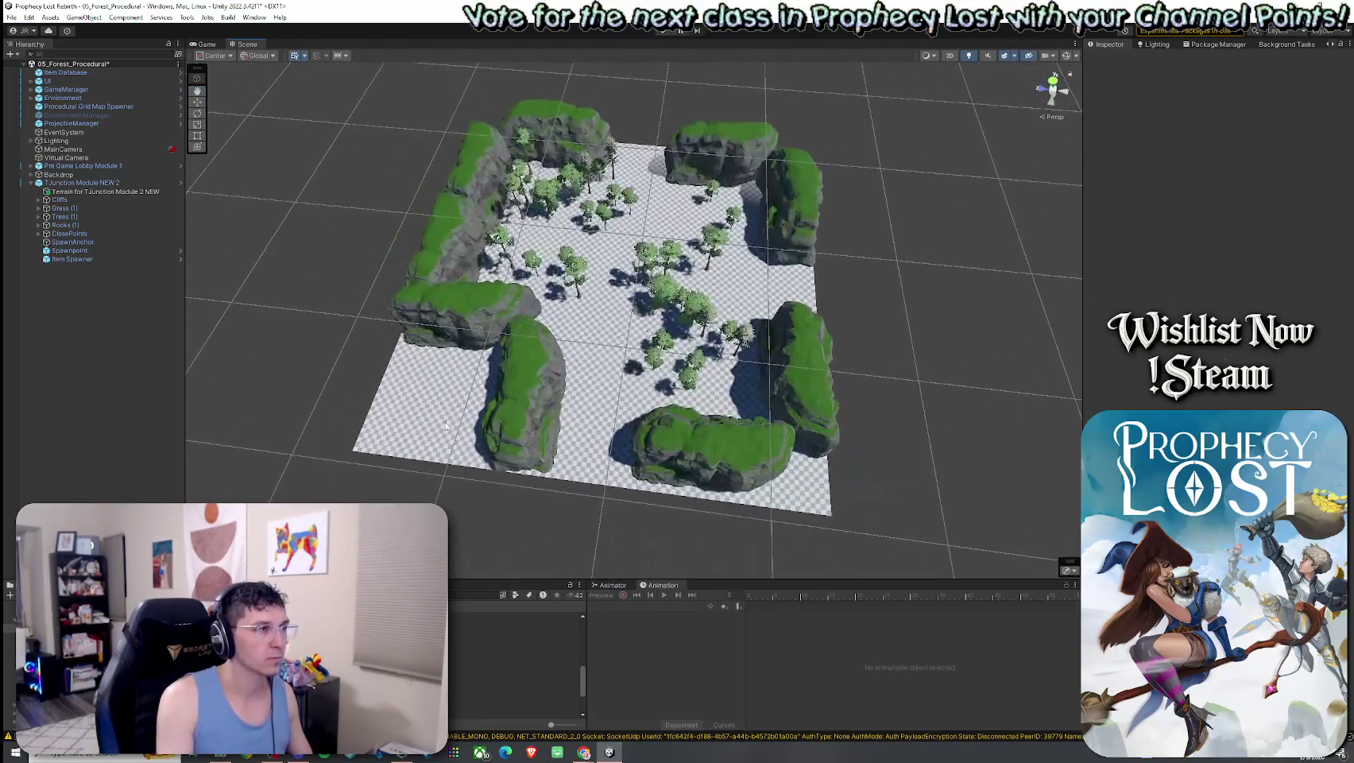
pyautogui.scroll(6, 462, 359)
pyautogui.moveTo(462, 359); pyautogui.dragTo(458, 383)
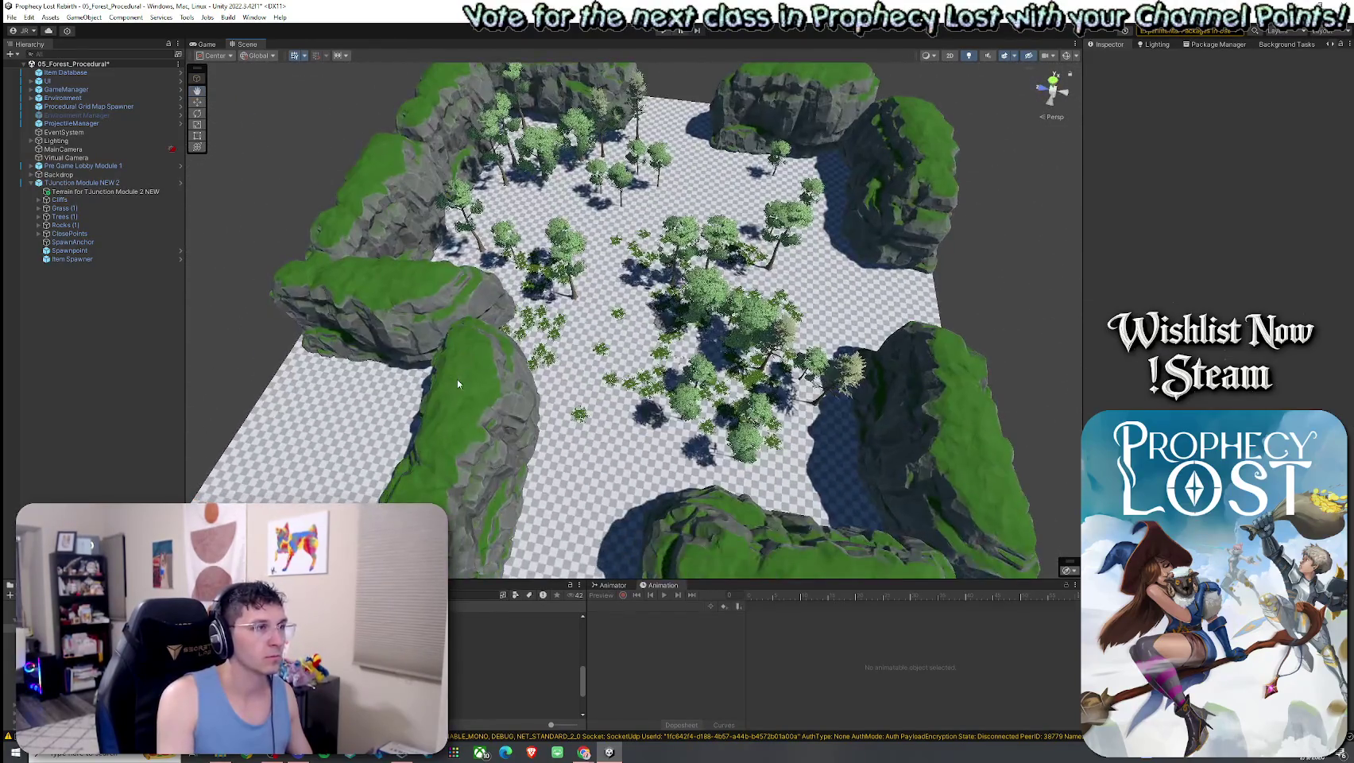
# Select the TJunction Module NEW 2 root and save the scene
pyautogui.click(38, 208)
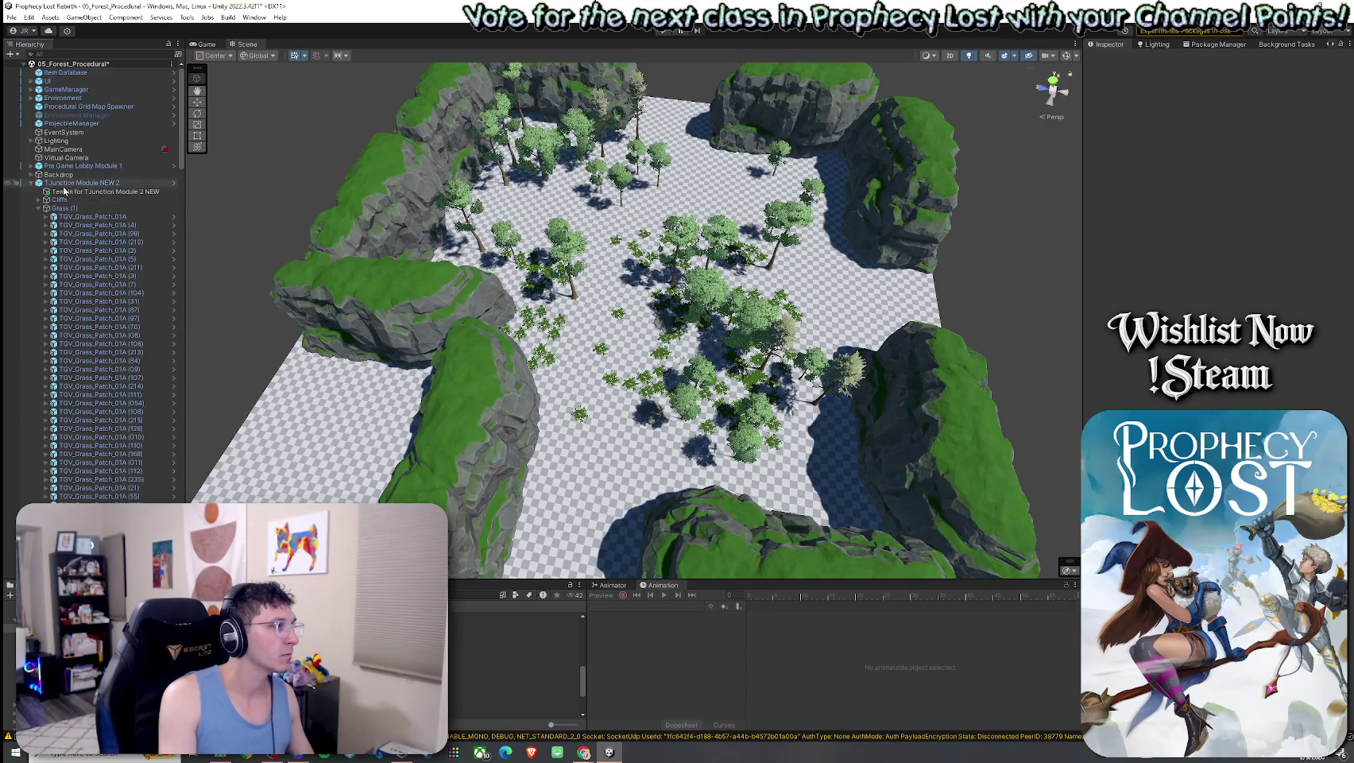
pyautogui.click(71, 182)
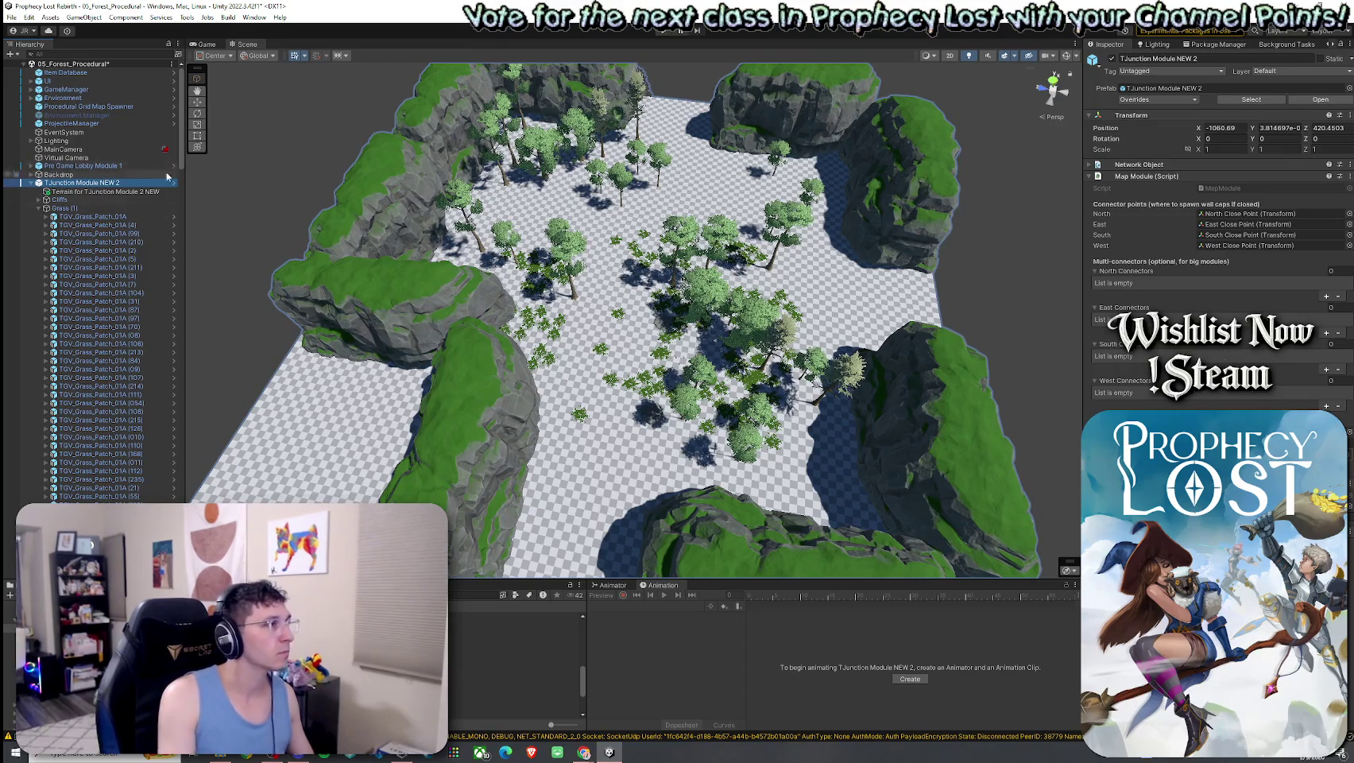
pyautogui.click(12, 17)
pyautogui.click(32, 70)
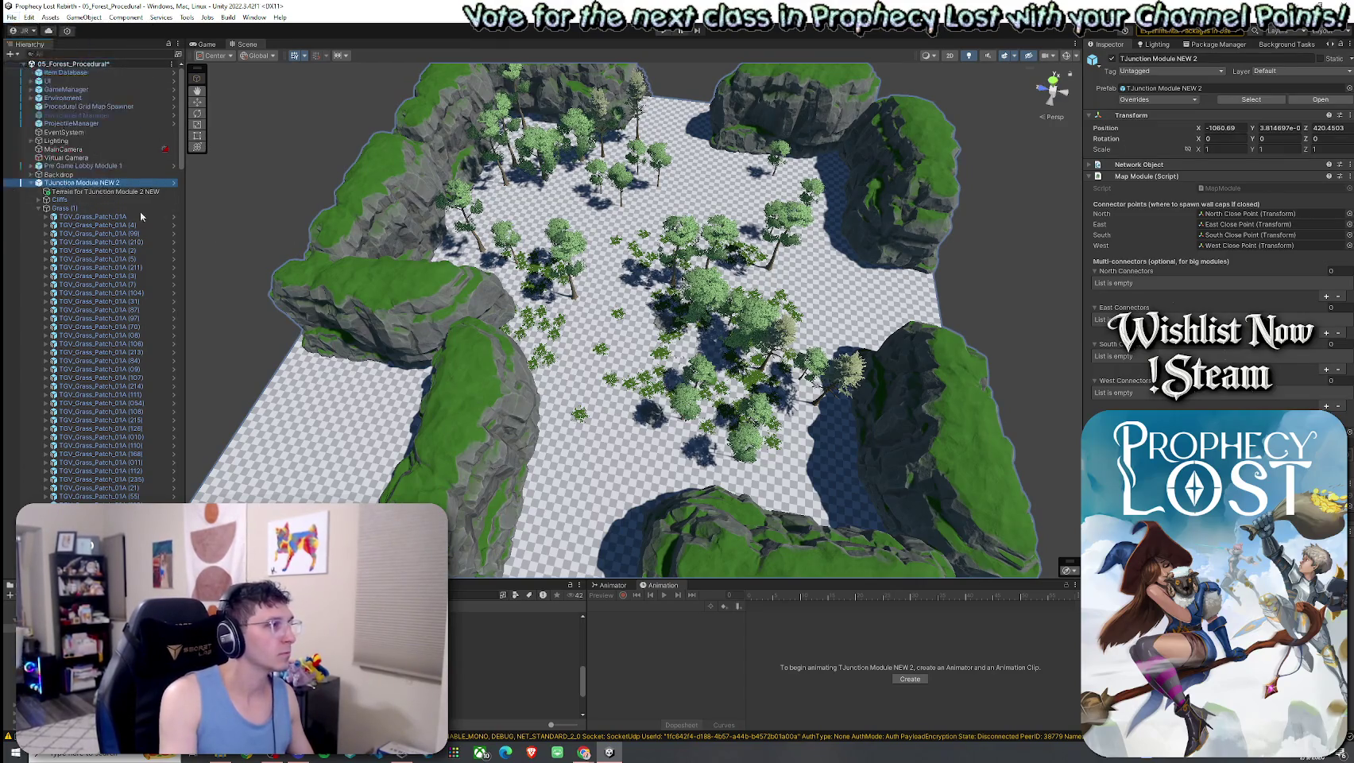
# Delete the module's 304 grass and flower patches
pyautogui.click(109, 216)
pyautogui.scroll(-15, 124, 397)
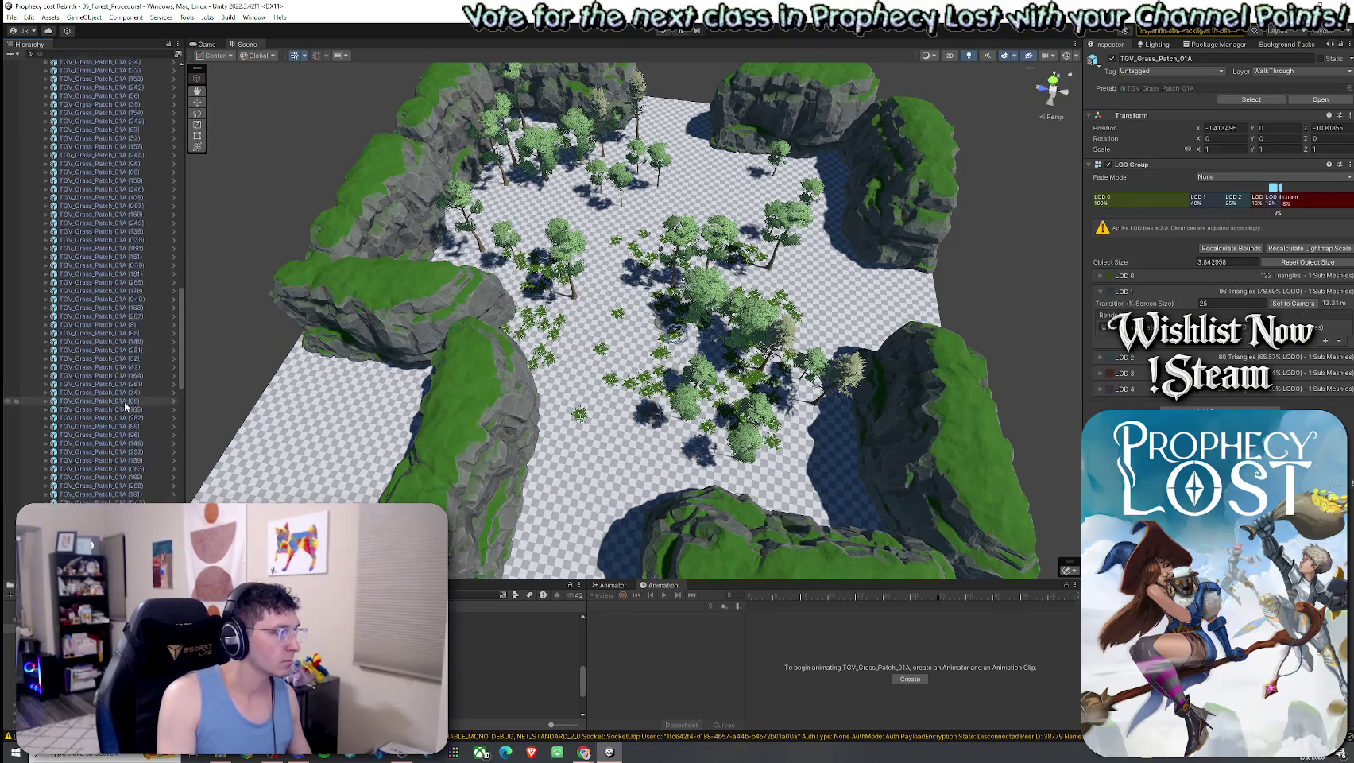
pyautogui.scroll(-10, 124, 405)
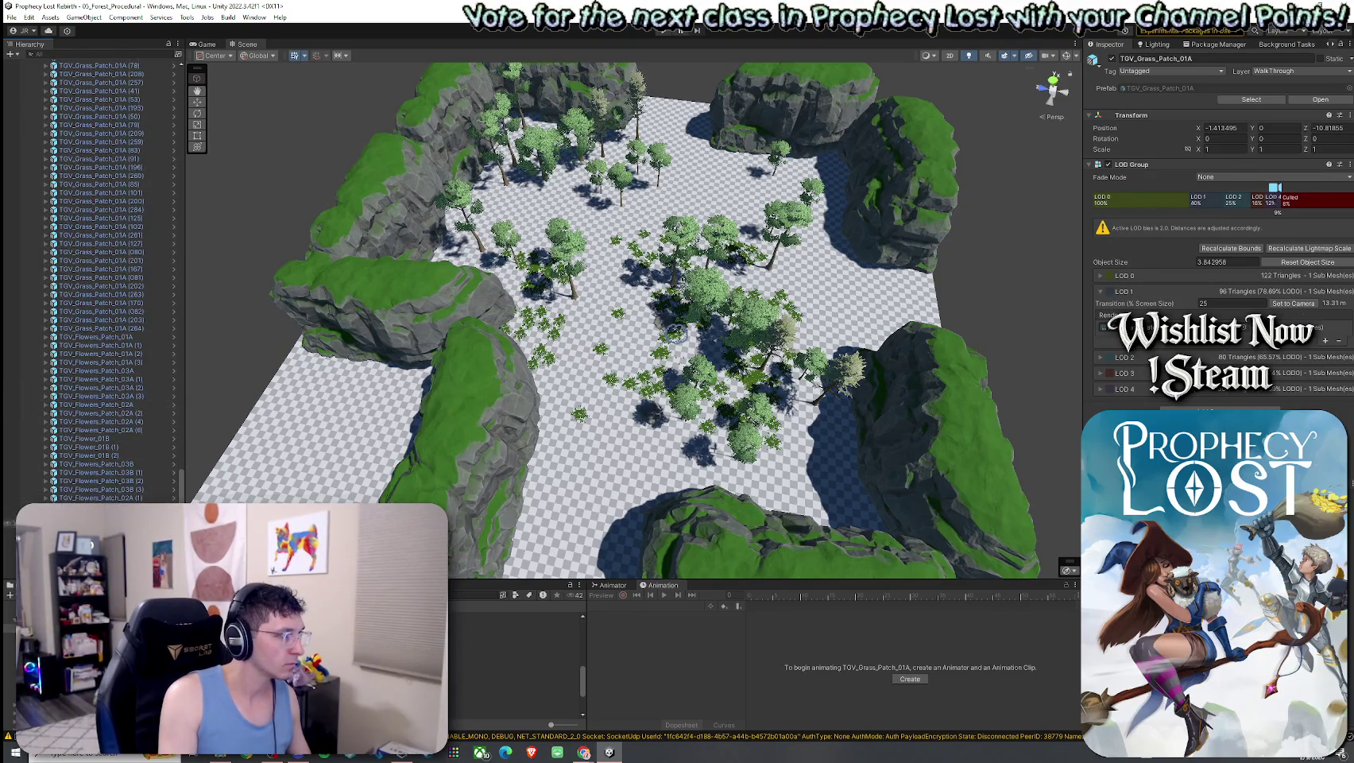
pyautogui.keyDown('shift'); pyautogui.click(137, 486); pyautogui.keyUp('shift')
pyautogui.press('Delete')
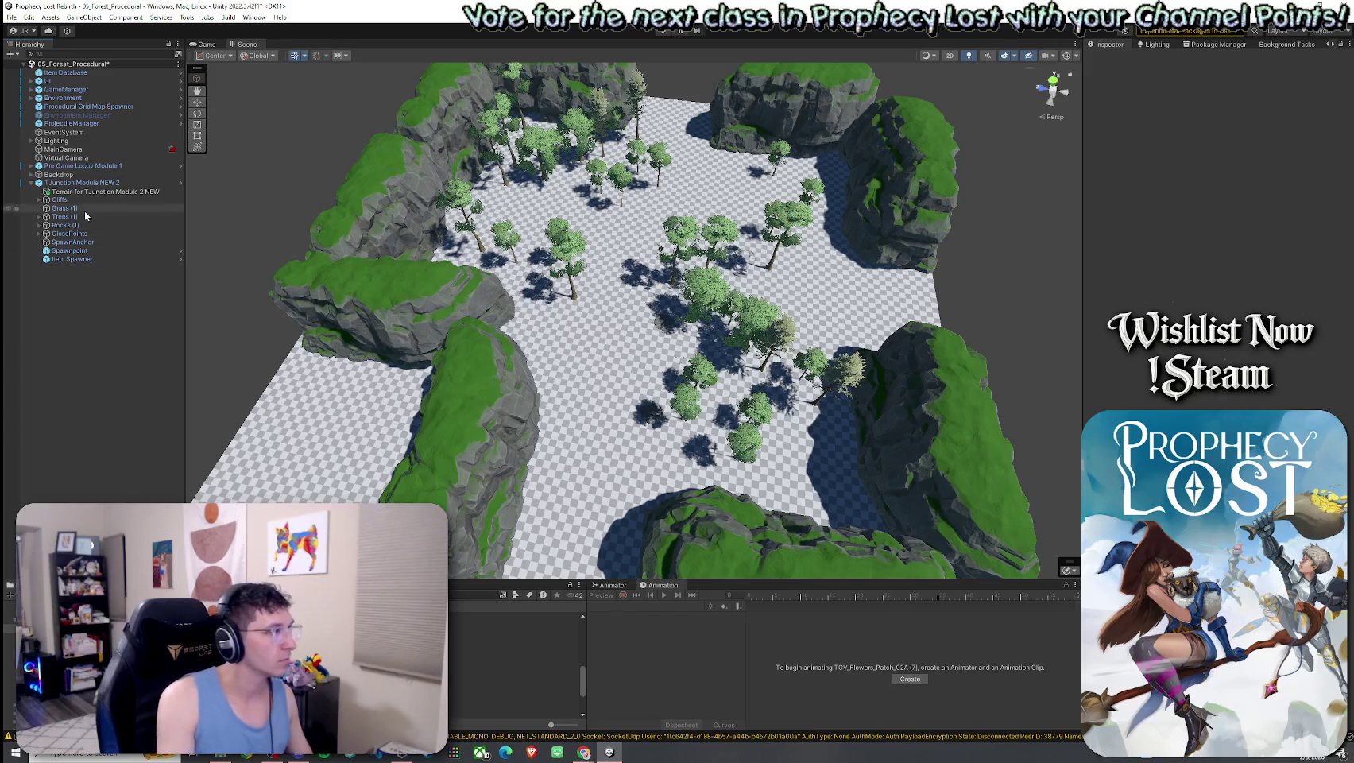
# Delete all the trees from the module
pyautogui.click(39, 200)
pyautogui.click(67, 208)
pyautogui.keyDown('shift'); pyautogui.click(74, 276); pyautogui.keyUp('shift')
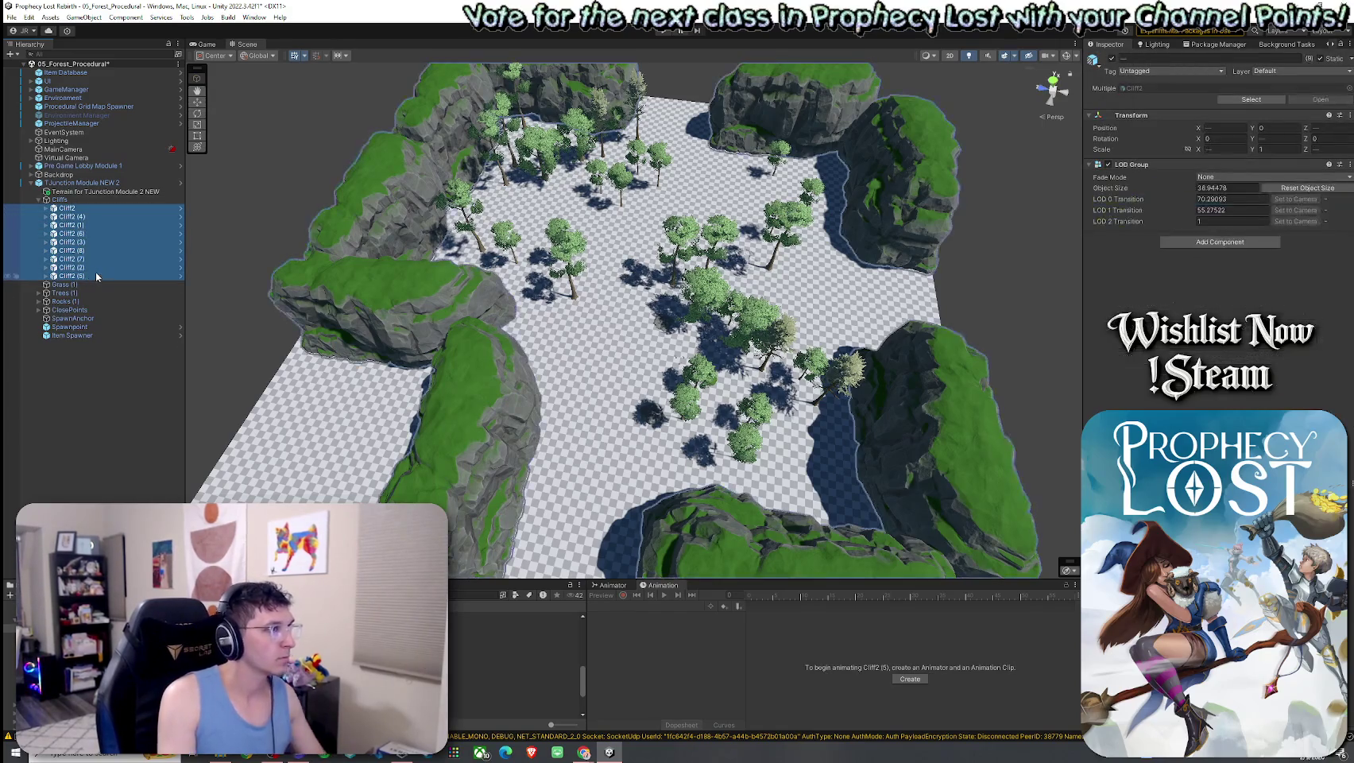
pyautogui.click(38, 293)
pyautogui.click(87, 301)
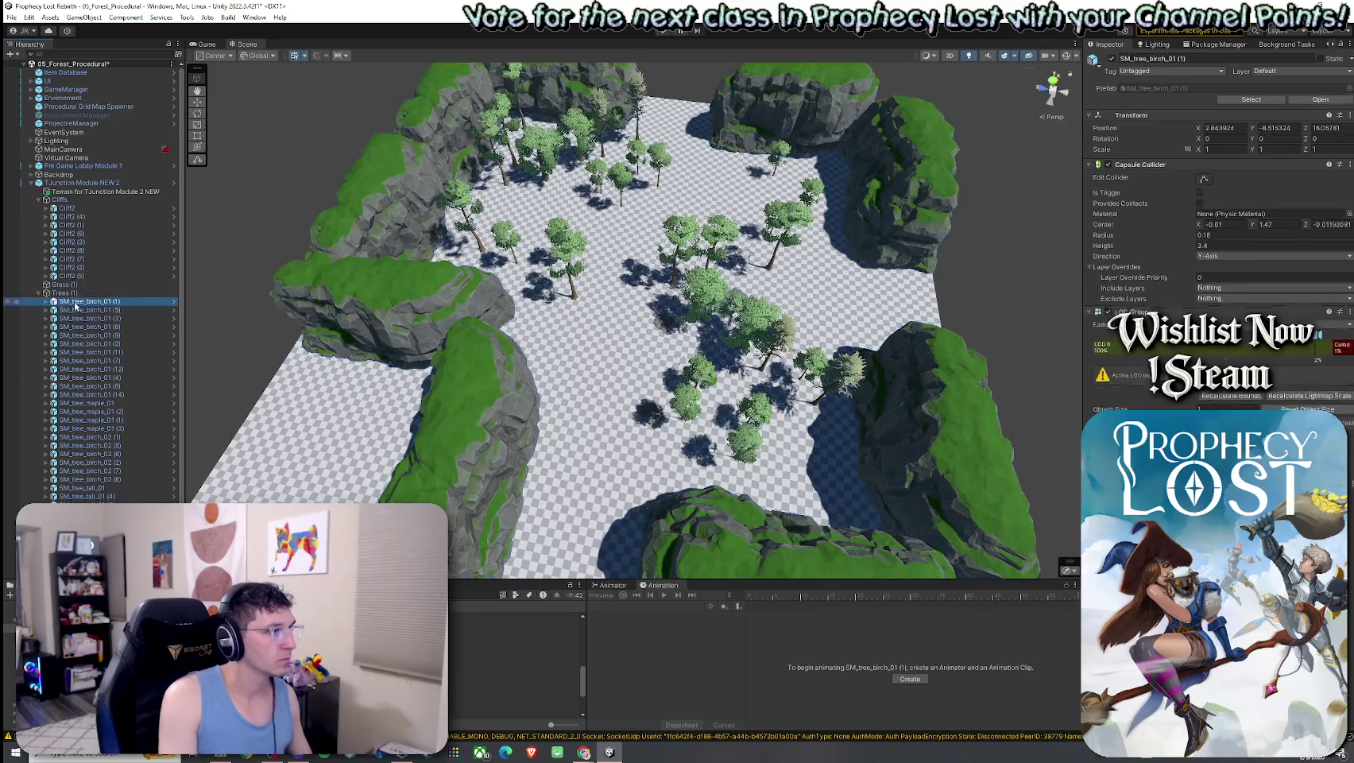
pyautogui.scroll(-3, 122, 325)
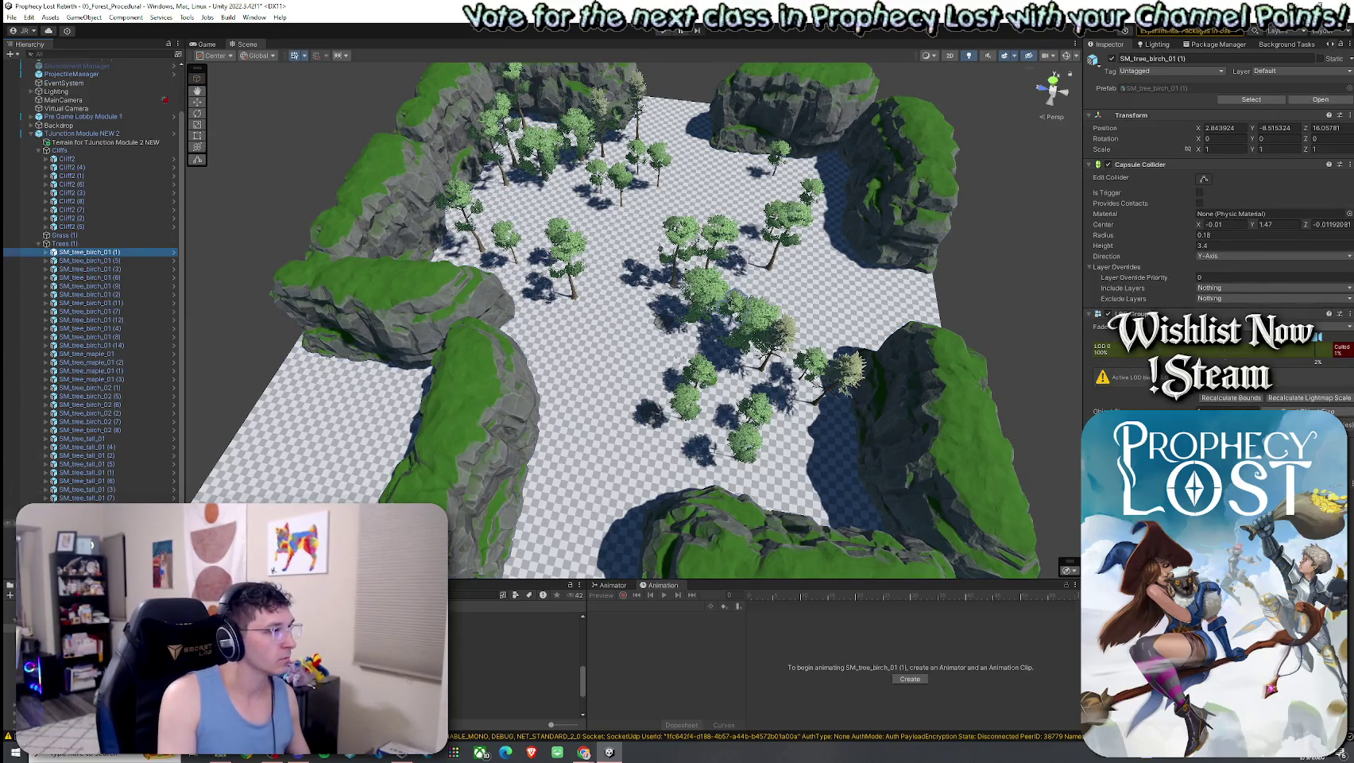
pyautogui.keyDown('shift'); pyautogui.click(87, 497); pyautogui.keyUp('shift')
pyautogui.press('Delete')
# Delete the rocks and pebbles from Pebble3 through Stone2b (2), then save the scene
pyautogui.click(38, 301)
pyautogui.click(57, 310)
pyautogui.keyDown('shift'); pyautogui.click(87, 360); pyautogui.keyUp('shift')
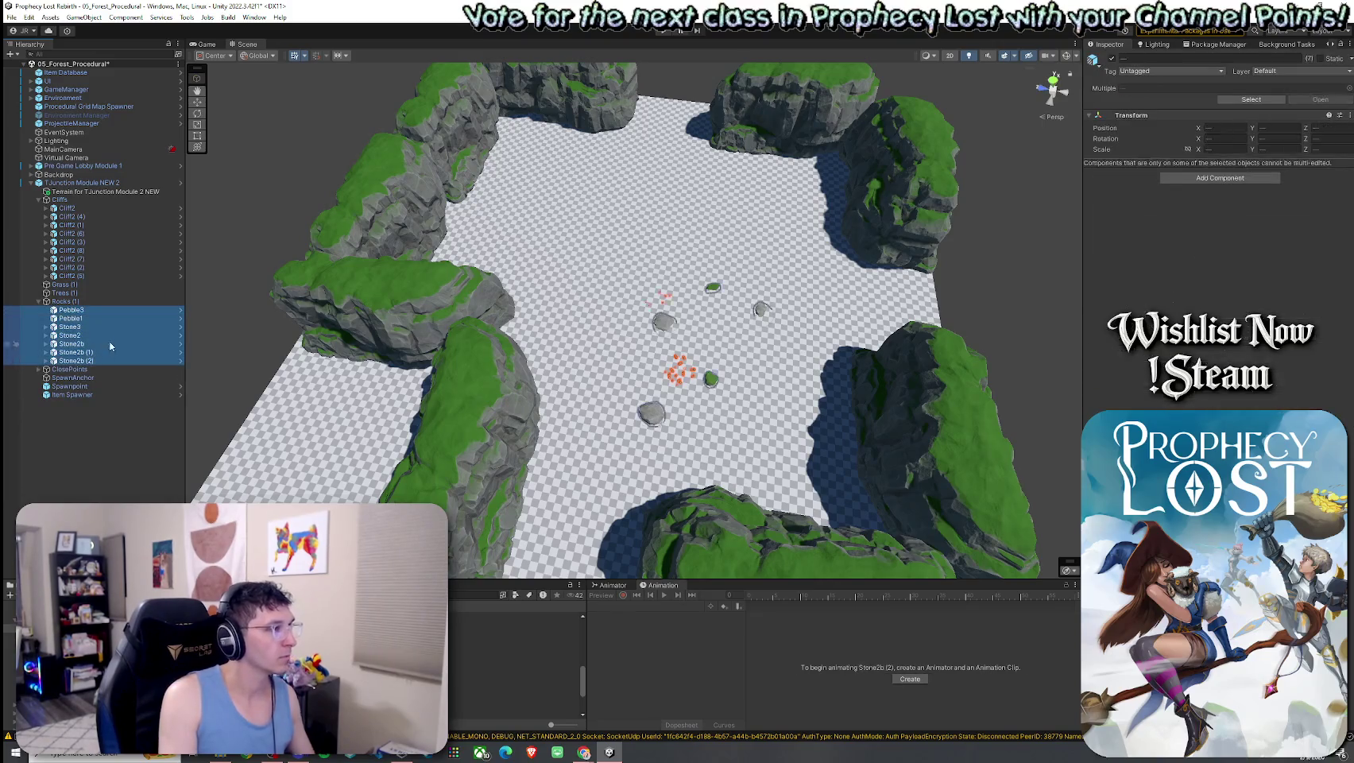
pyautogui.press('Delete')
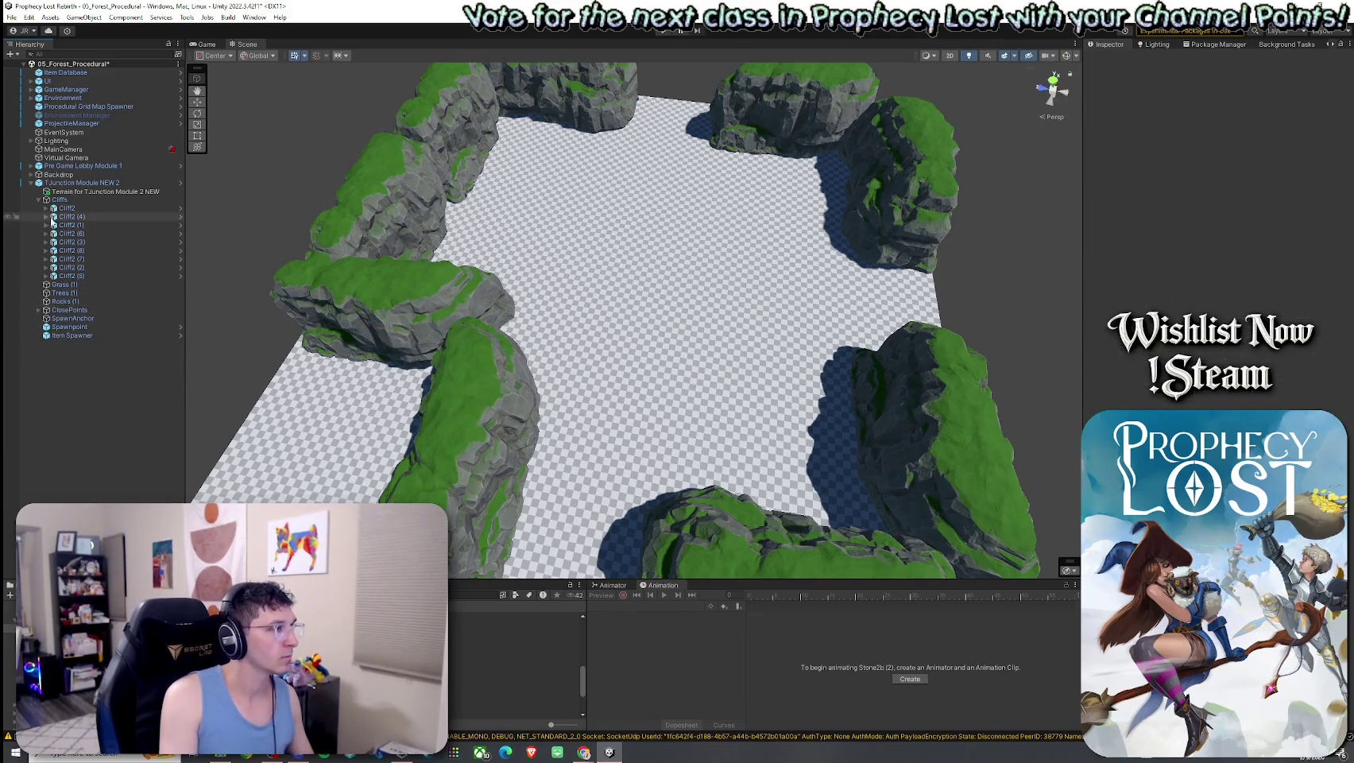
pyautogui.click(37, 201)
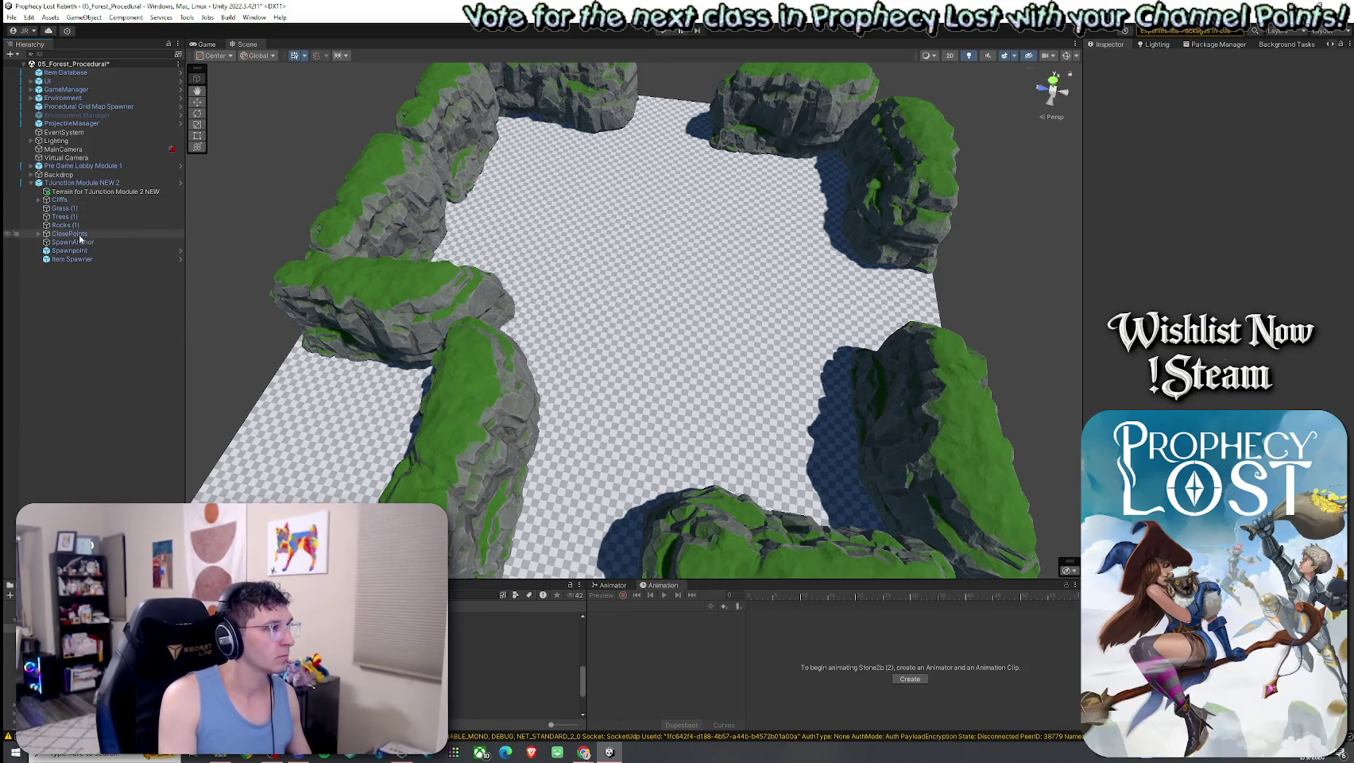
pyautogui.click(11, 17)
pyautogui.click(55, 72)
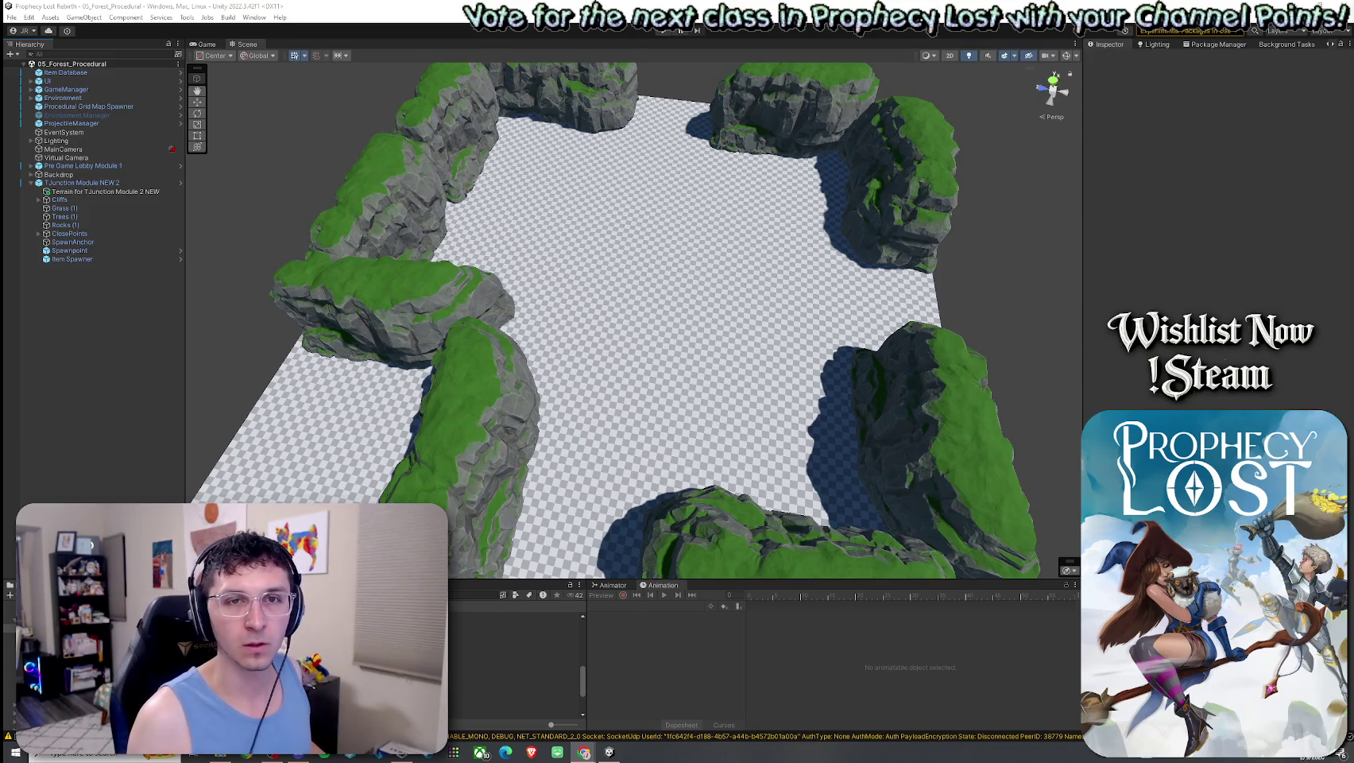
# Switch to the Prophecy Lost gameplay video playing on YouTube
pyautogui.hotkey('alt', 'Tab')
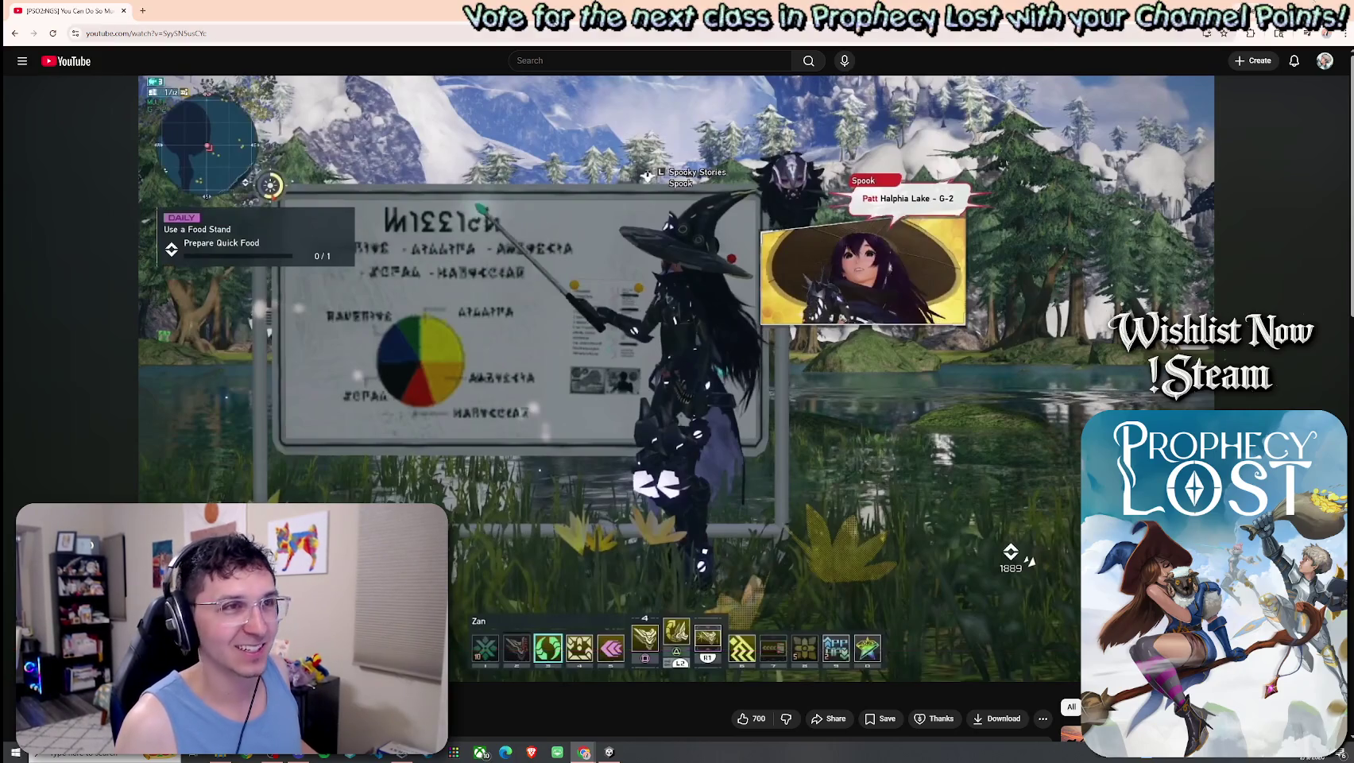
# Return from the browser to the Unity Editor
pyautogui.hotkey('alt', 'Tab')
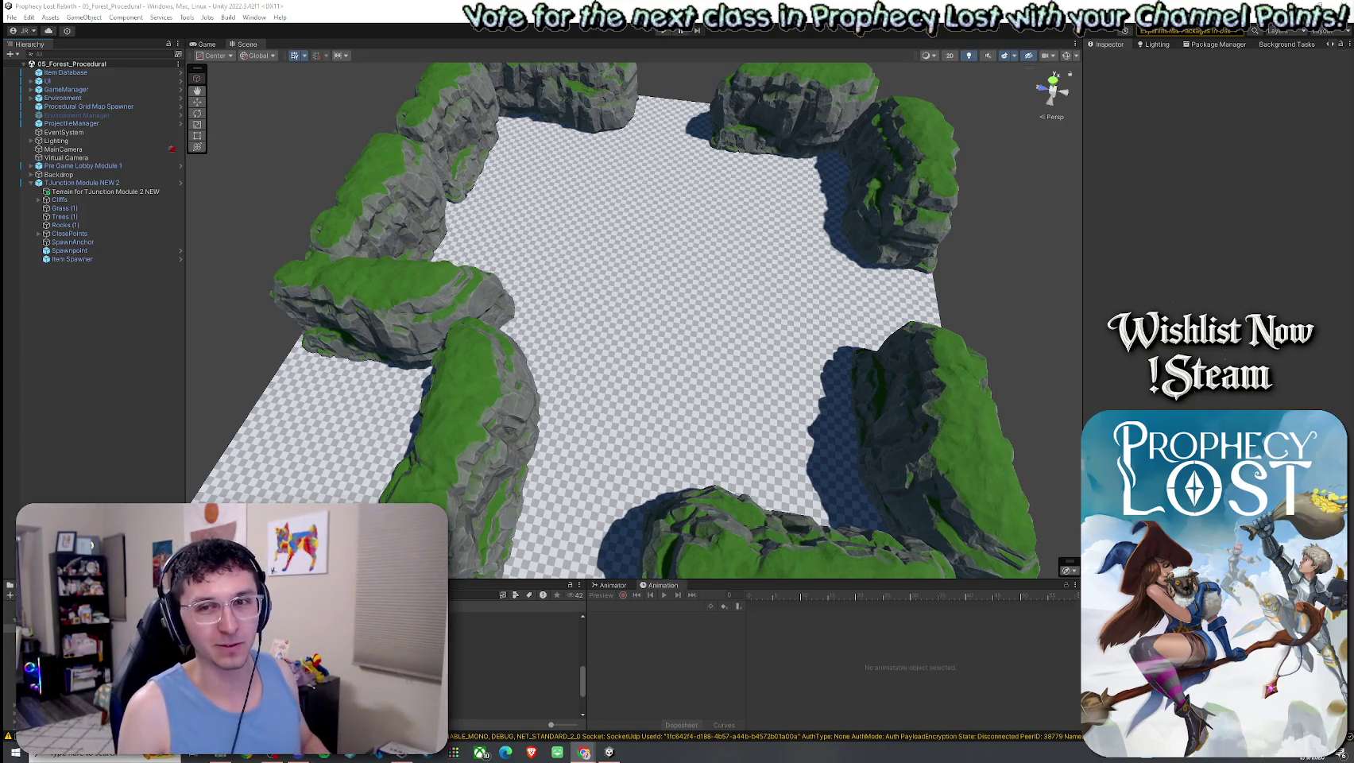
# Save the scene and enter Play mode to load the Prophecy Lost title screen
pyautogui.click(11, 17)
pyautogui.click(119, 68)
pyautogui.hotkey('ctrl', 'p')
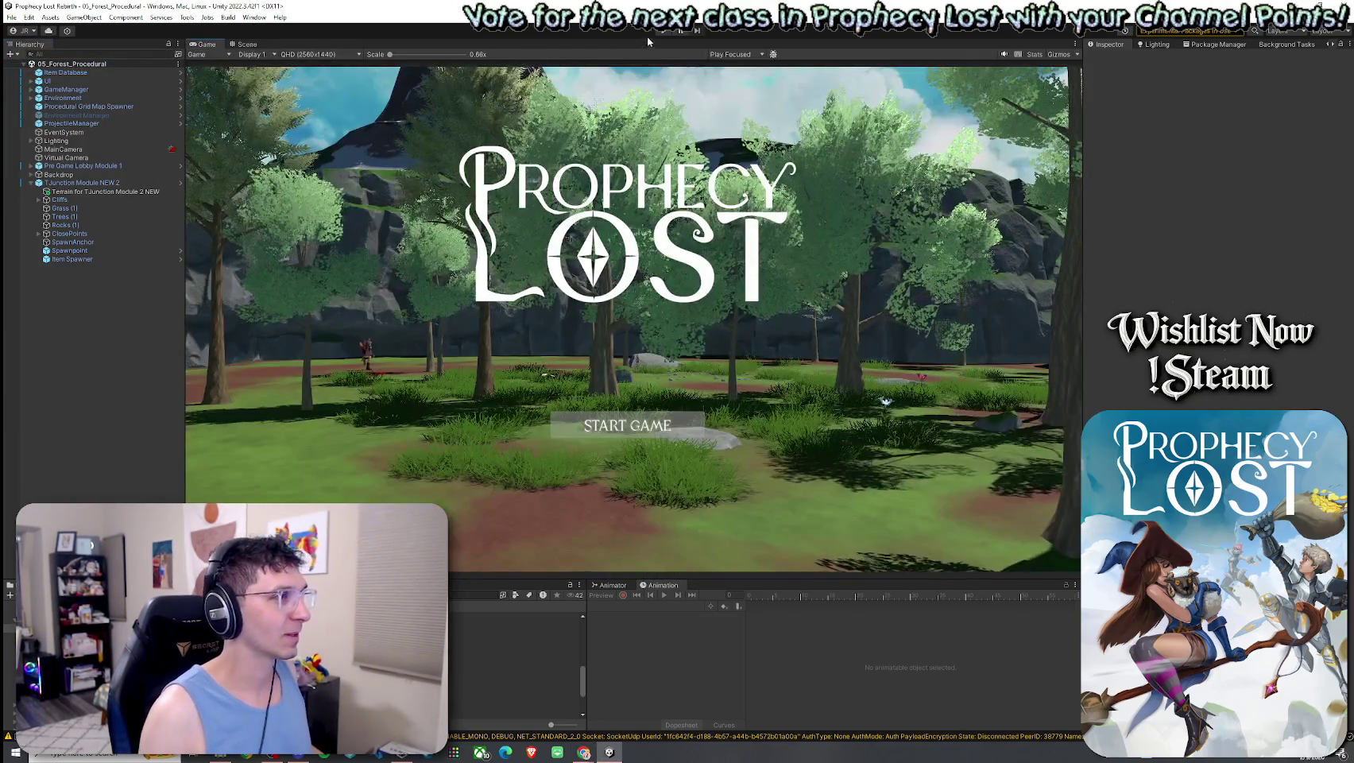
pyautogui.click(666, 30)
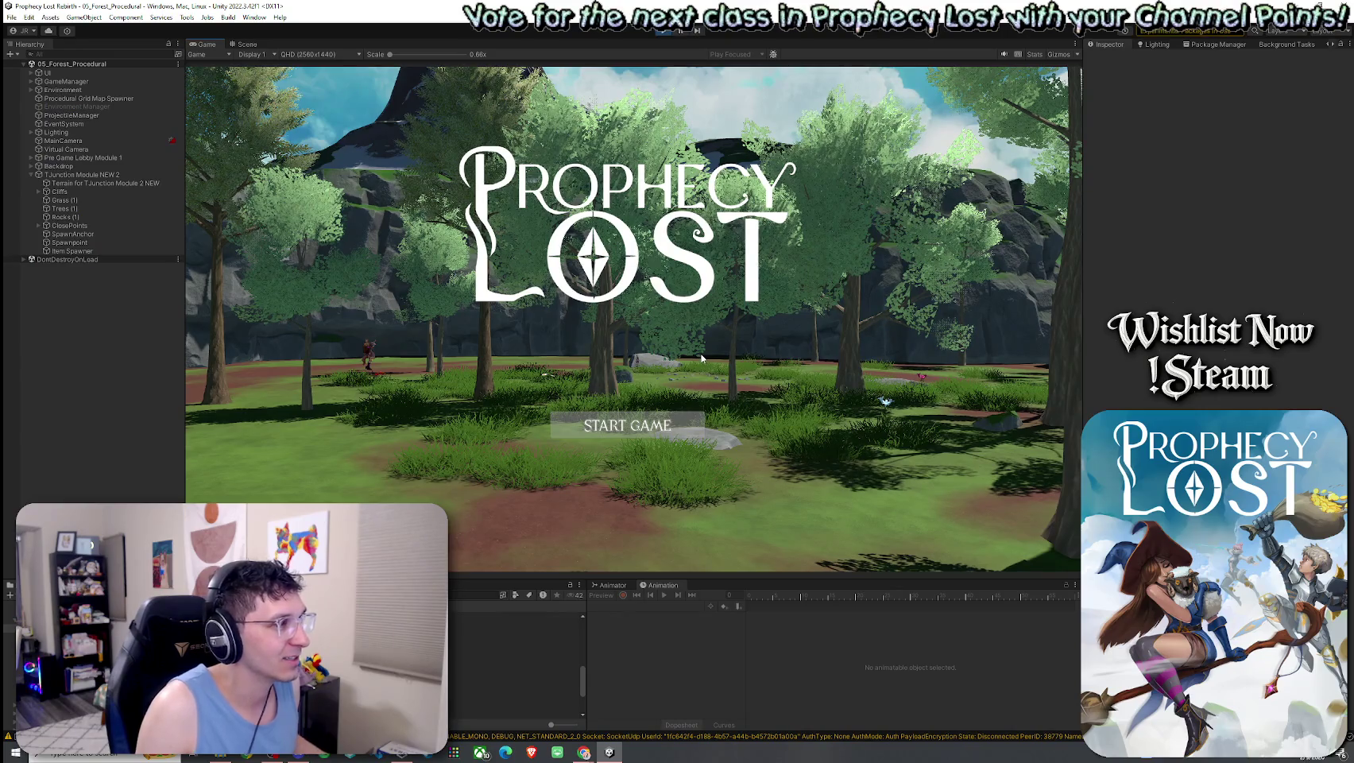
# Start the game, maximize the Game view, and walk the character deep into the forest
pyautogui.click(631, 425)
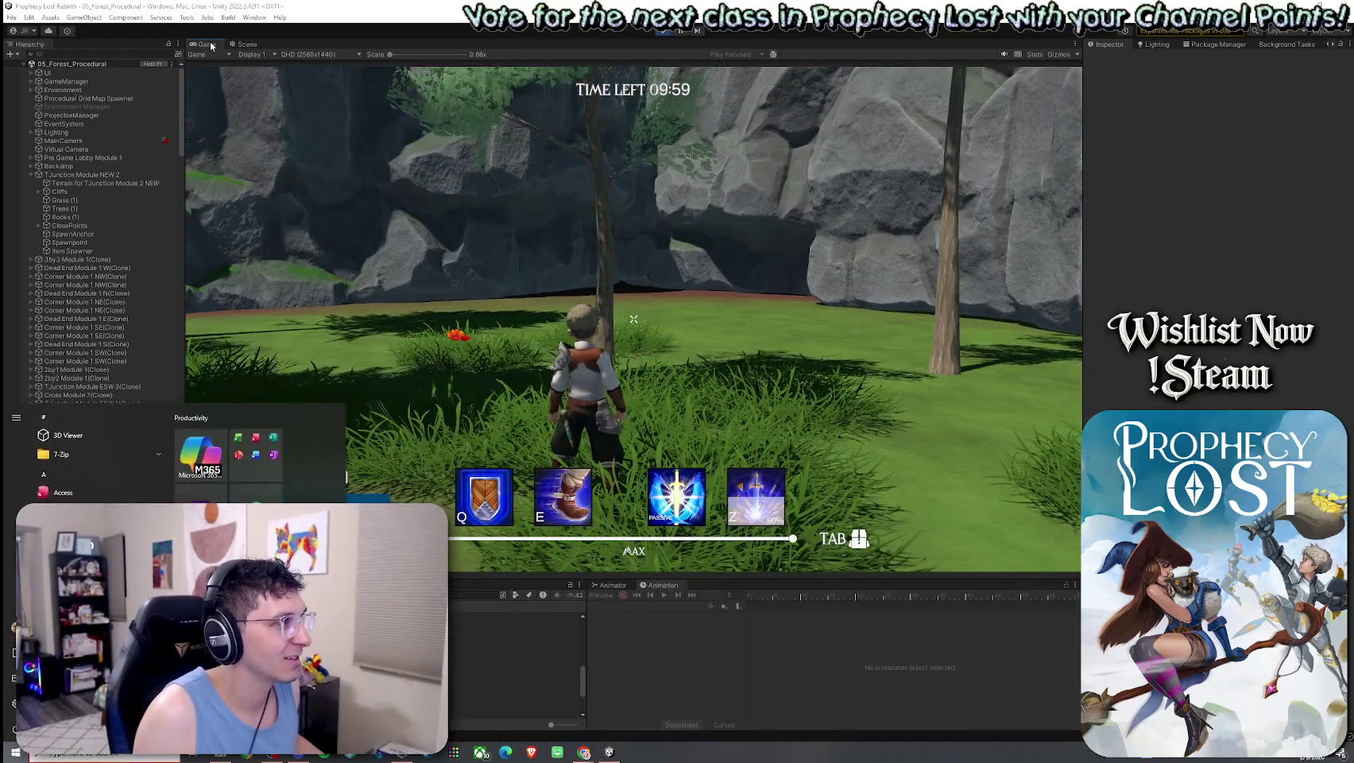
pyautogui.hotkey('shift', 'space')
pyautogui.press('w')
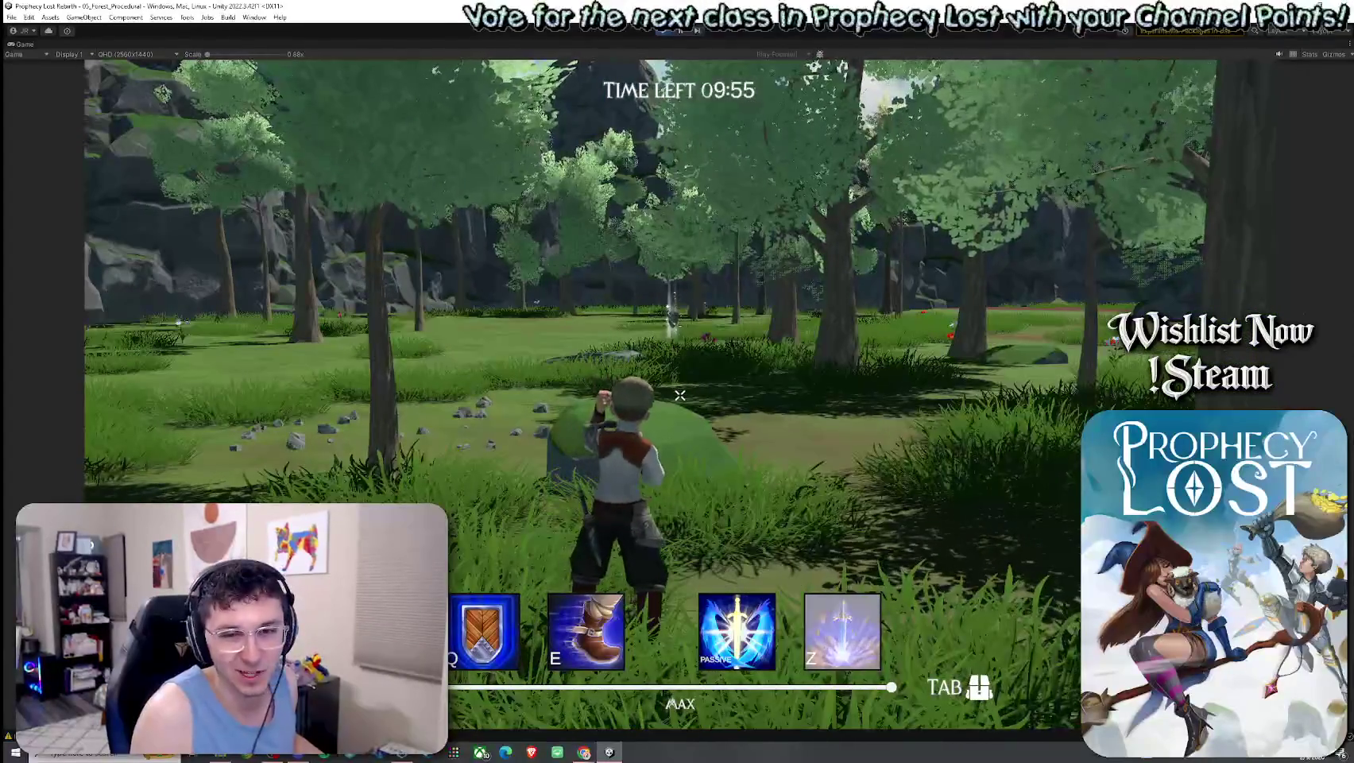
pyautogui.press('w')
pyautogui.press('w')
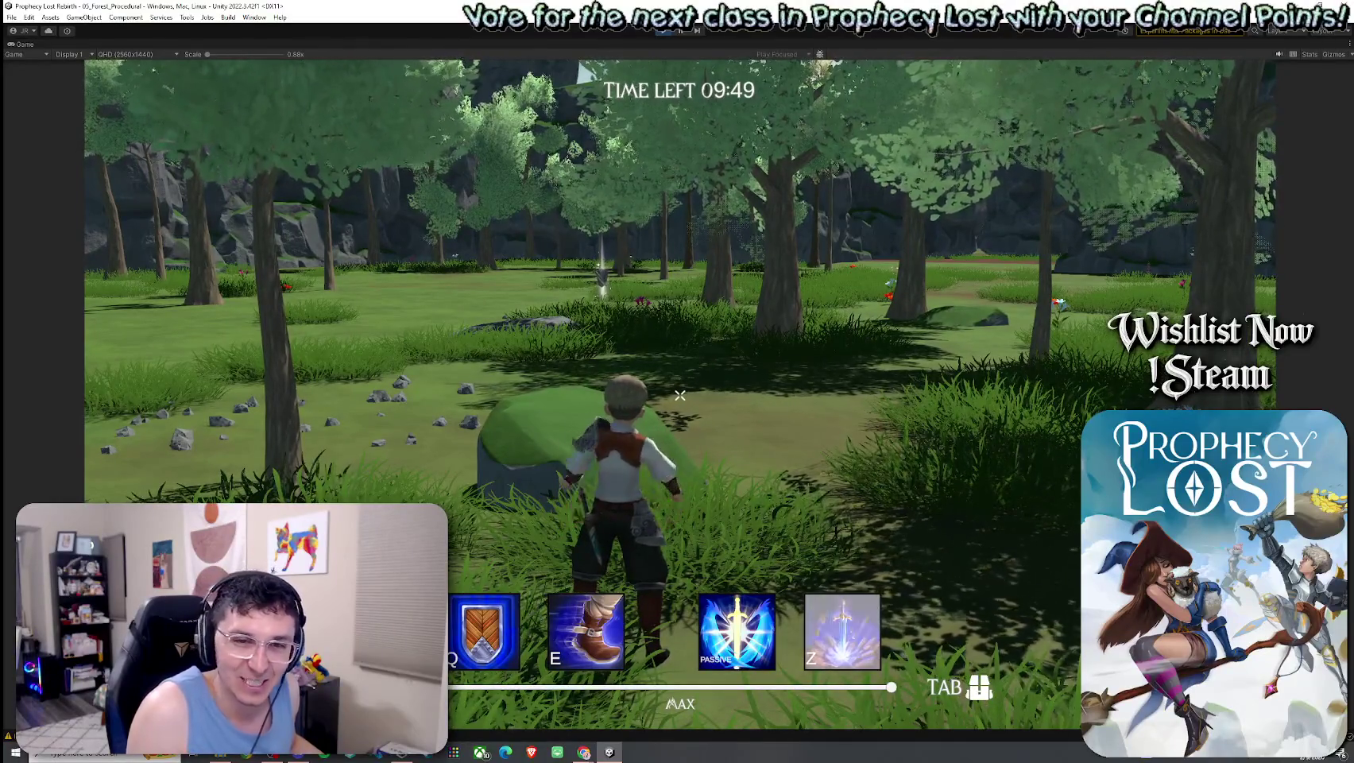
pyautogui.moveTo(680, 395)
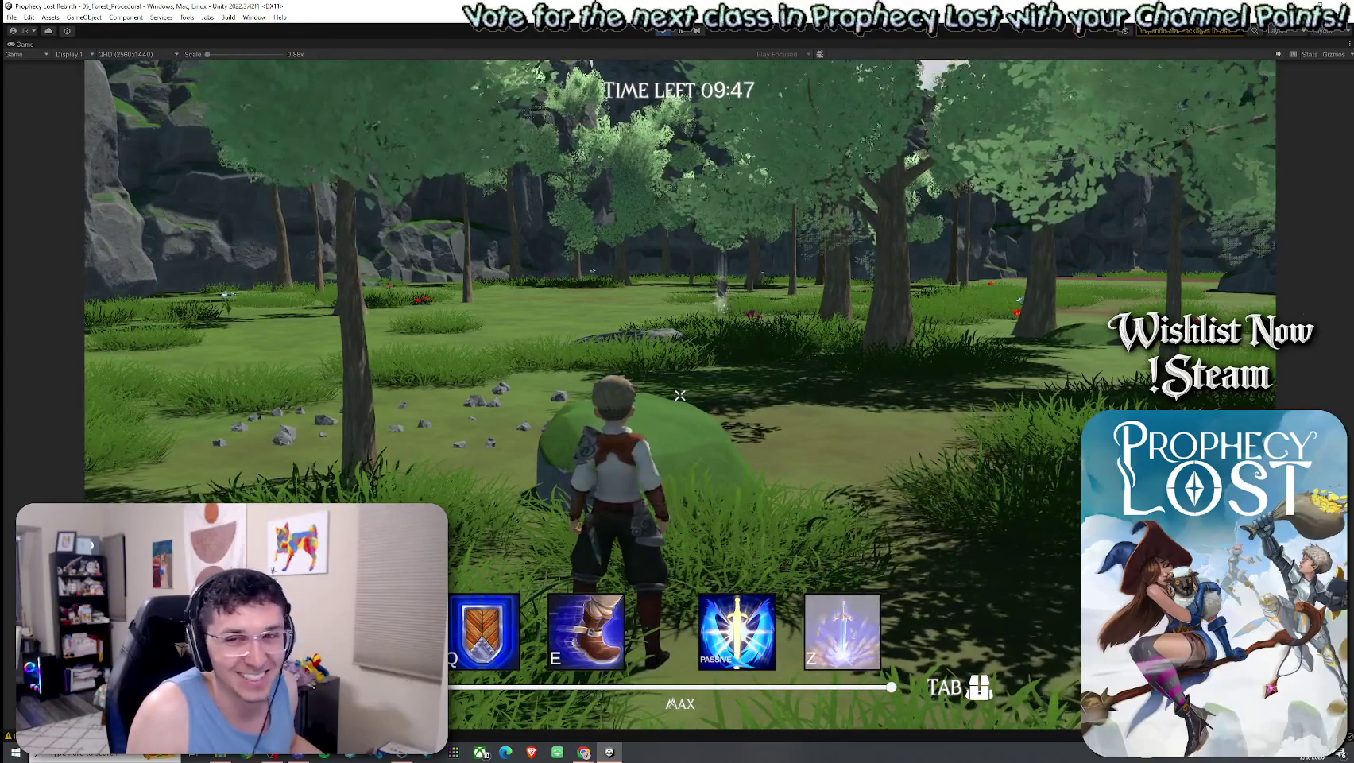
pyautogui.press('w')
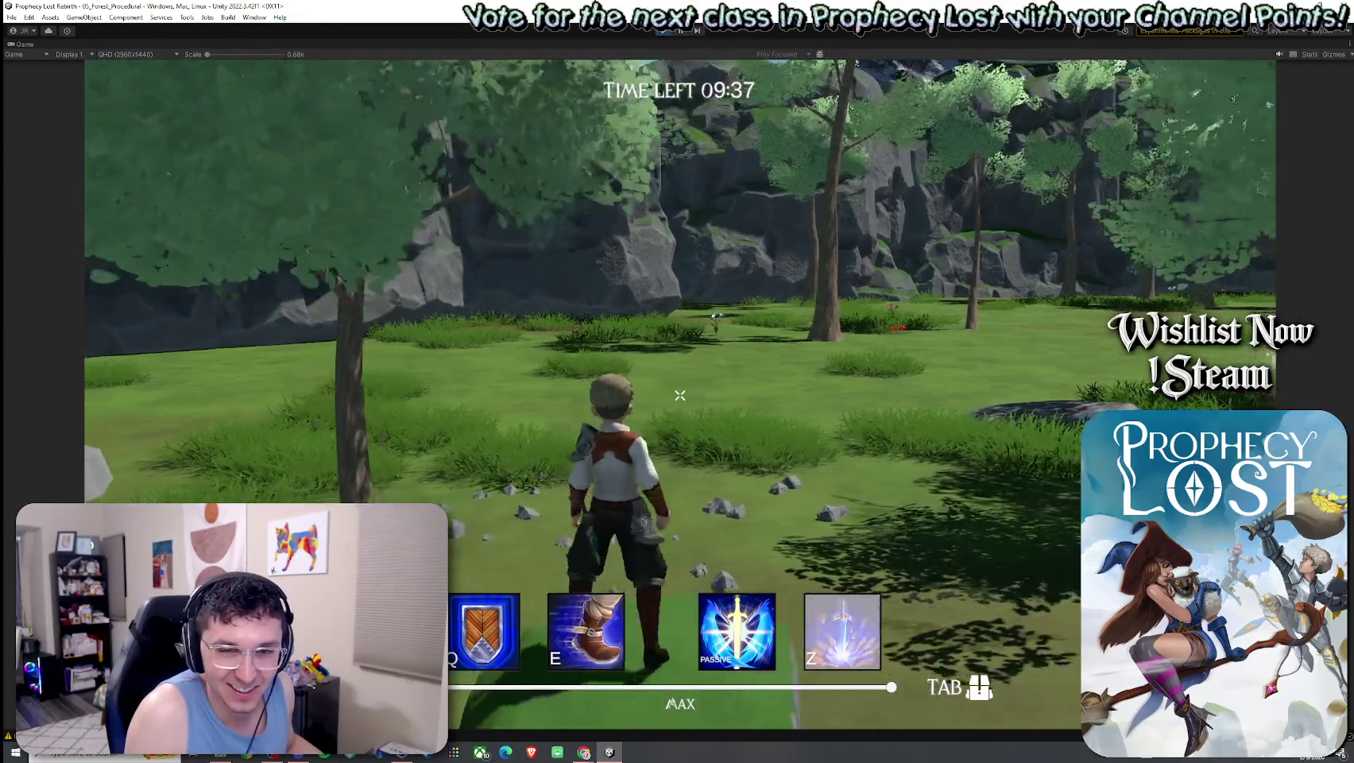
pyautogui.press('w')
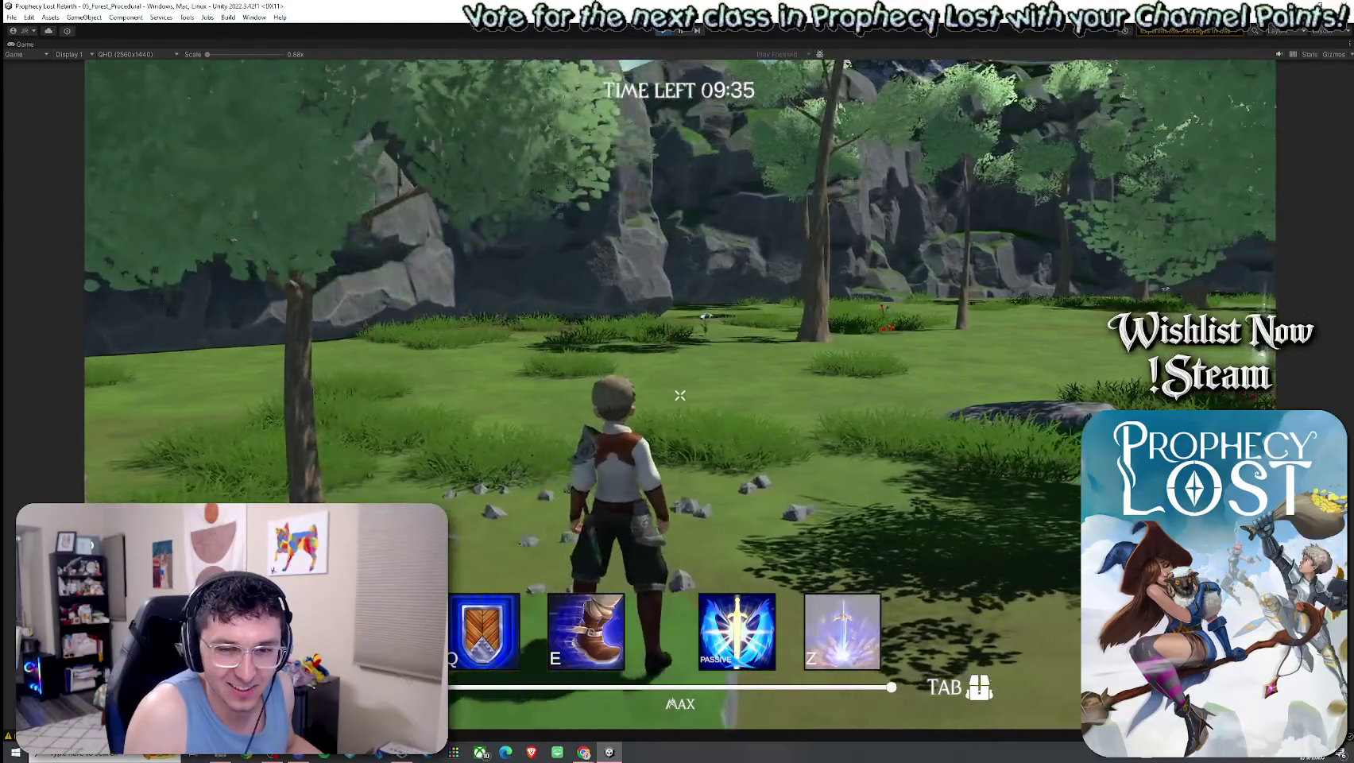
pyautogui.press('w')
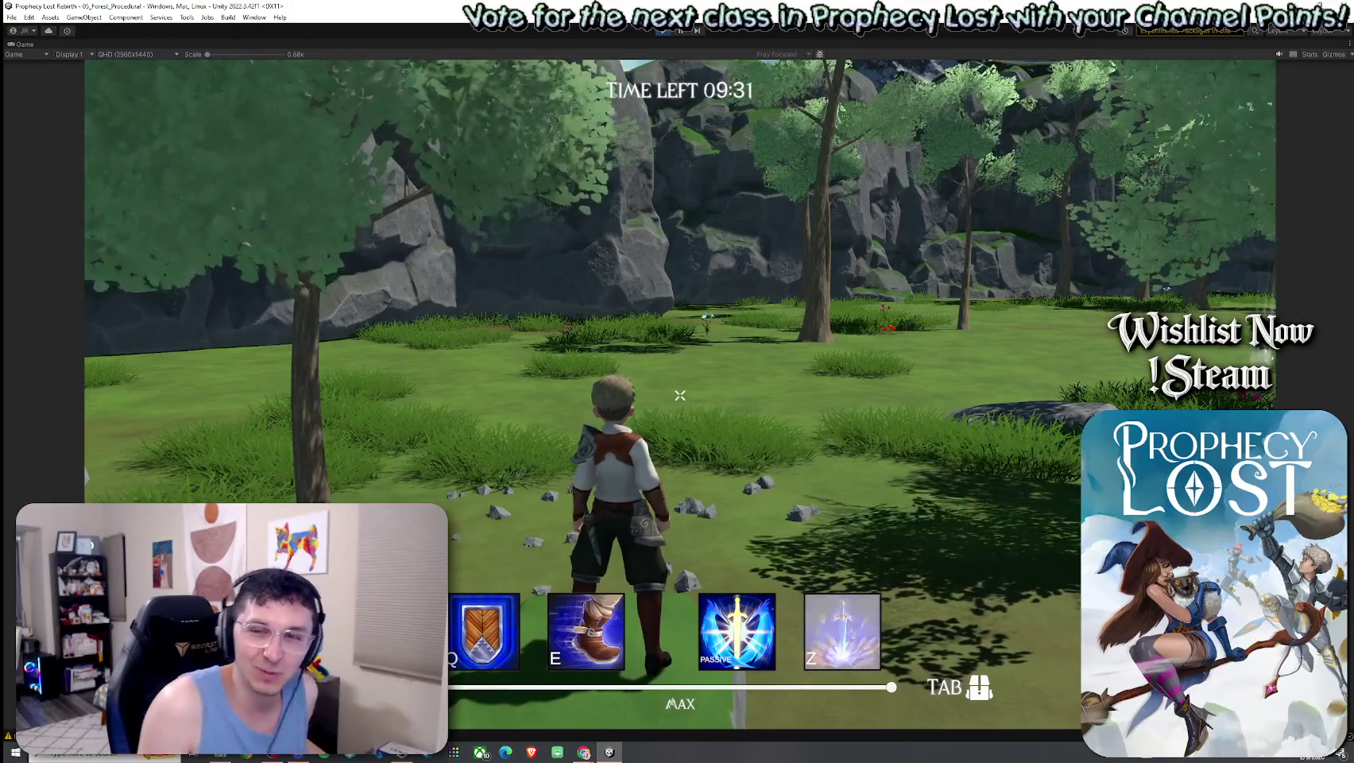
pyautogui.press('w')
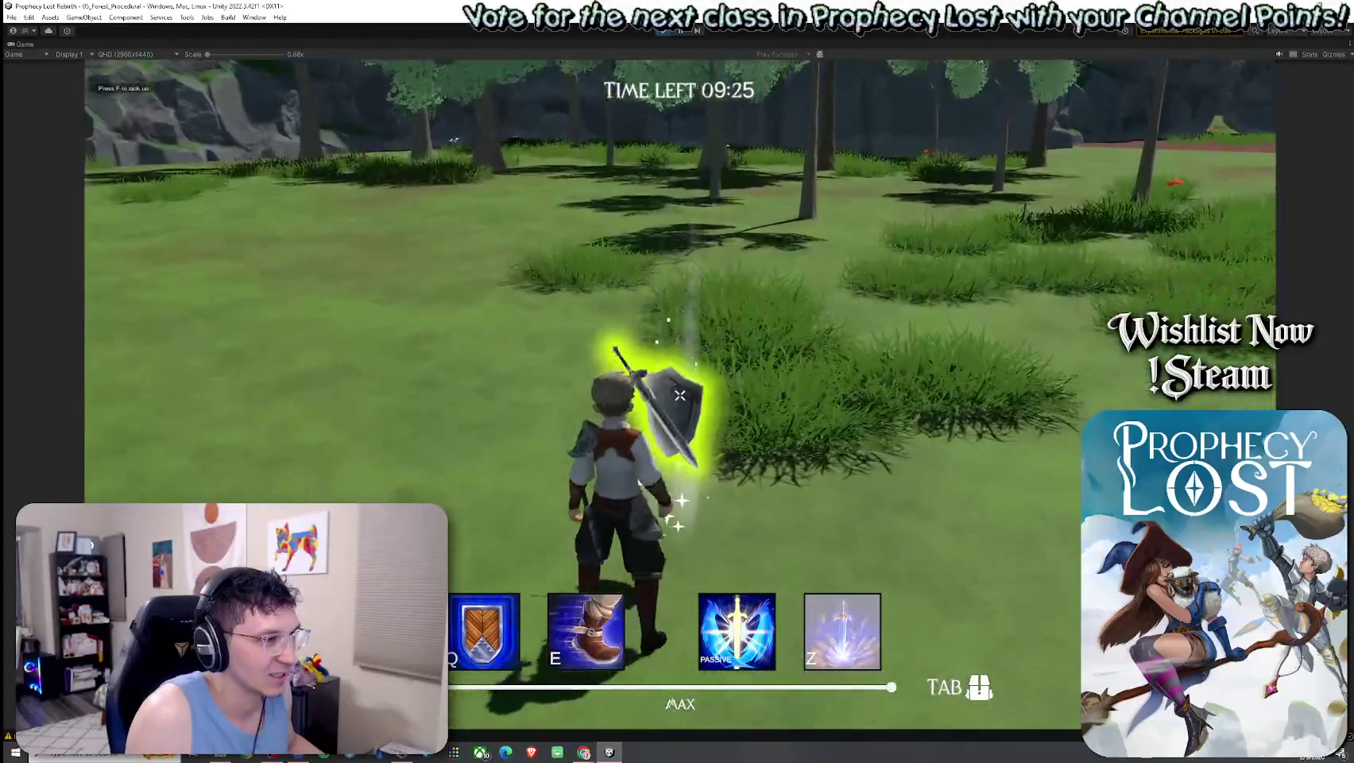
# Pick up the glowing sword, equip the sword and shield, and take a first swing
pyautogui.press('Tab')
pyautogui.click(932, 329)
pyautogui.press('Tab')
pyautogui.press('w')
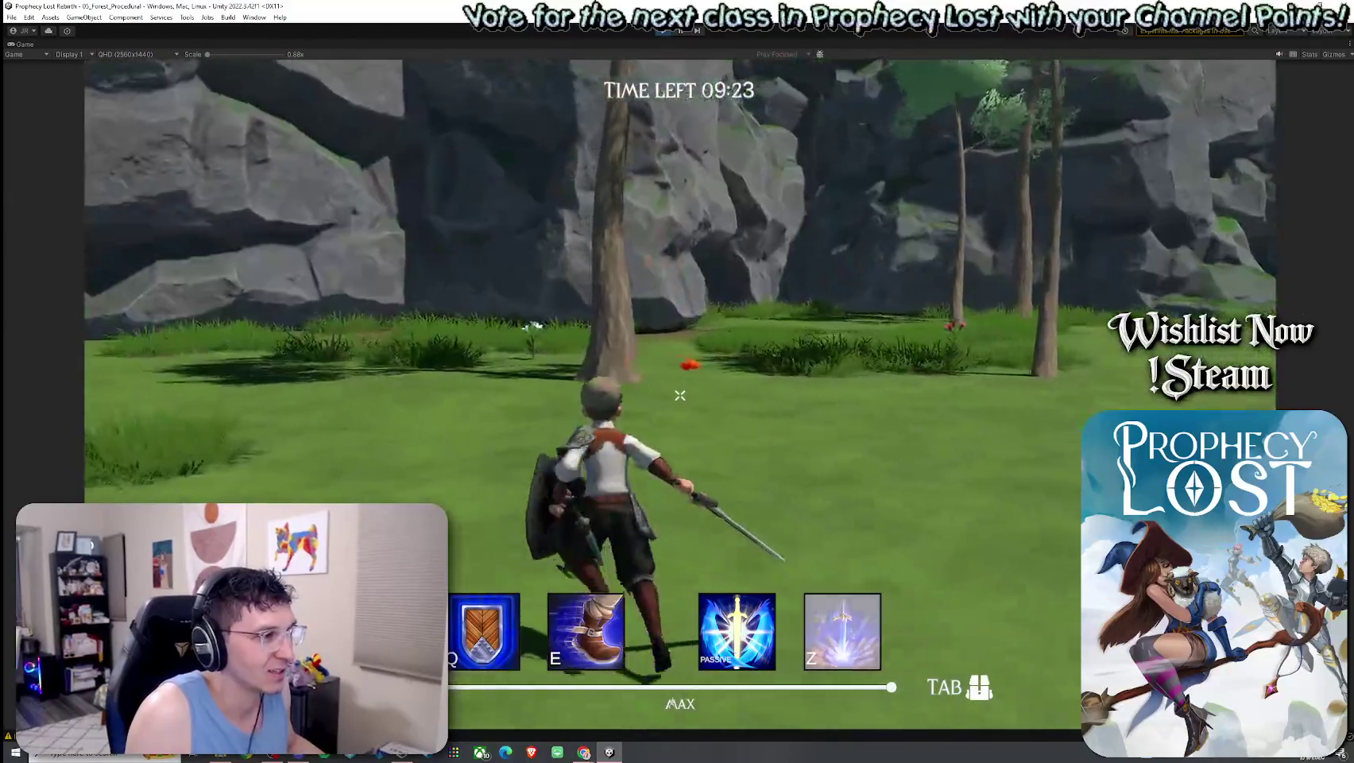
pyautogui.click(679, 395)
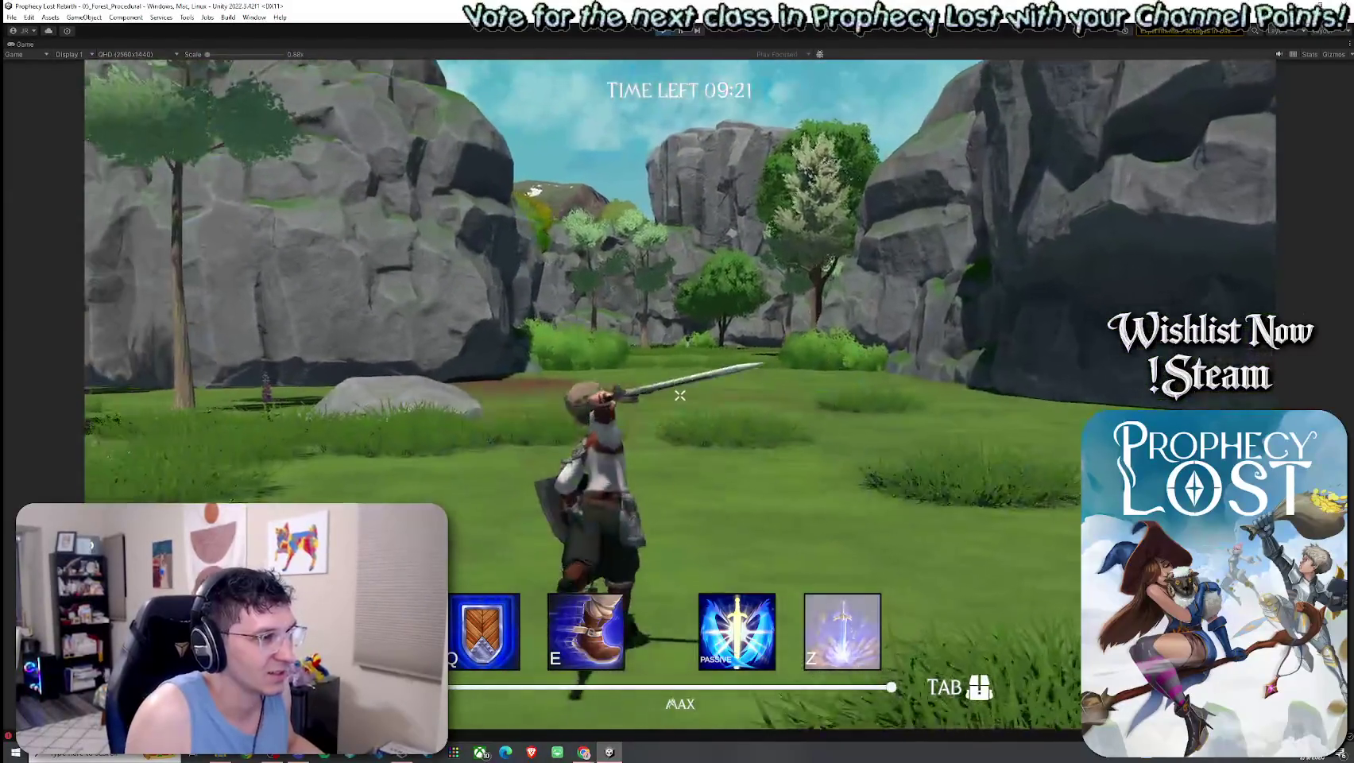
# Chain a series of horizontal and vertical blue sword slashes in the clearing
pyautogui.click(680, 394)
pyautogui.click(679, 395)
pyautogui.click(679, 395)
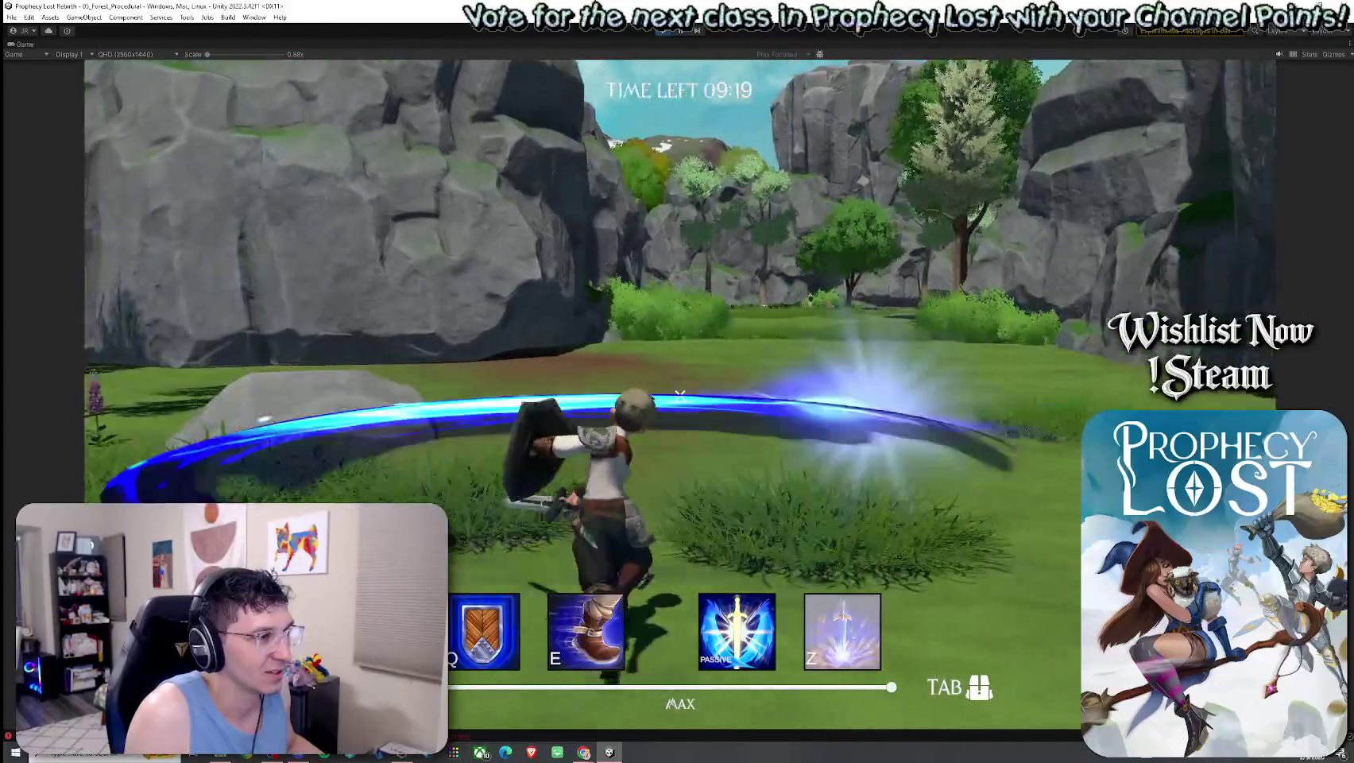
pyautogui.click(680, 395)
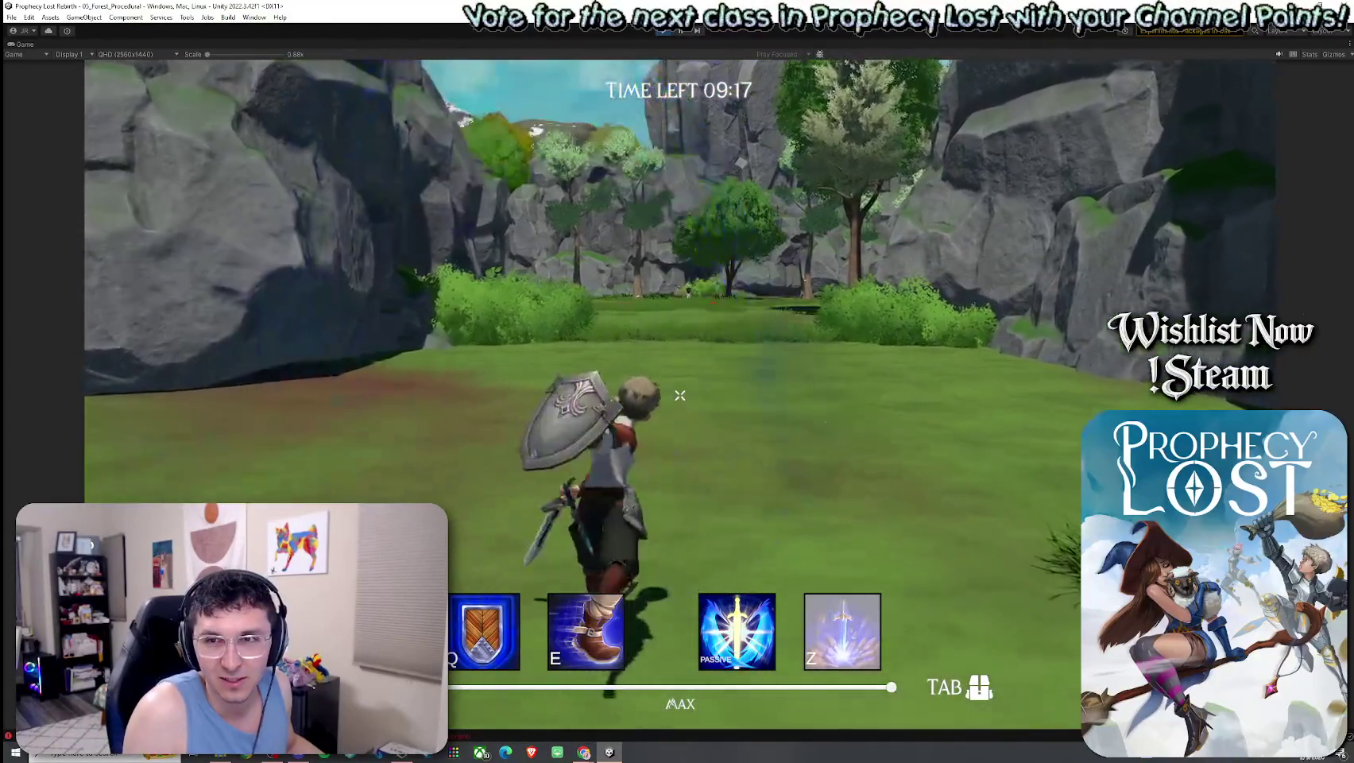
pyautogui.click(680, 395)
pyautogui.click(679, 395)
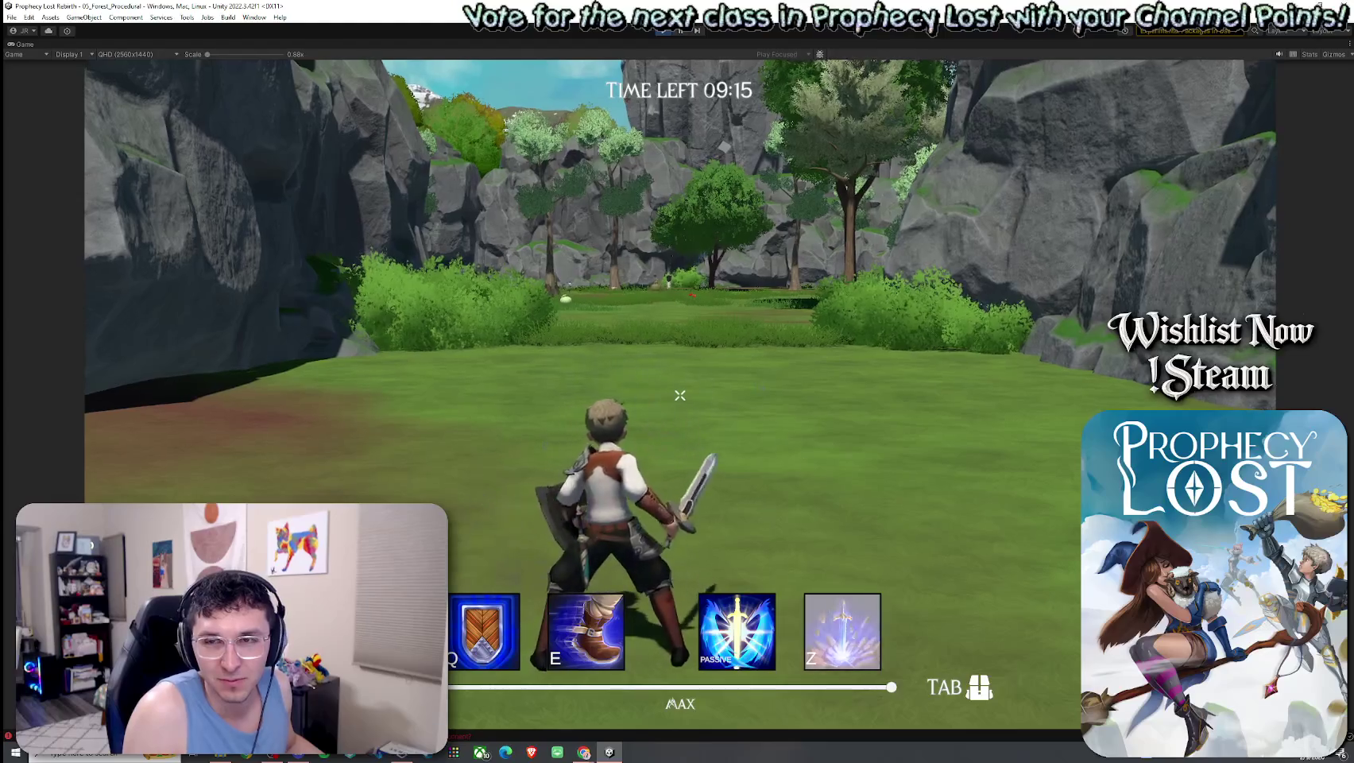
pyautogui.click(679, 395)
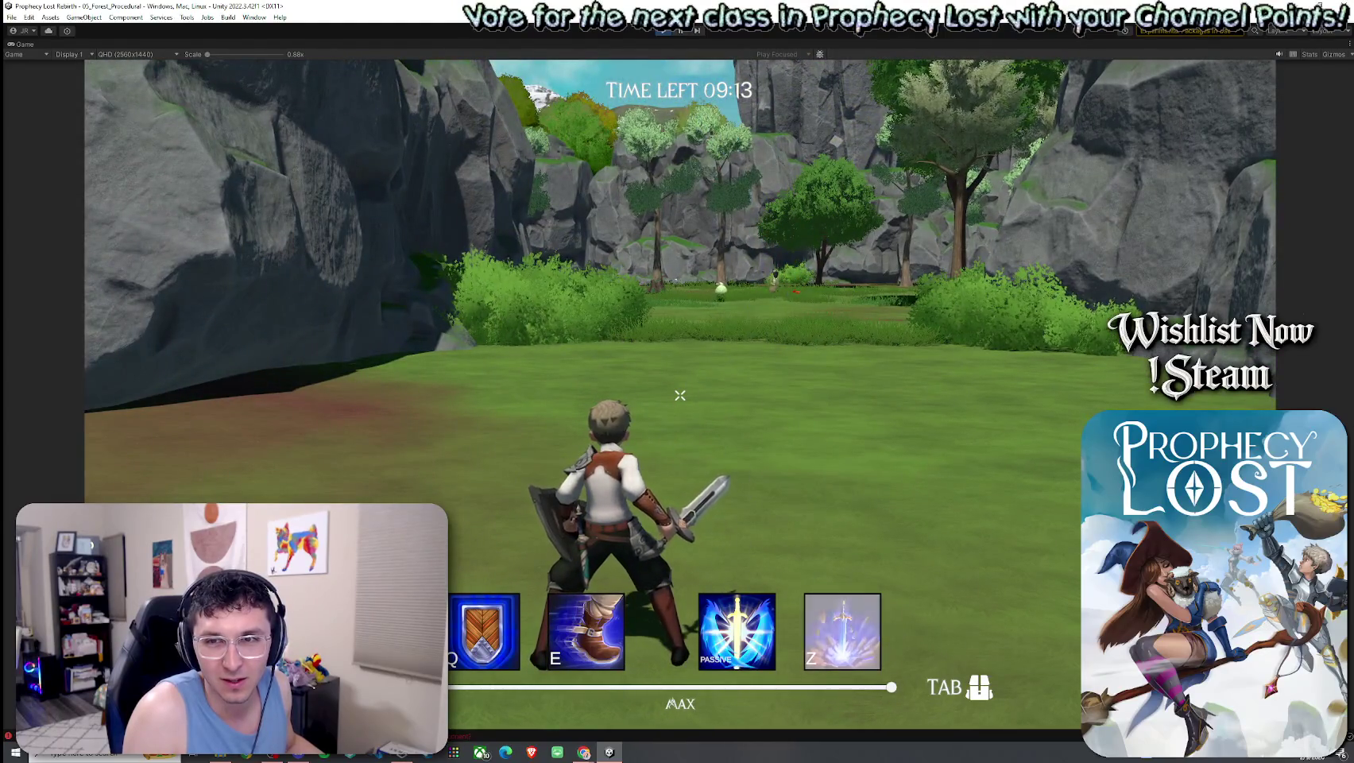
pyautogui.click(679, 395)
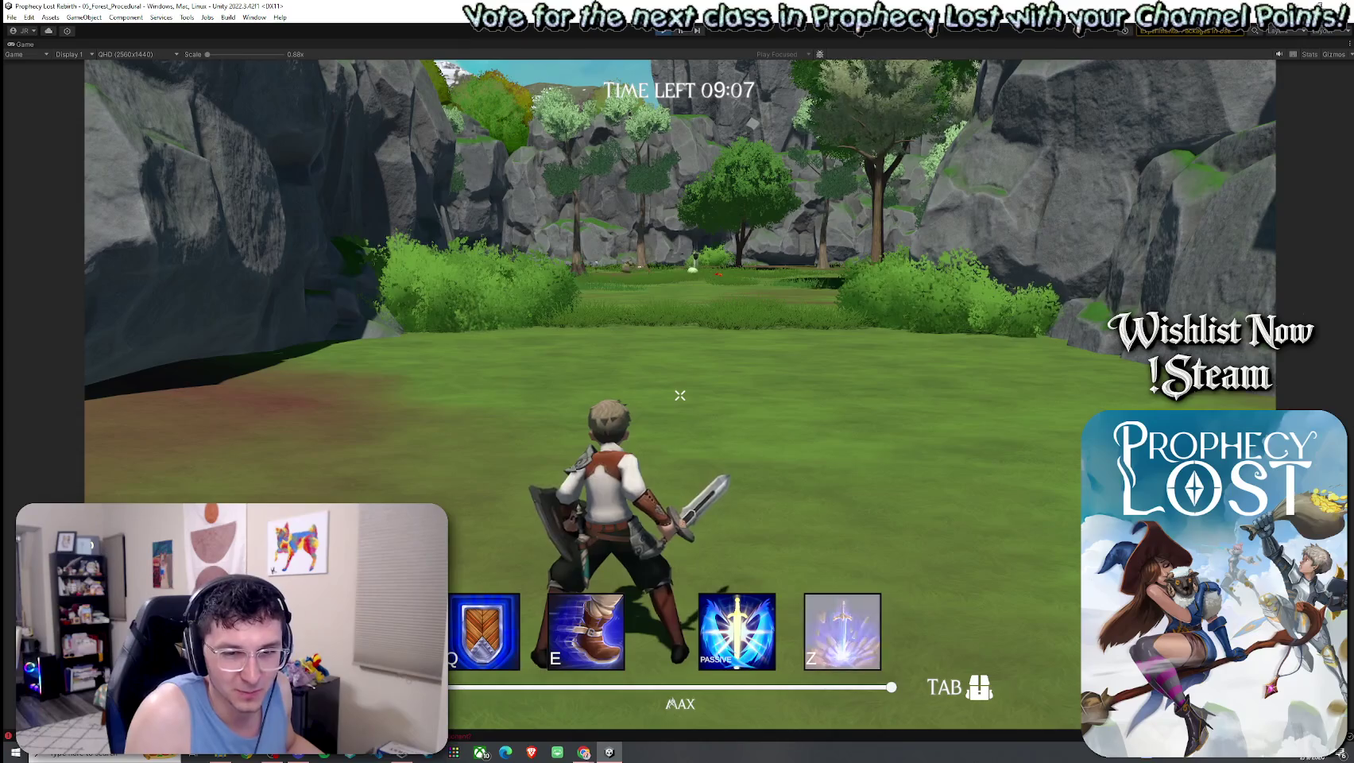
# Run toward the trees and swing the sword several more times while turning
pyautogui.press('w')
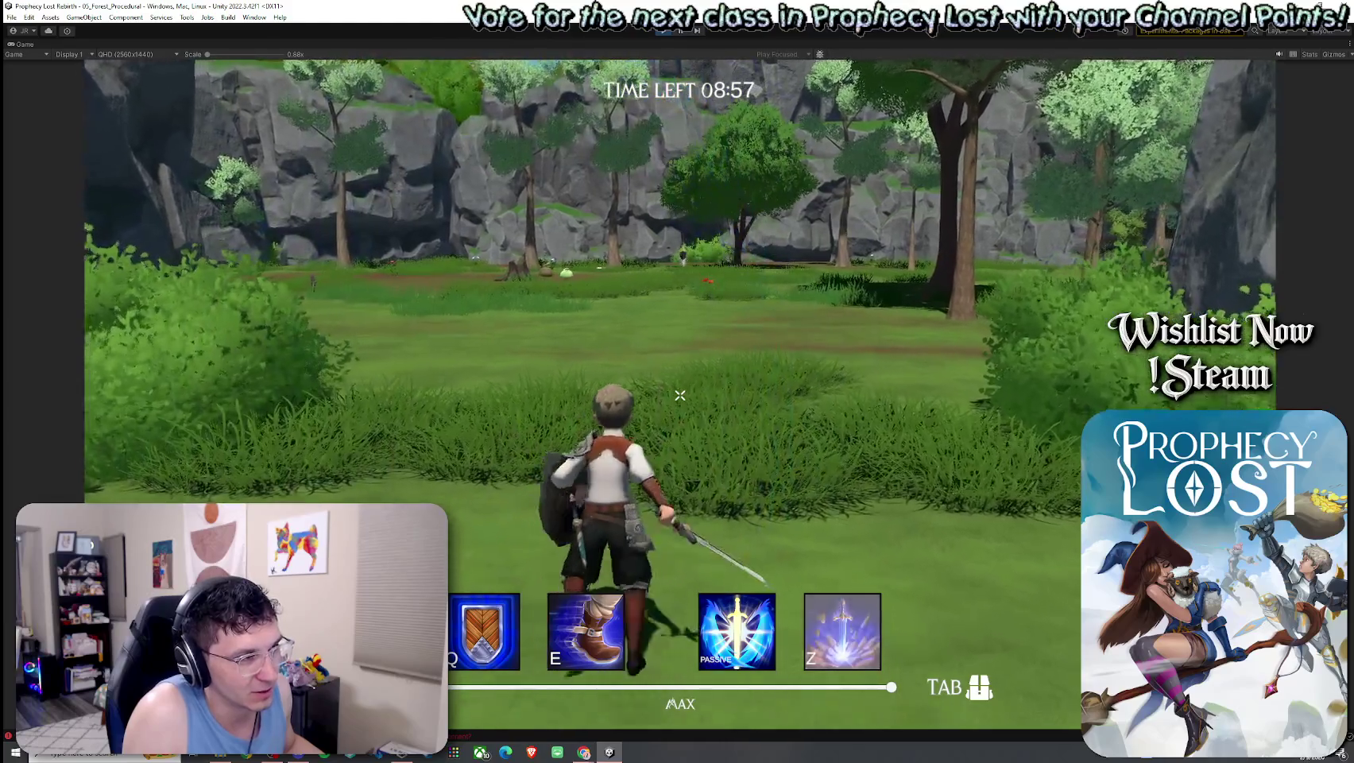
pyautogui.click(679, 394)
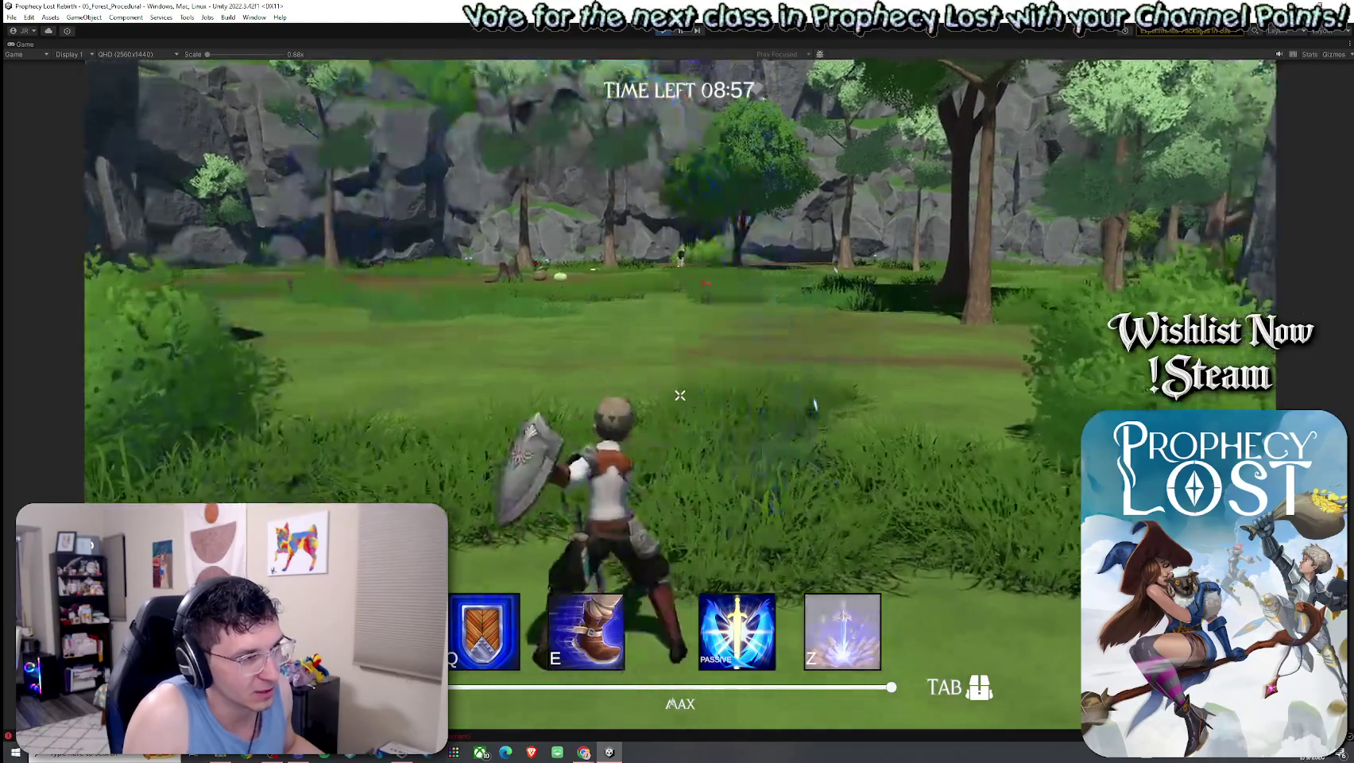
pyautogui.click(679, 395)
pyautogui.click(679, 394)
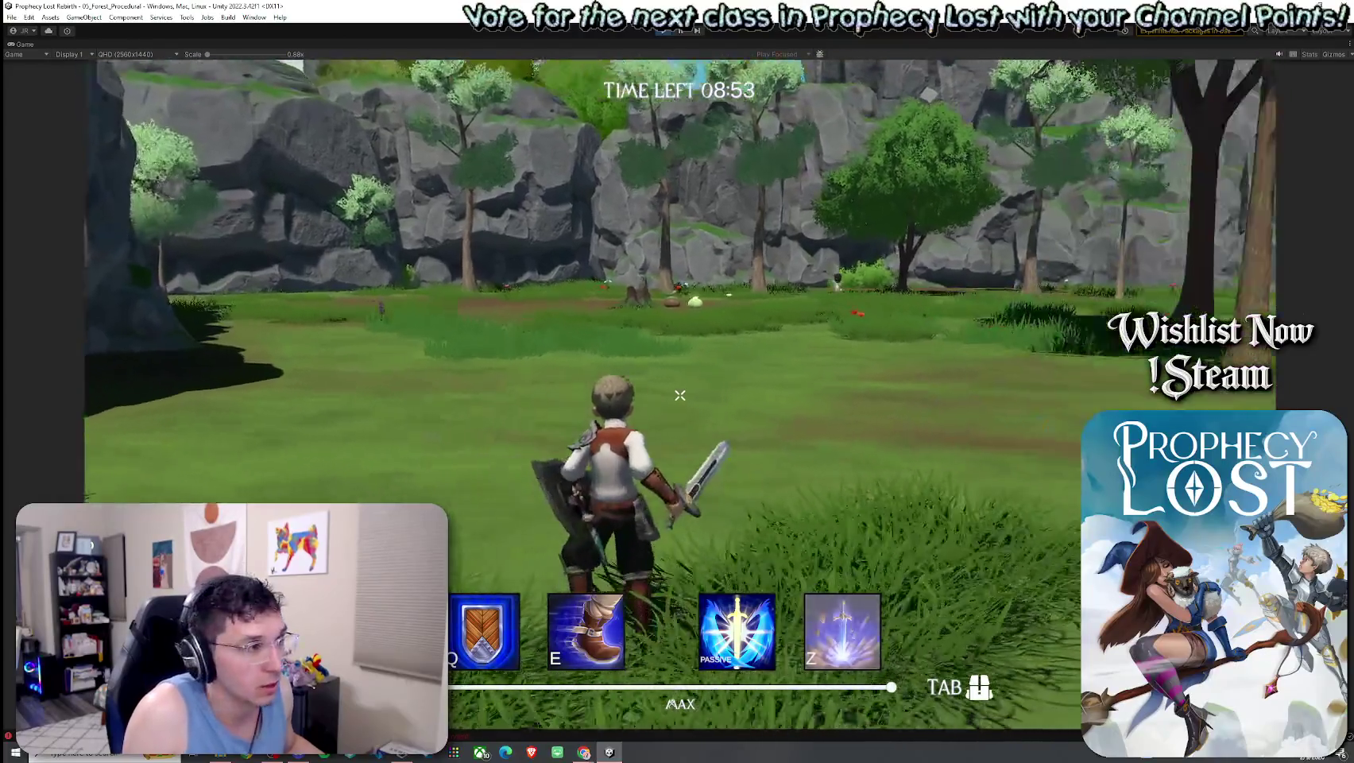
pyautogui.click(679, 394)
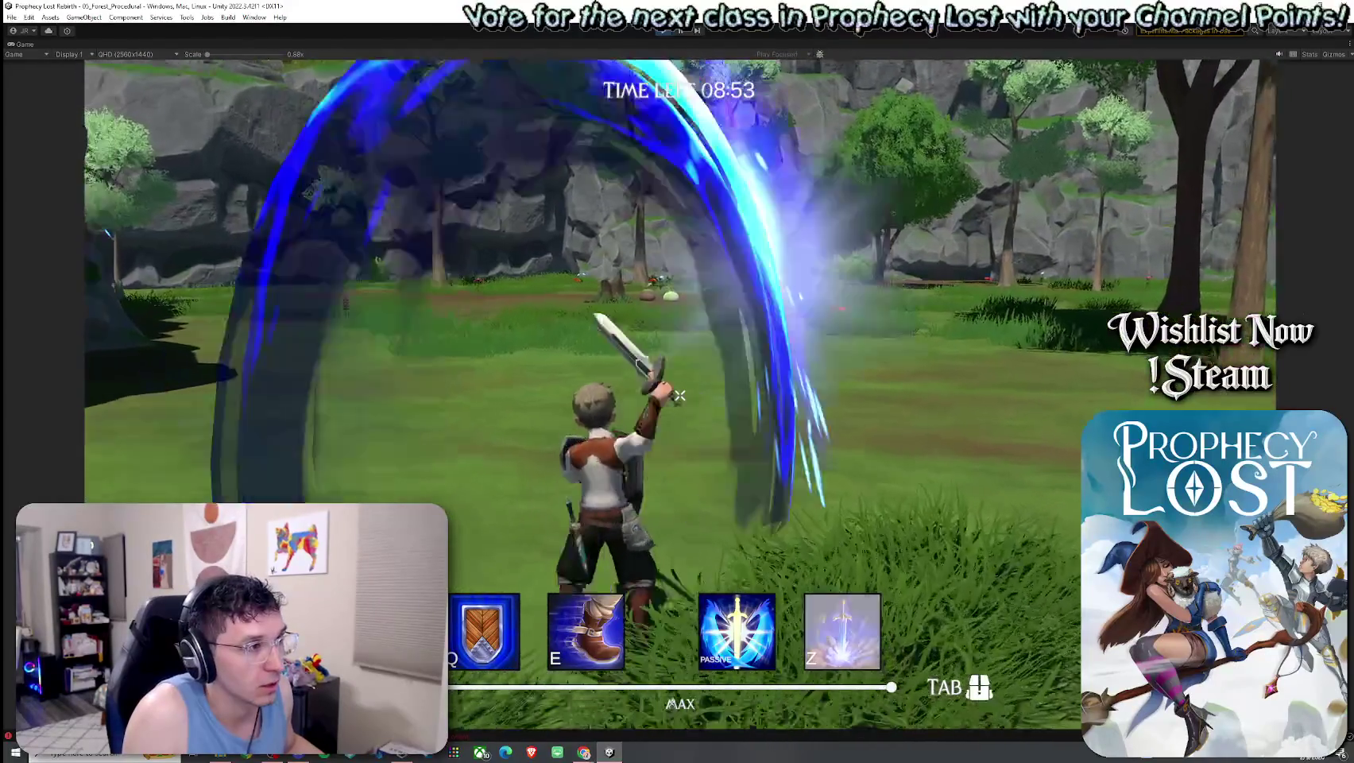
pyautogui.click(679, 395)
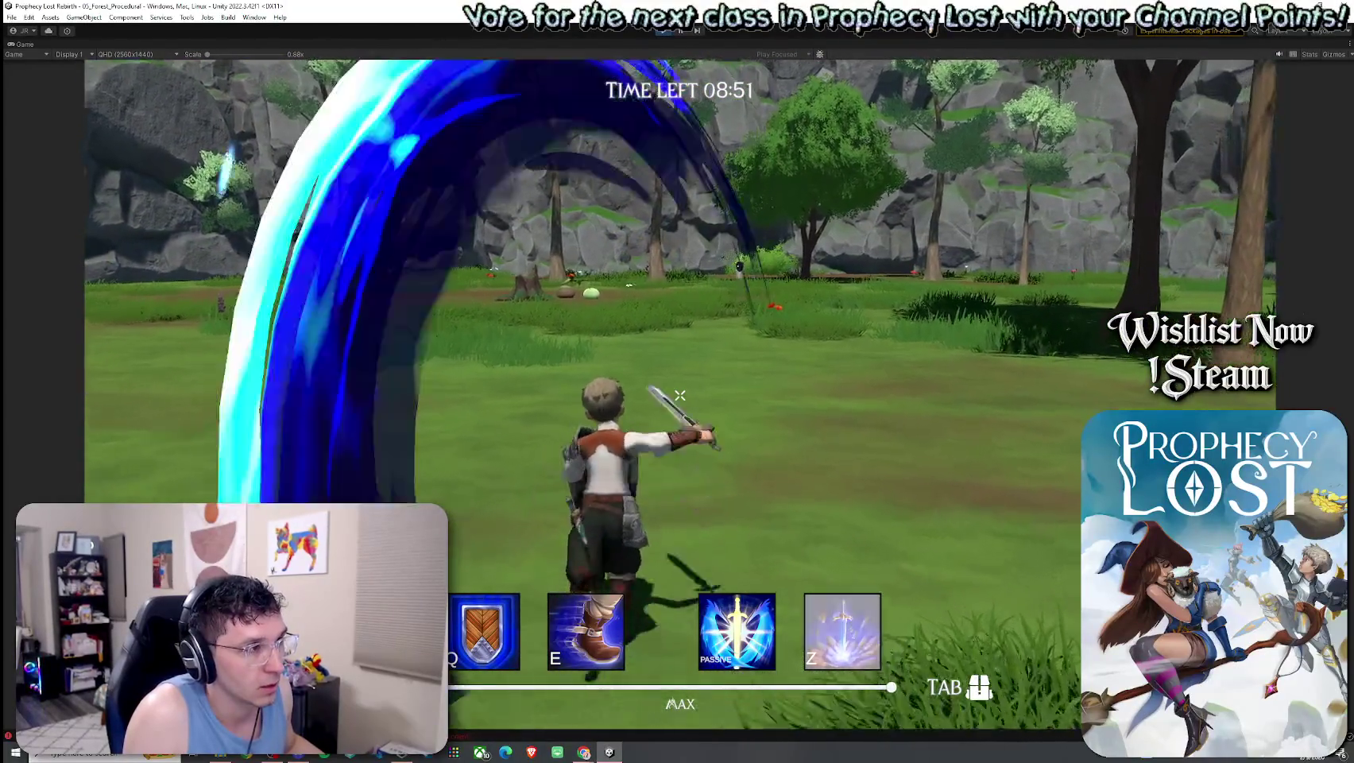
pyautogui.click(679, 394)
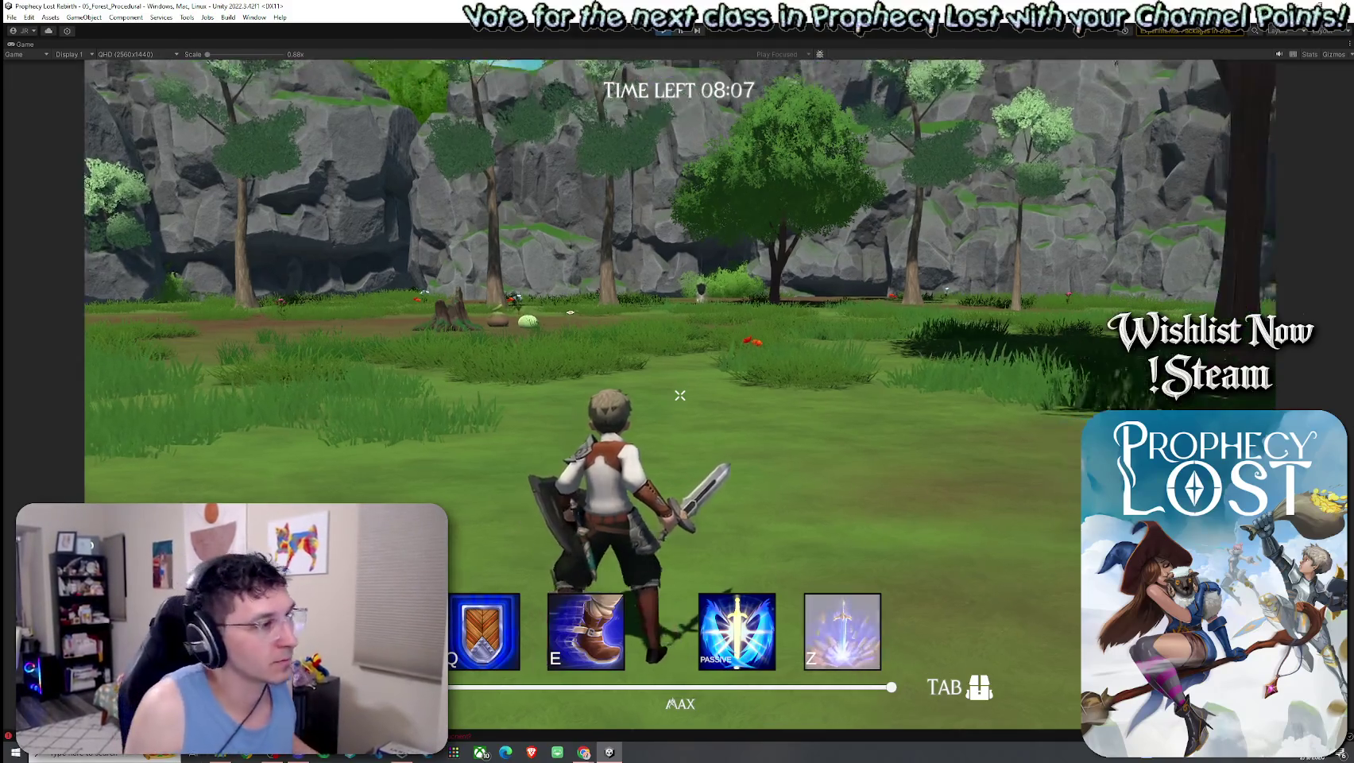
# Swing and thrust the sword while running, then run forward toward the cliff walls
pyautogui.click(679, 395)
pyautogui.click(679, 395)
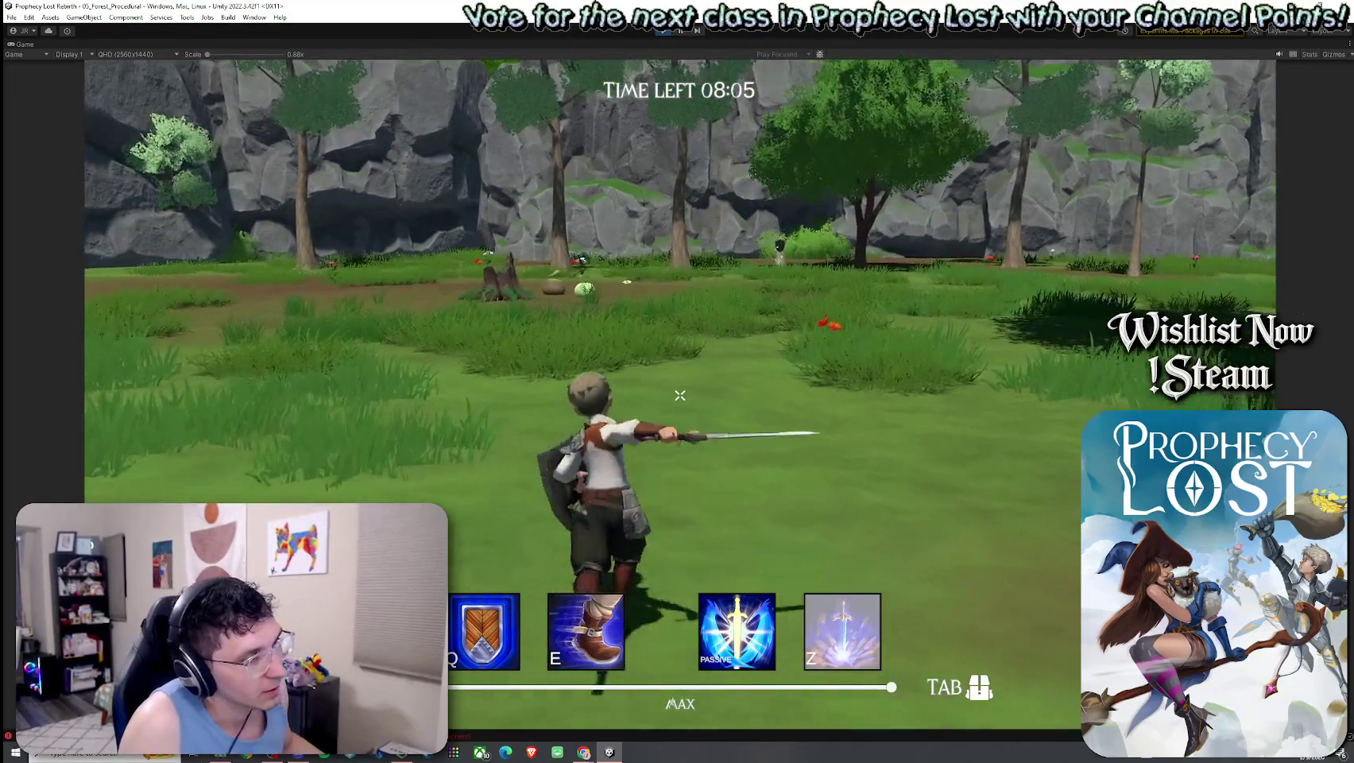
pyautogui.click(679, 395)
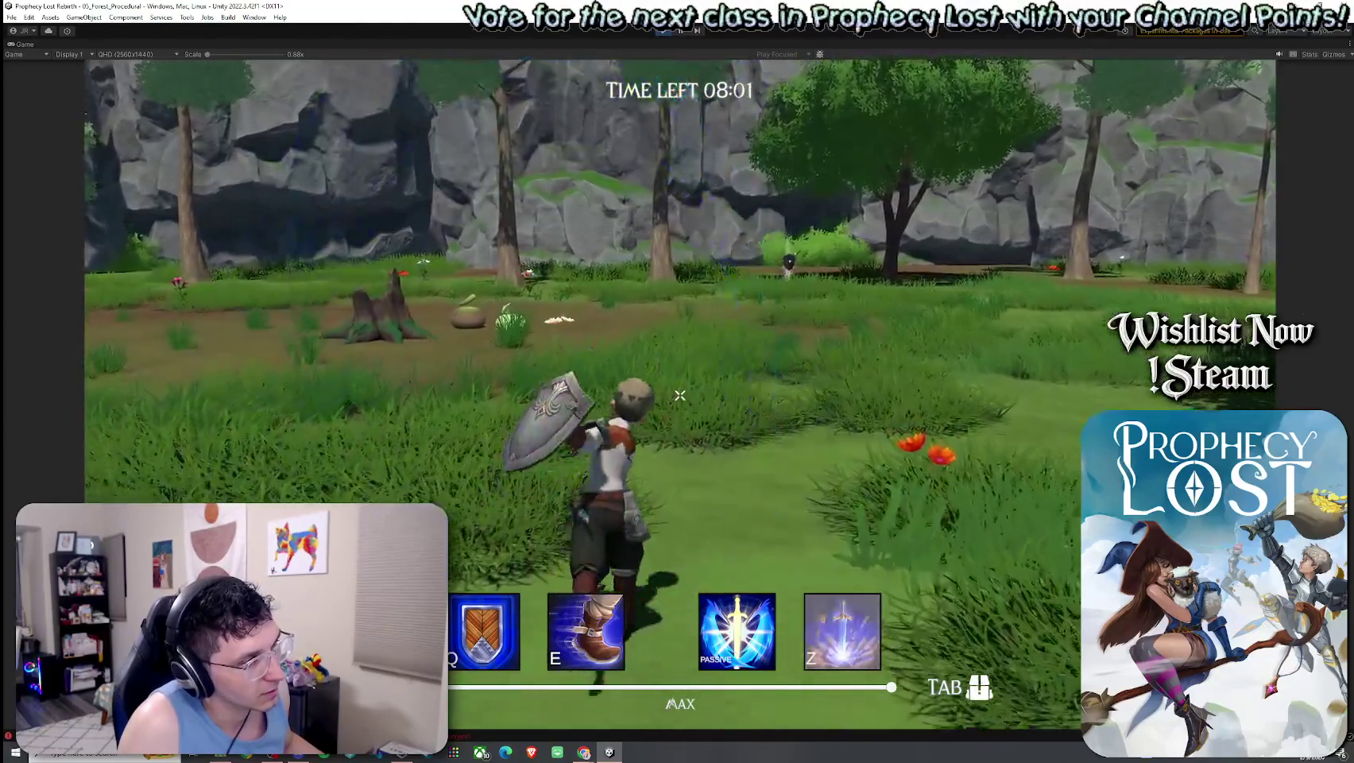
pyautogui.click(679, 394)
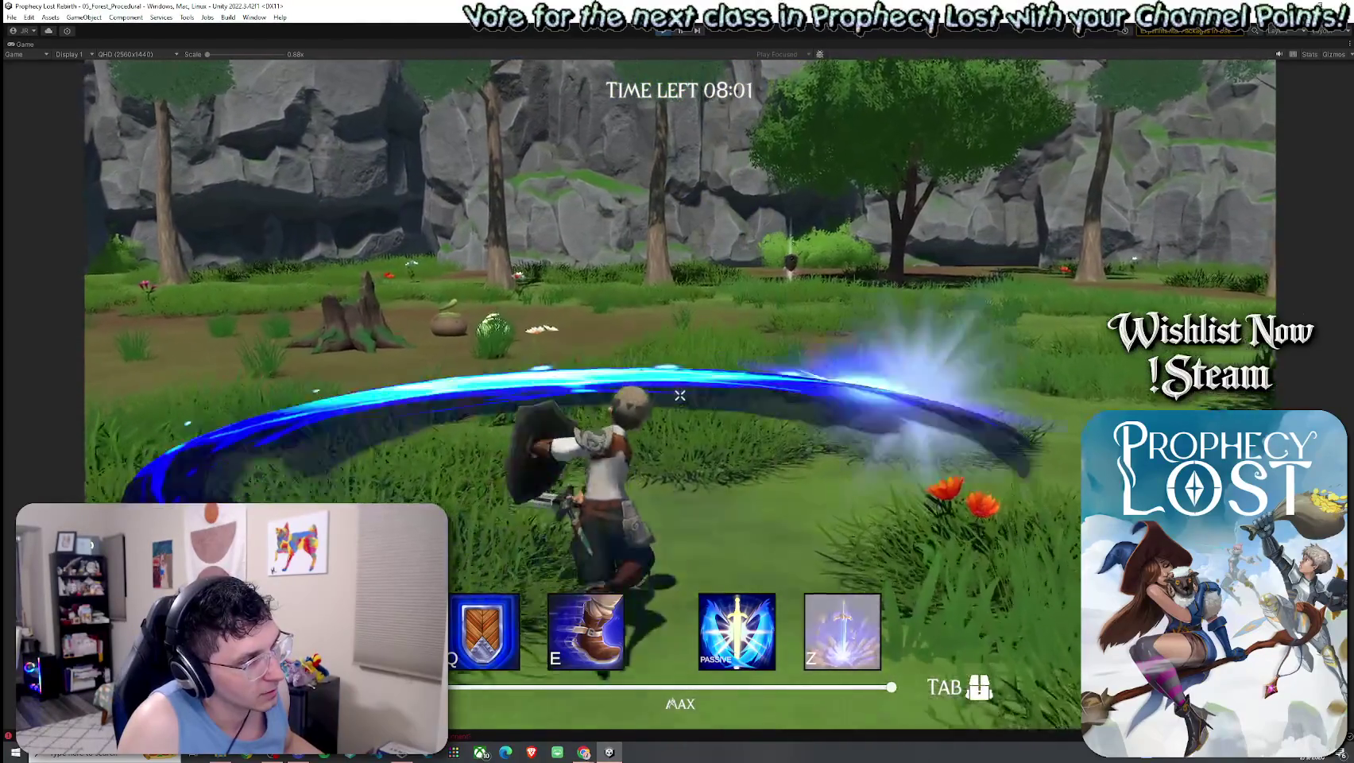
pyautogui.click(680, 395)
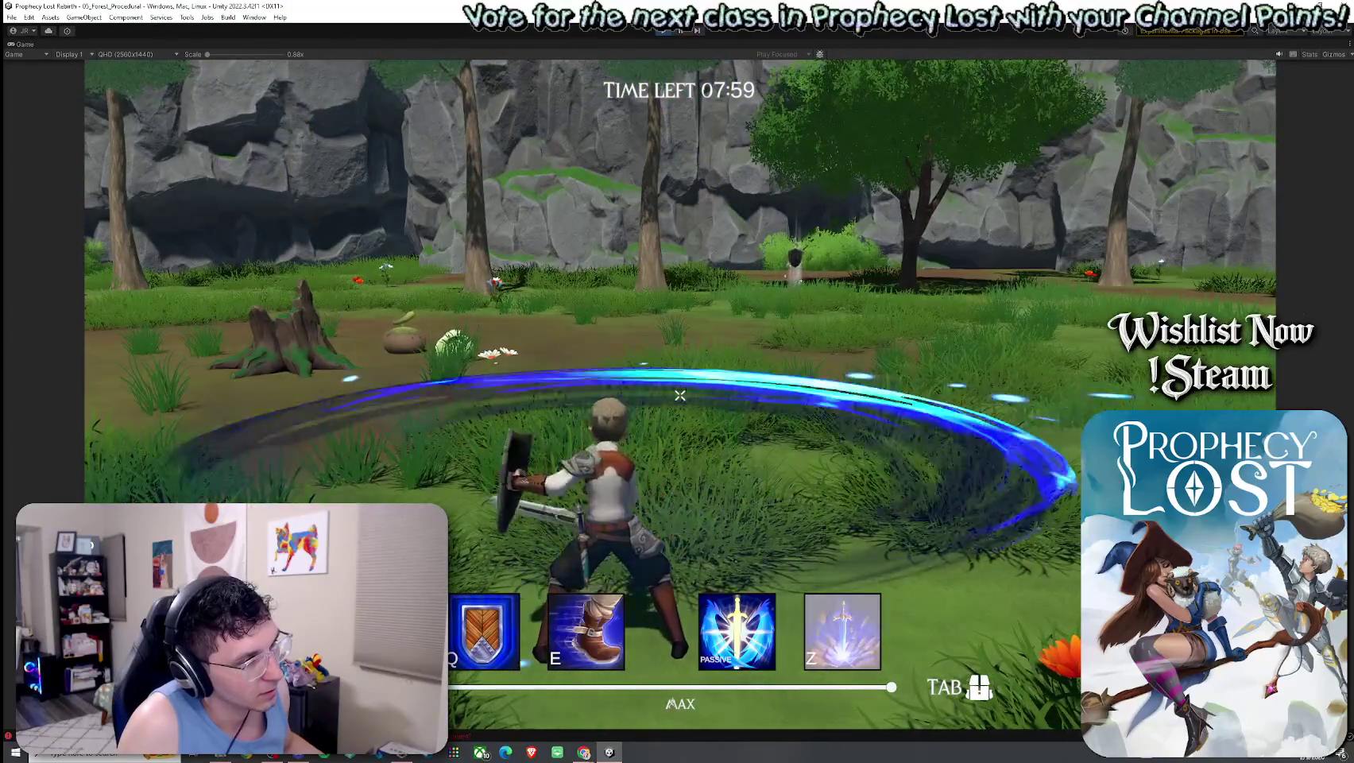
pyautogui.click(679, 395)
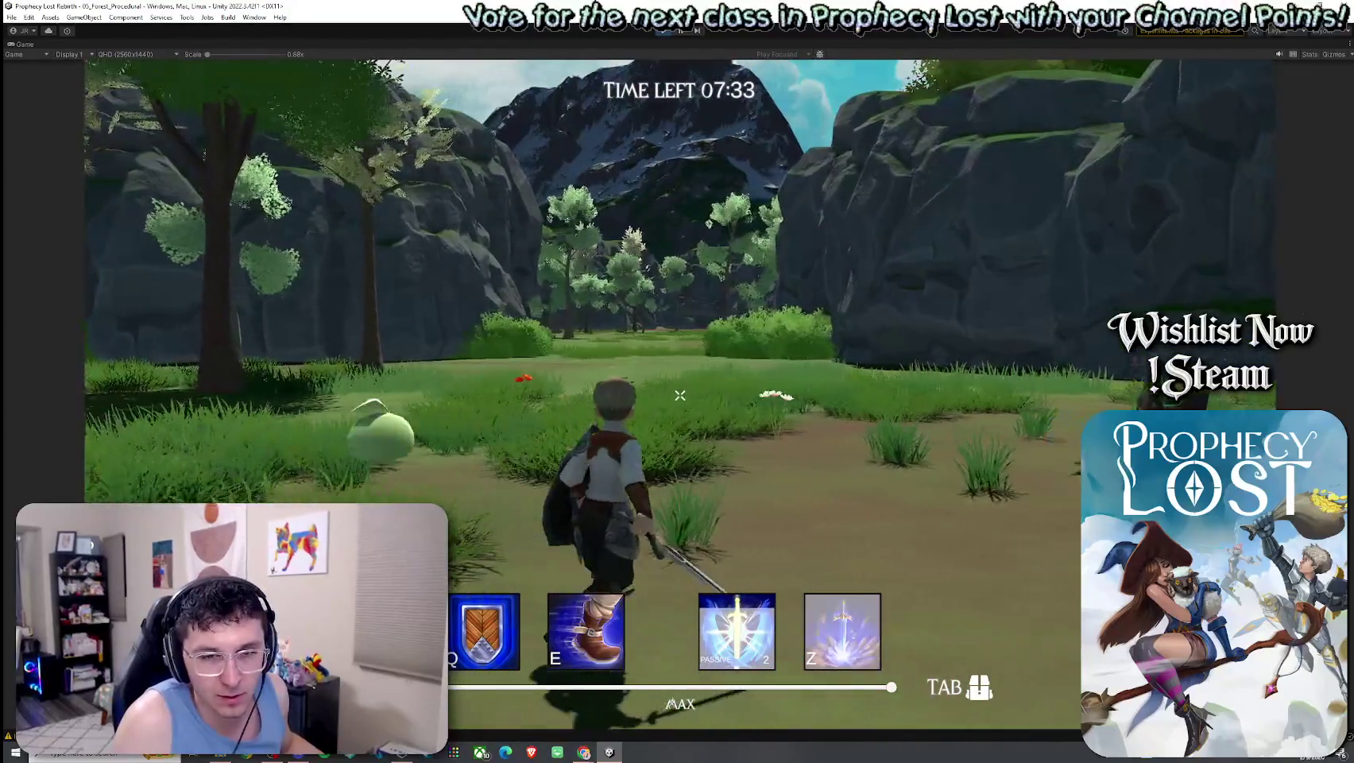
pyautogui.press('w')
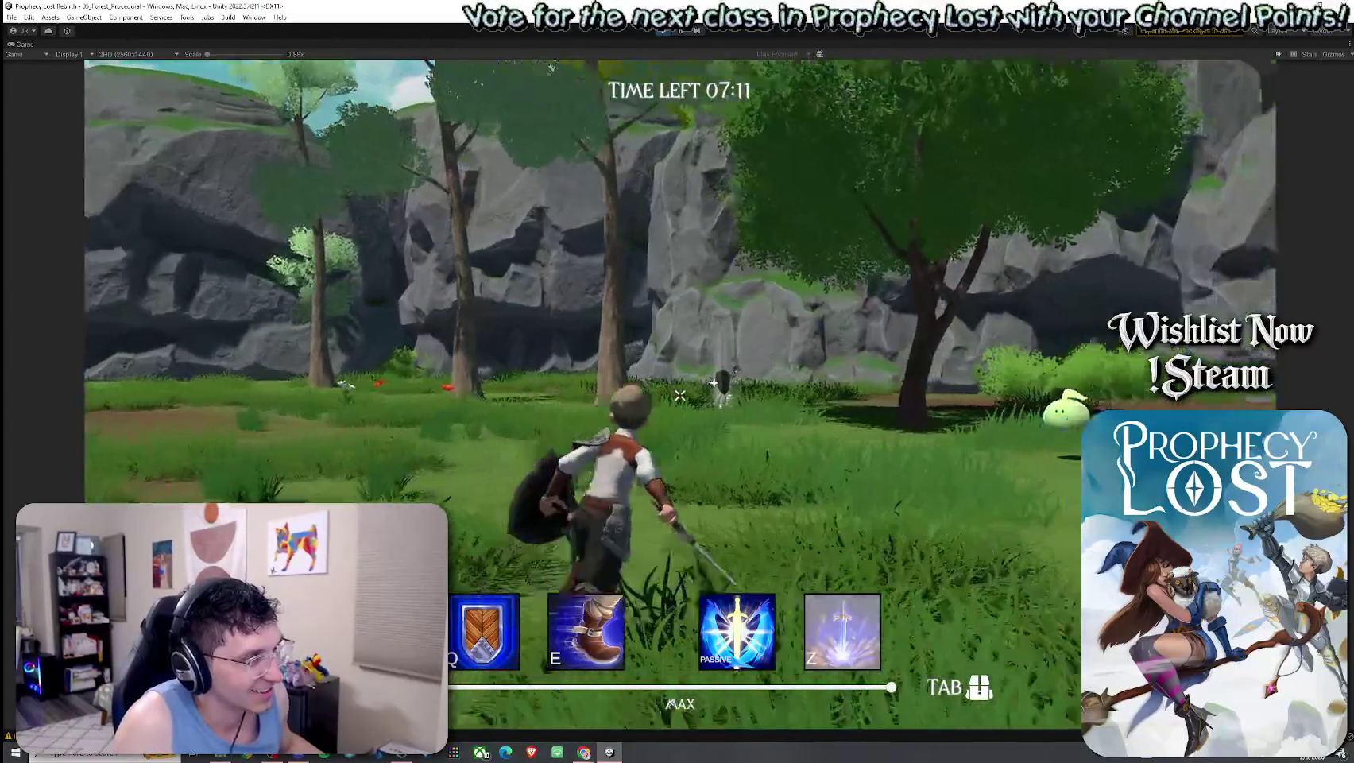
# Unequip the shield into the inventory, then reopen and close the inventory
pyautogui.press('Tab')
pyautogui.click(1015, 225)
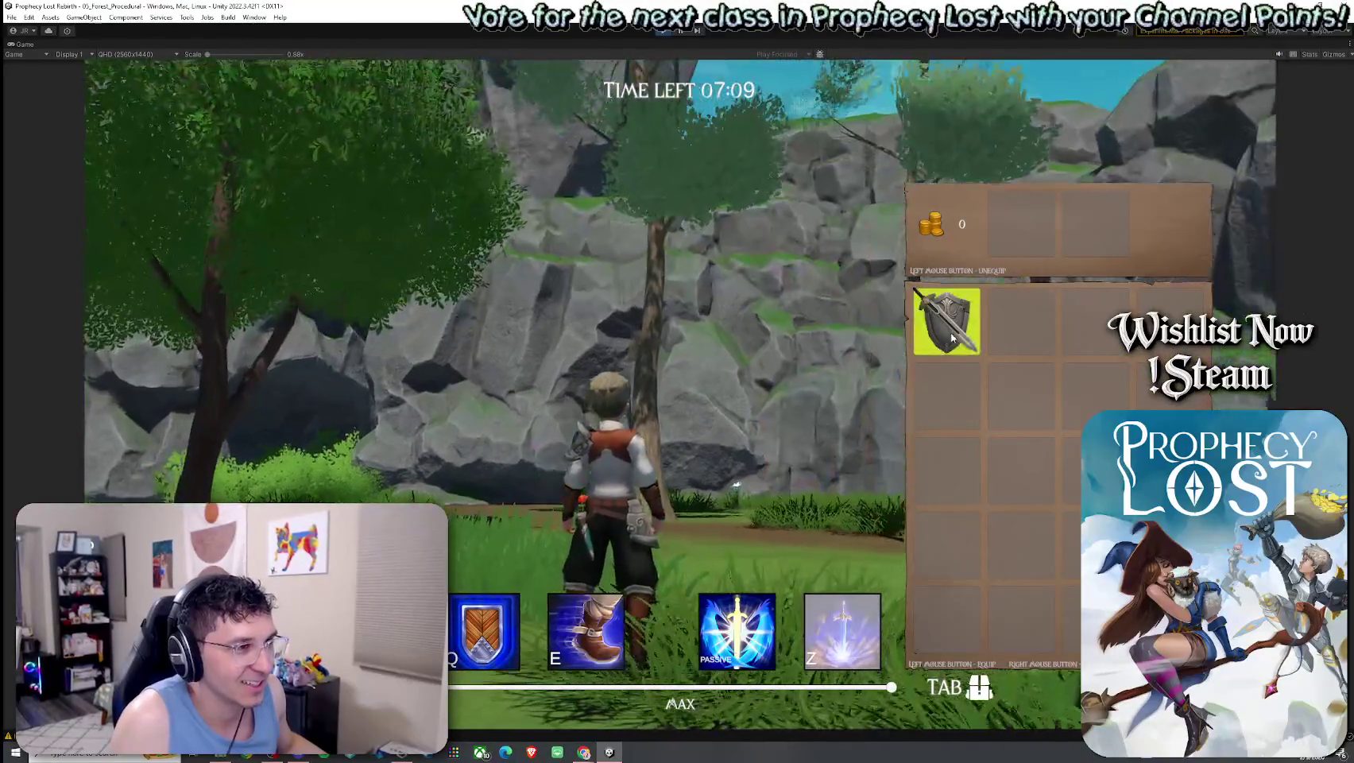
pyautogui.press('Tab')
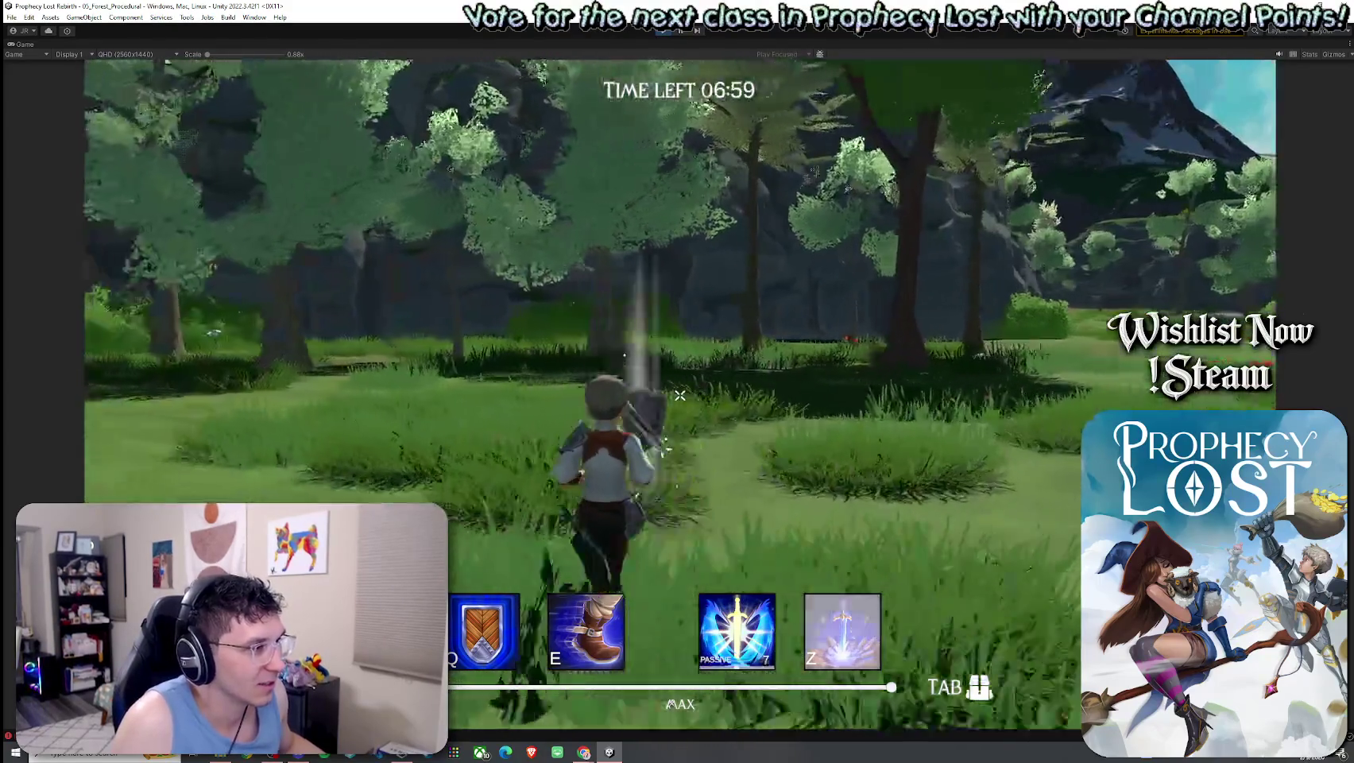
pyautogui.press('Tab')
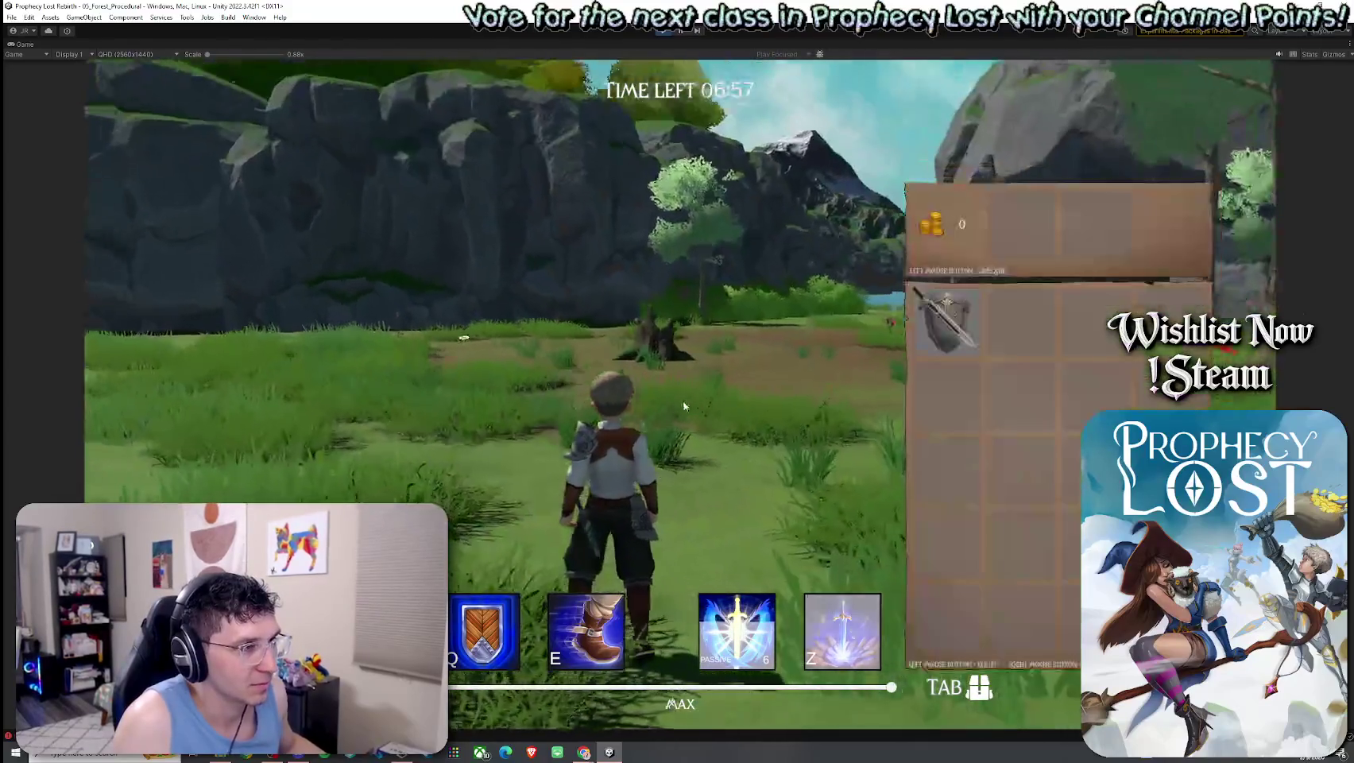
pyautogui.press('Tab')
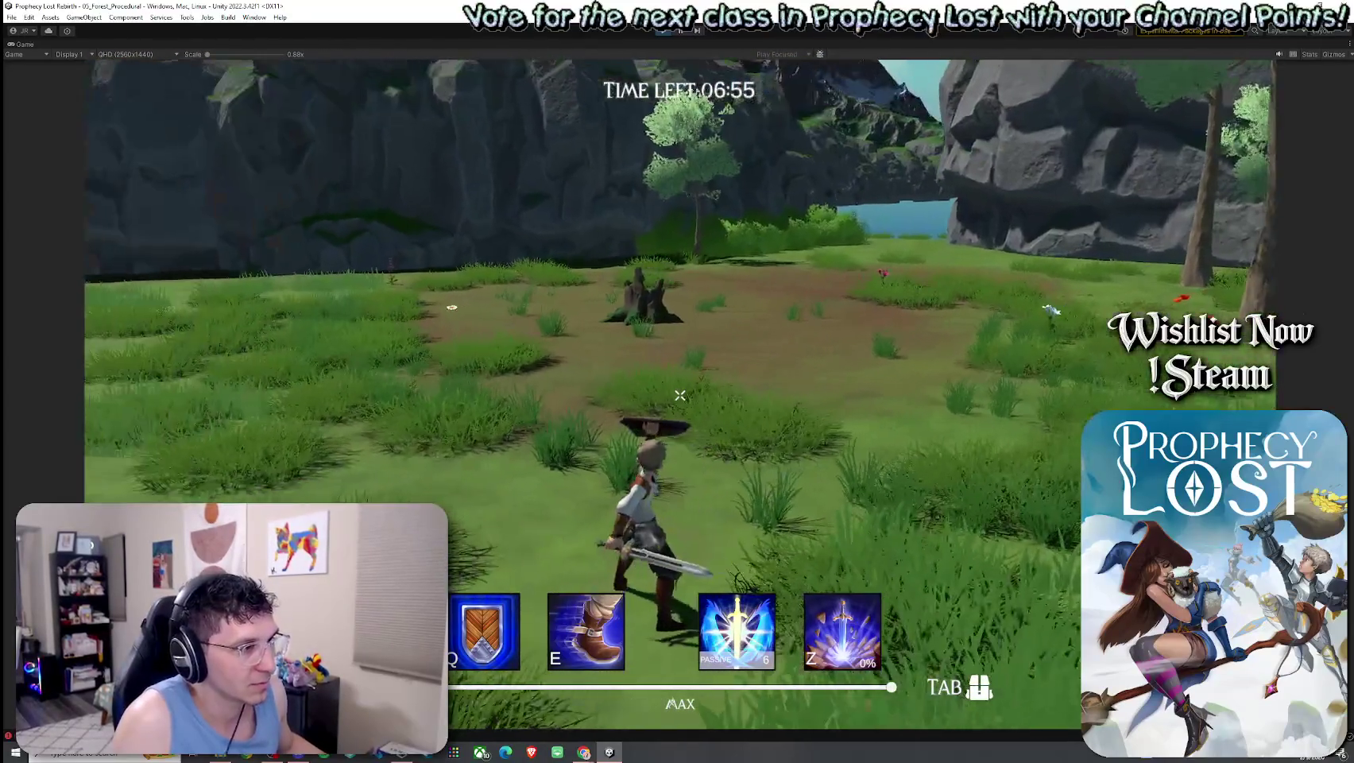
# Perform a ground-slam attack, restore the editor layout, and stop Play mode
pyautogui.click(680, 394)
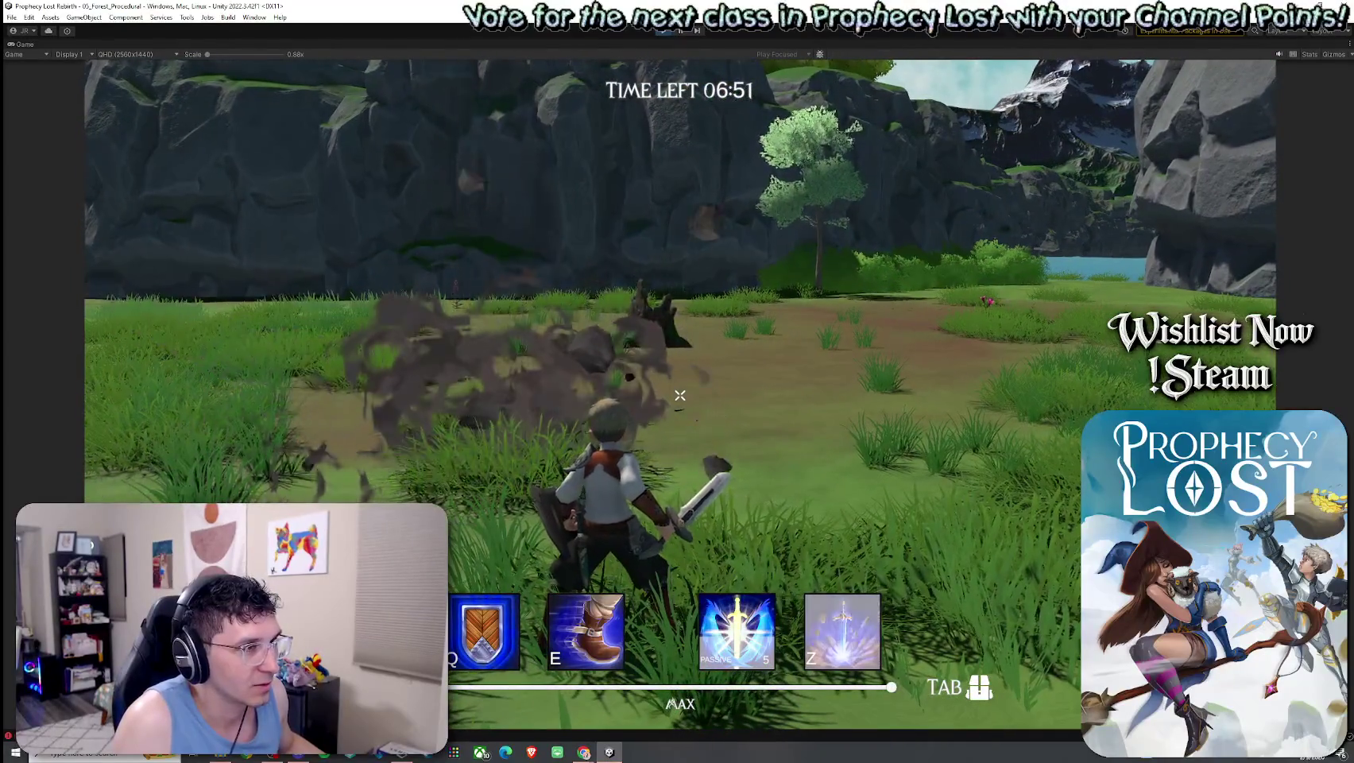
pyautogui.press('super')
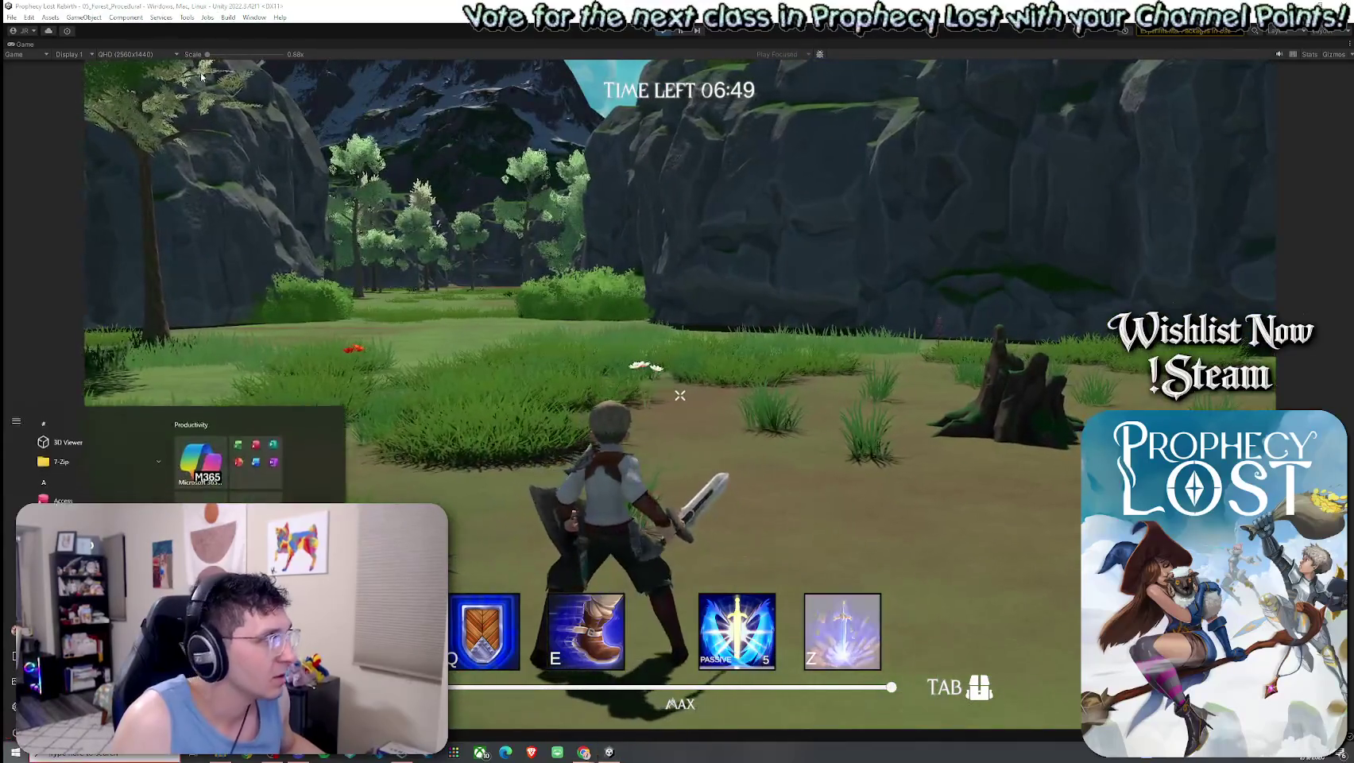
pyautogui.hotkey('shift', 'space')
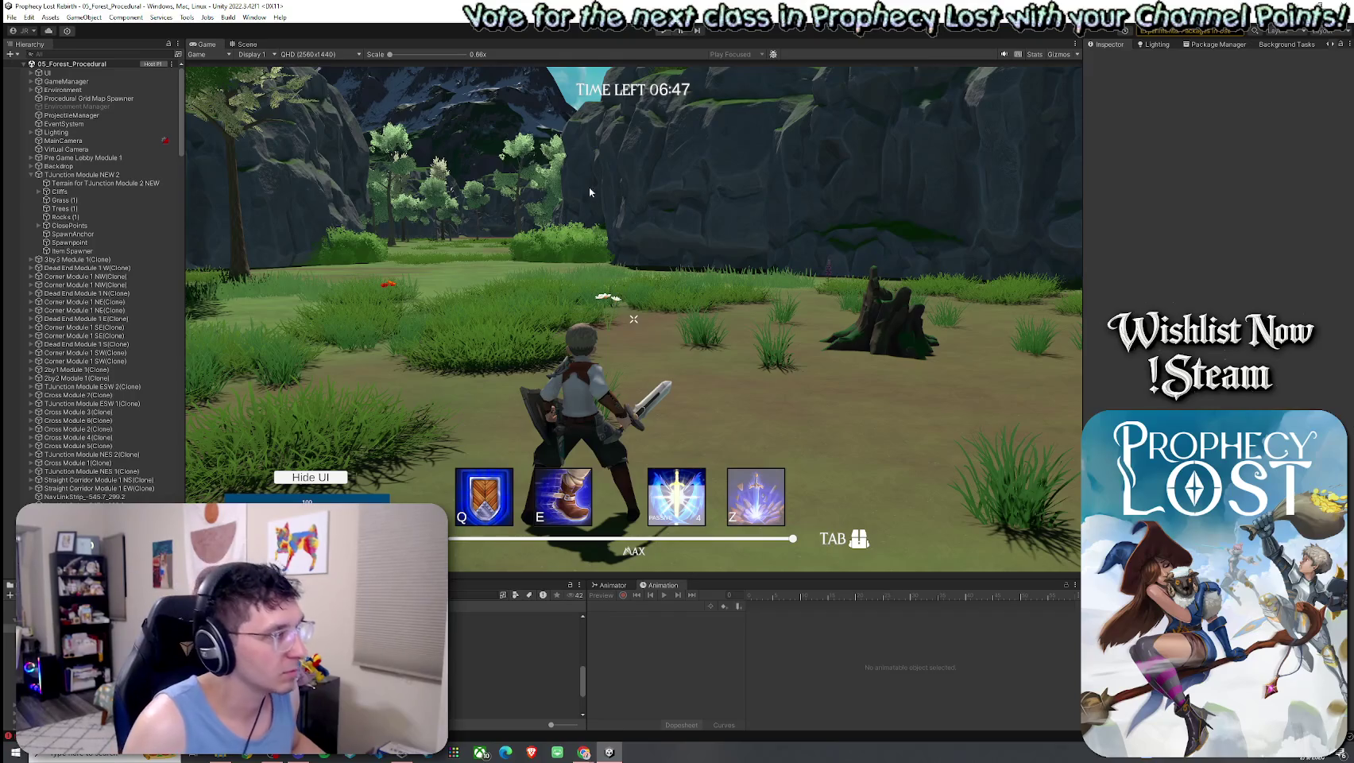
pyautogui.hotkey('ctrl', 'p')
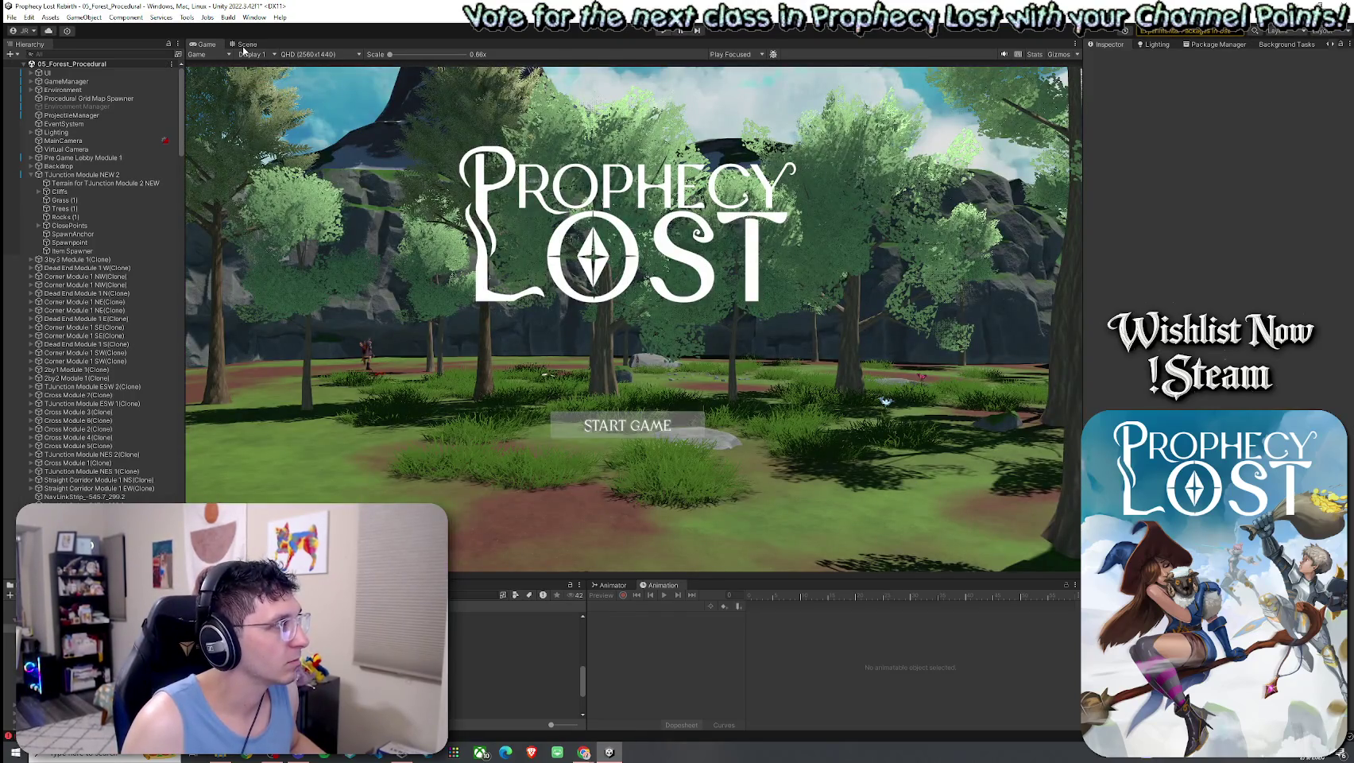
# Switch back to the Scene view and save the scene
pyautogui.click(247, 43)
pyautogui.click(12, 16)
pyautogui.click(32, 68)
# Select the terrain, then expand ClosePoints to show its four points
pyautogui.click(88, 192)
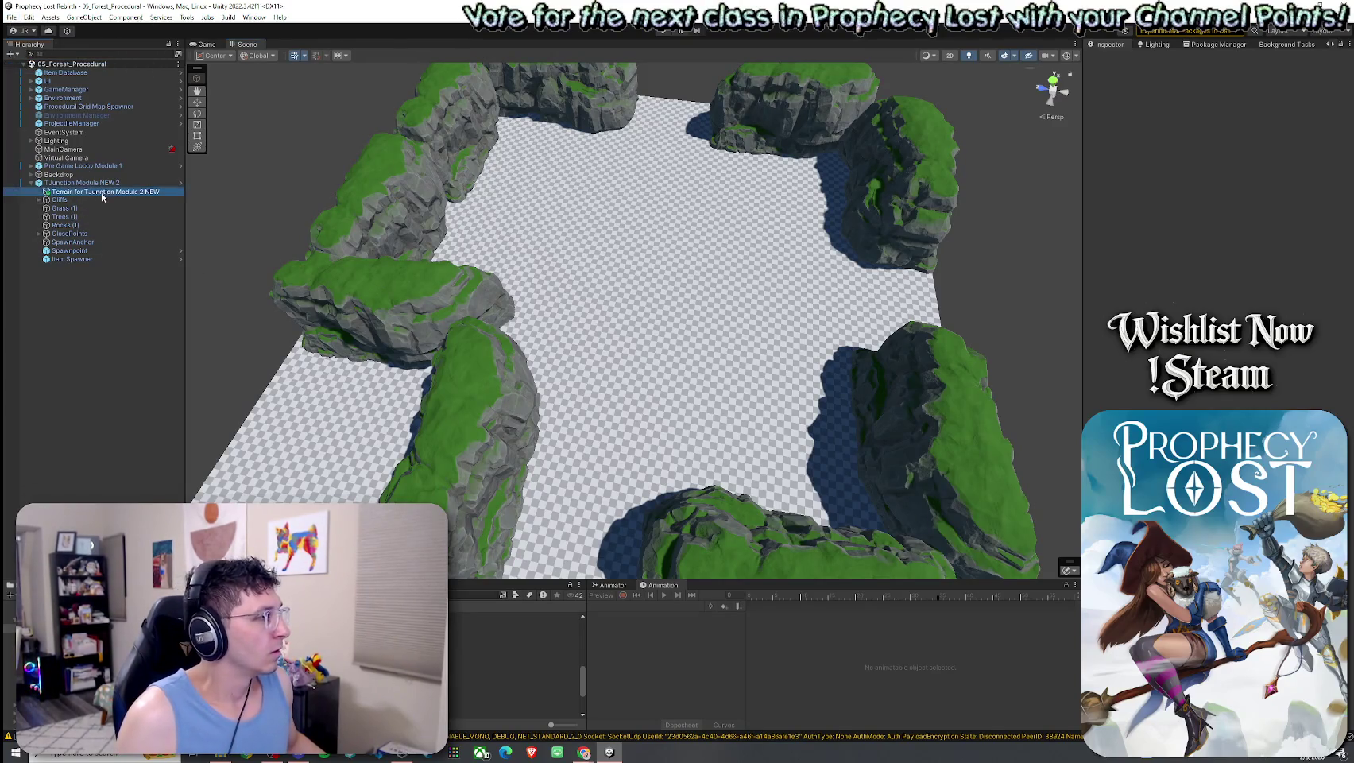
pyautogui.click(42, 236)
pyautogui.click(38, 233)
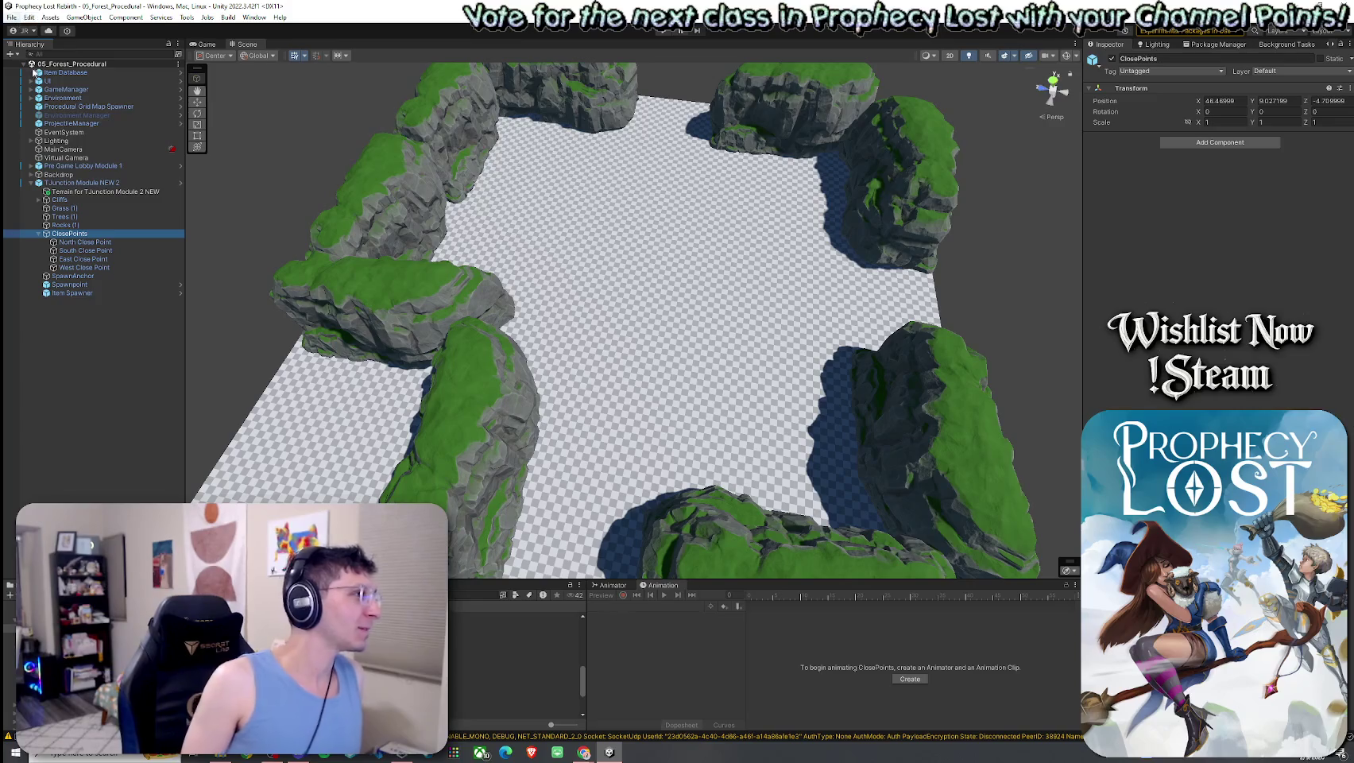
# Save the scene, orbit to see the whole module, and select its terrain
pyautogui.click(11, 17)
pyautogui.click(33, 70)
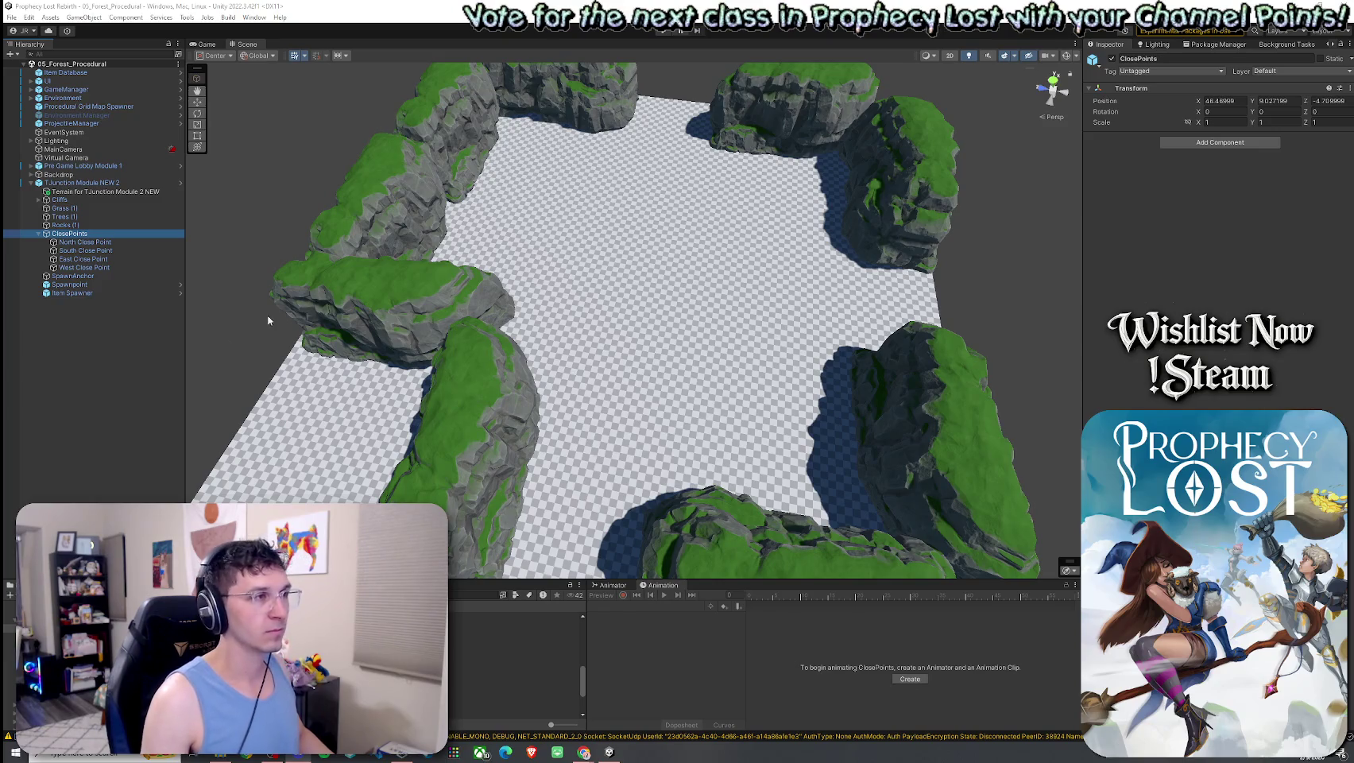
pyautogui.moveTo(335, 312)
pyautogui.mouseDown()
pyautogui.moveTo(434, 325)
pyautogui.moveTo(410, 350)
pyautogui.mouseUp()
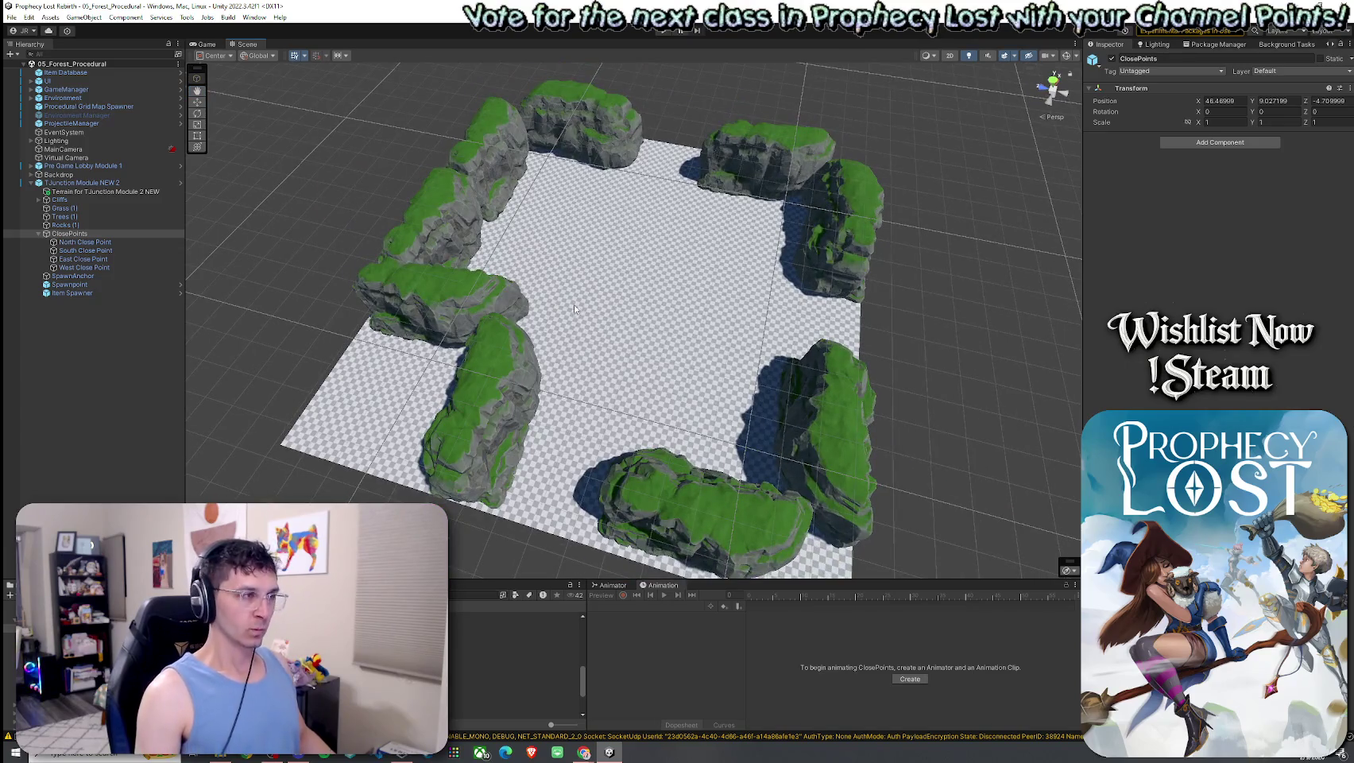
pyautogui.click(690, 296)
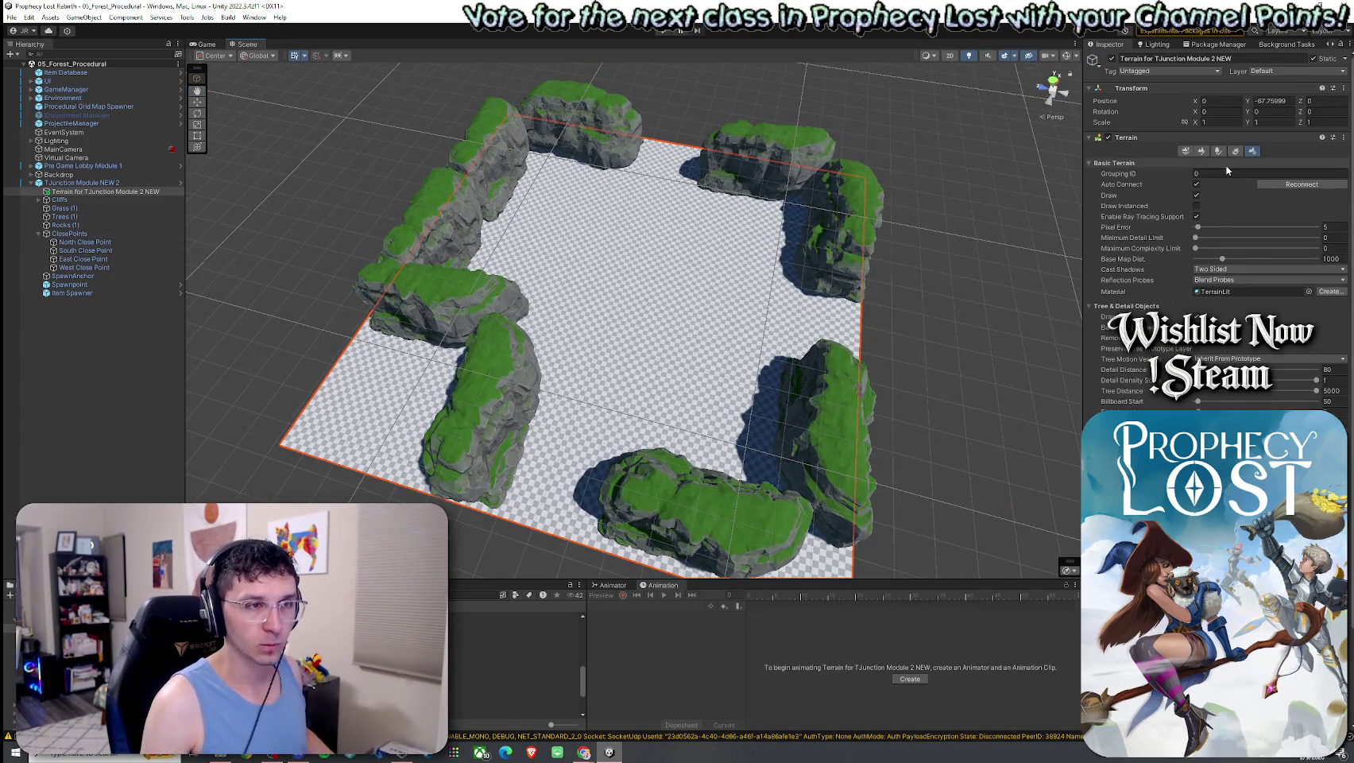
# Switch the terrain to Paint Texture and add the Dirt layer
pyautogui.click(1201, 151)
pyautogui.click(1176, 162)
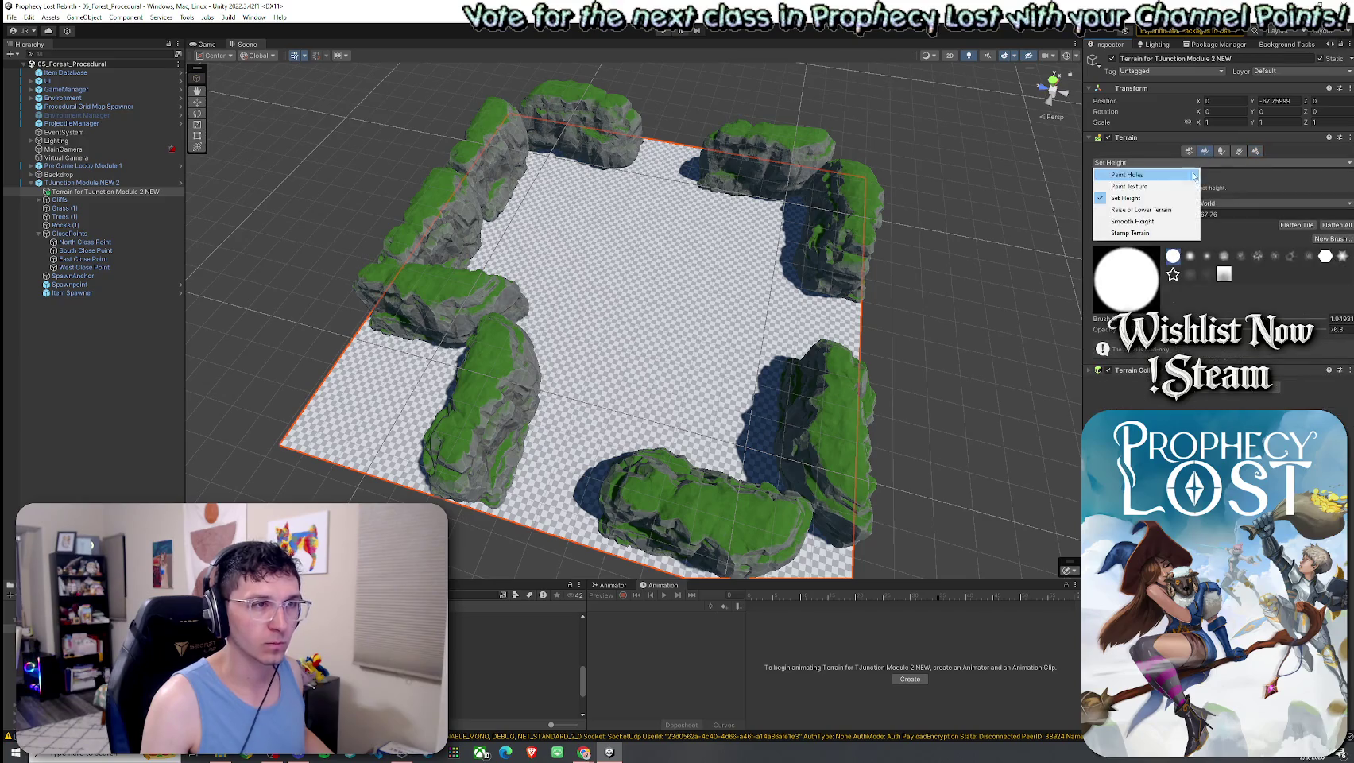
pyautogui.click(1181, 188)
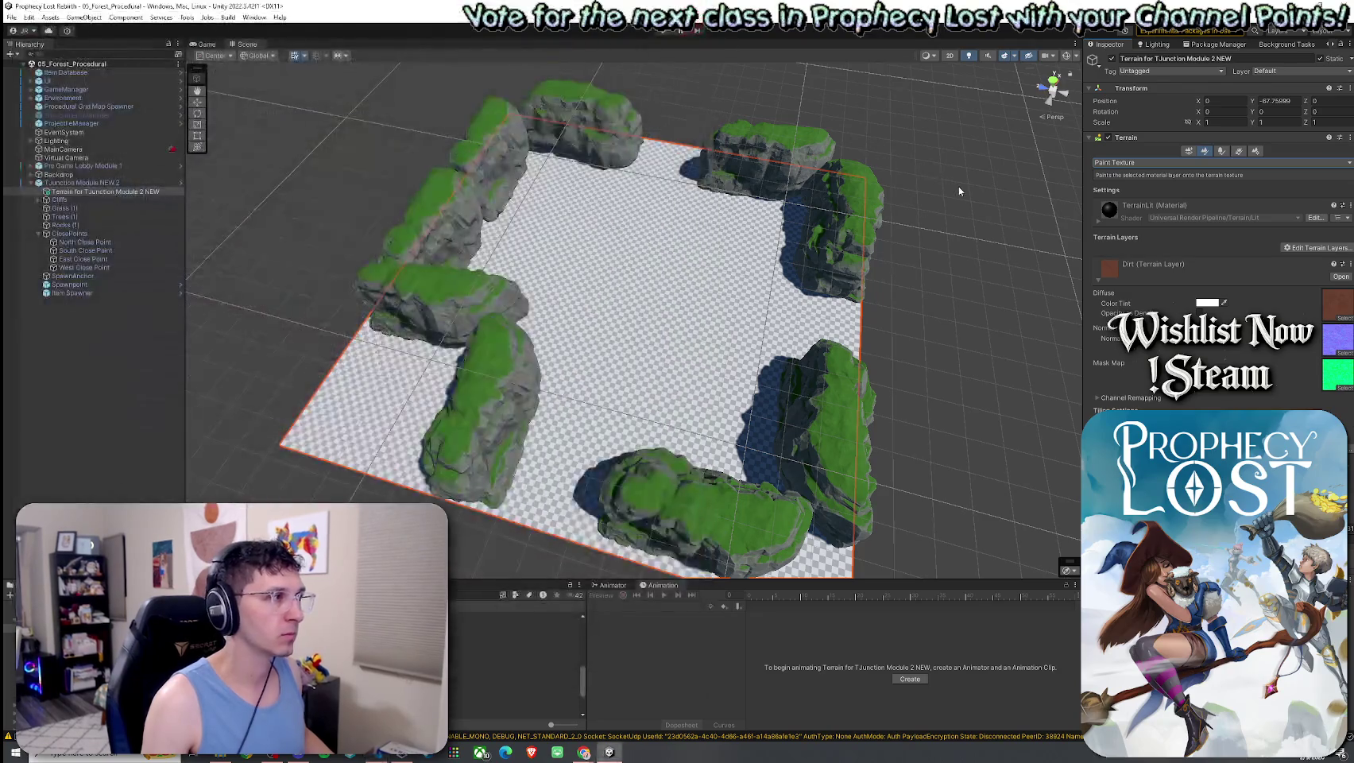
pyautogui.click(1315, 247)
pyautogui.click(1301, 260)
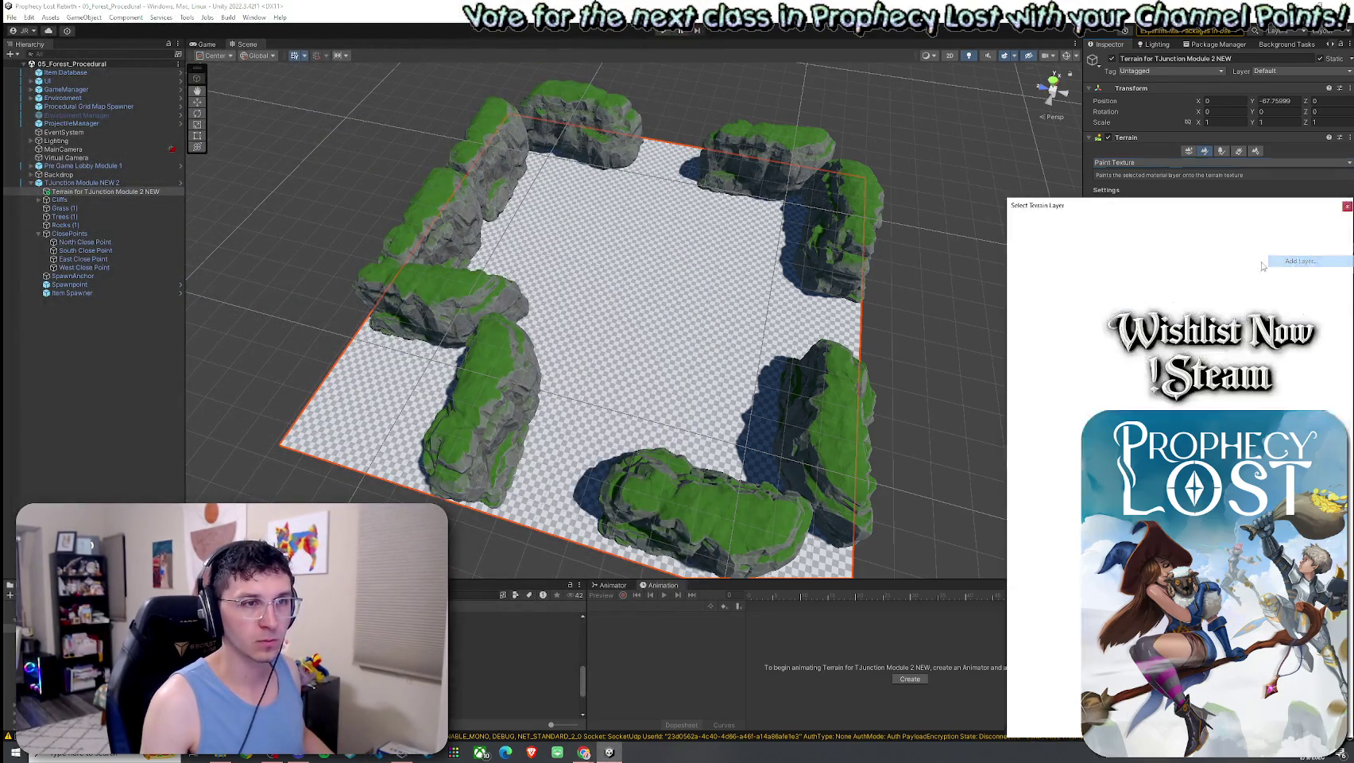
pyautogui.doubleClick(1256, 282)
# Add GrassWheat and Grass01 as terrain layers
pyautogui.click(1289, 293)
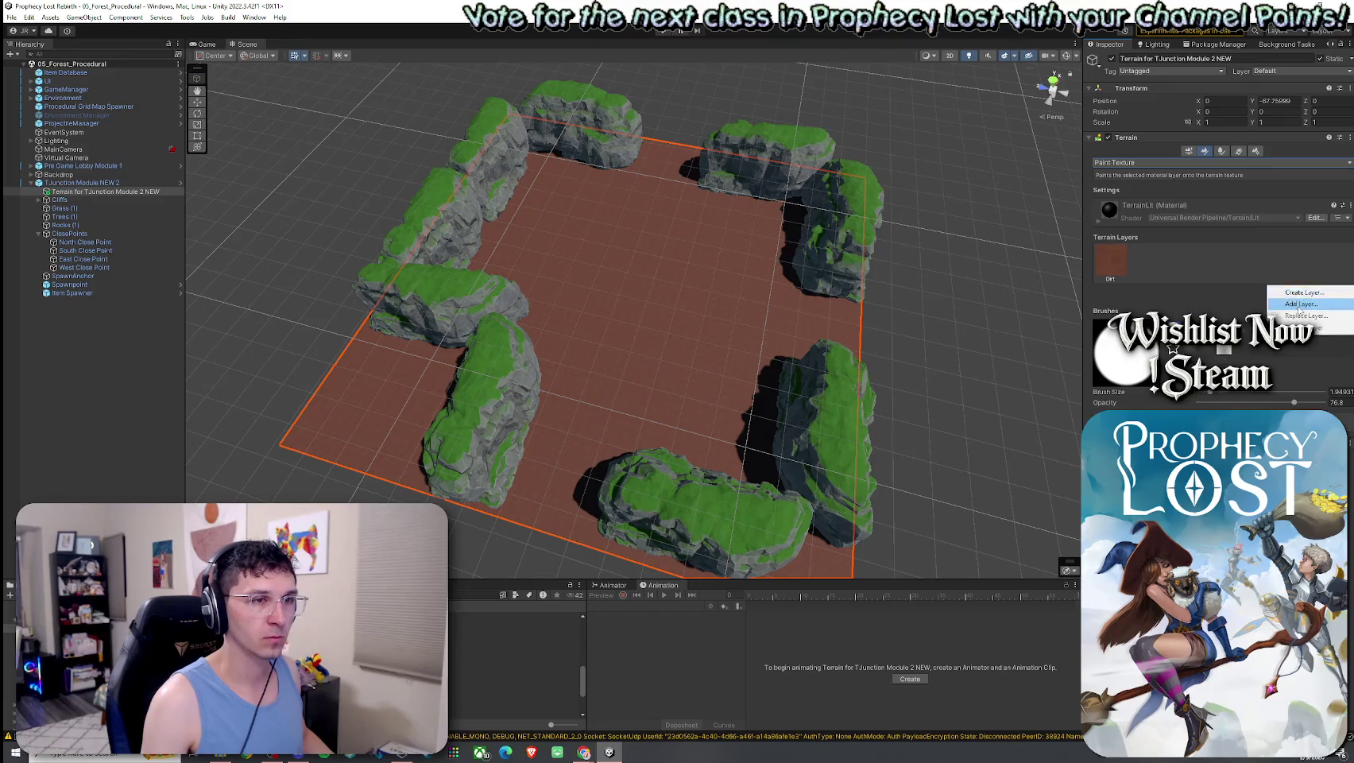
pyautogui.click(1295, 305)
pyautogui.write('grasw')
pyautogui.press('BackSpace')
pyautogui.write('sw')
pyautogui.doubleClick(1107, 281)
pyautogui.click(1287, 291)
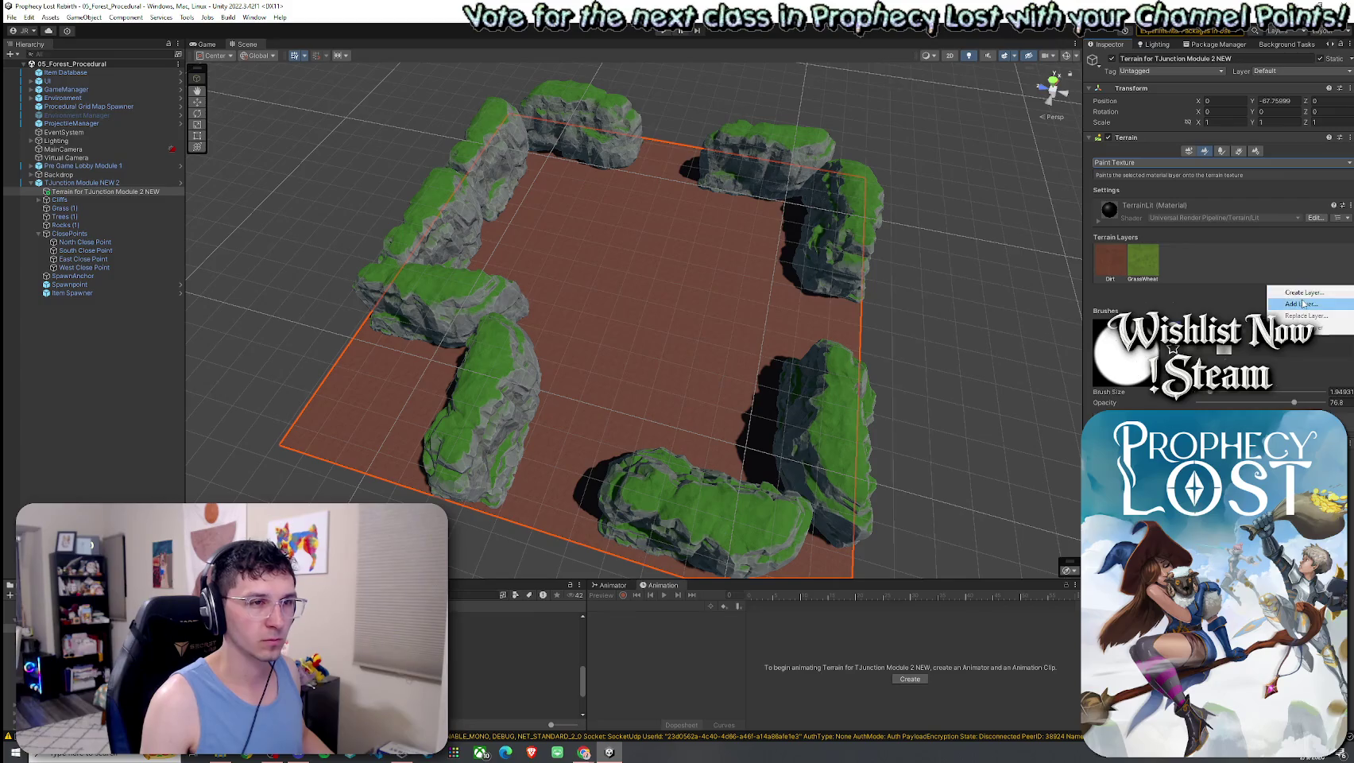
pyautogui.click(1295, 304)
pyautogui.write('grass')
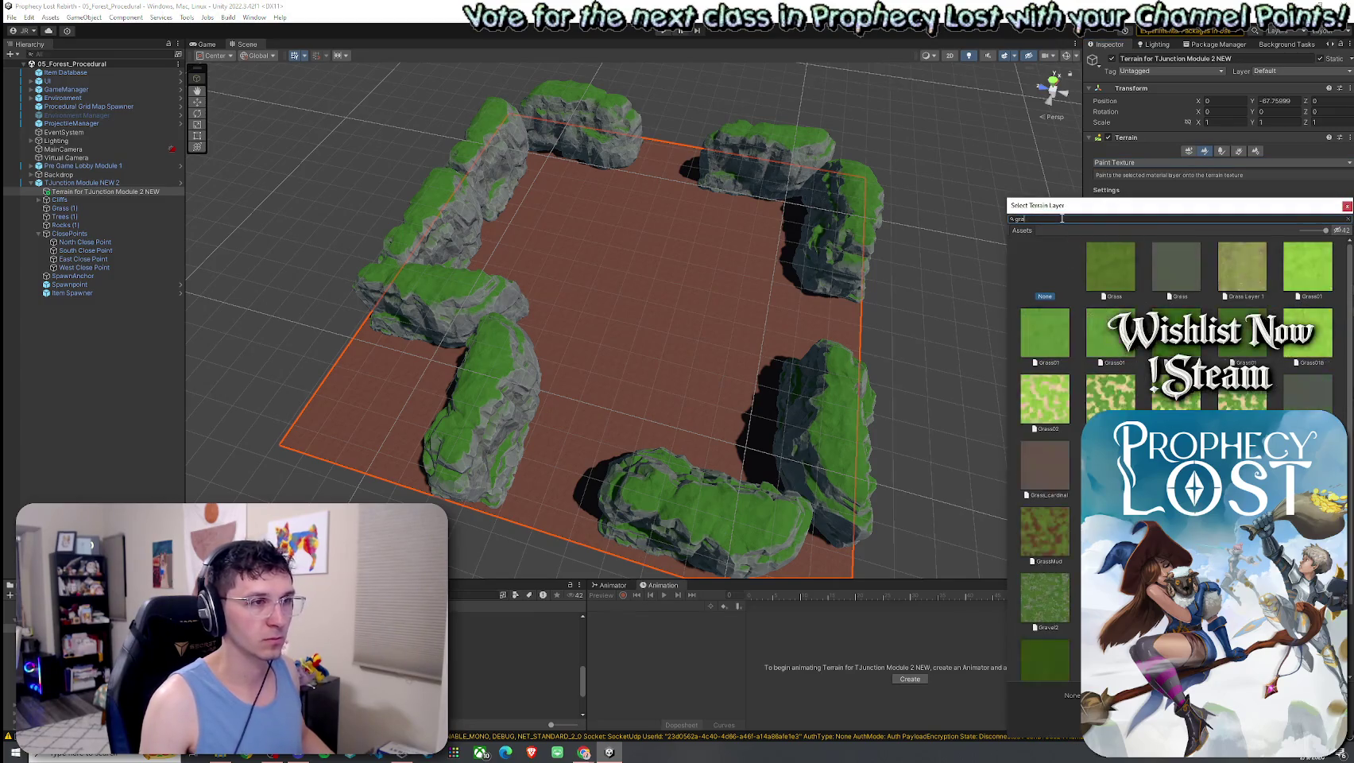
pyautogui.doubleClick(1046, 342)
# Add another Grass01 layer and a GrassMud terrain layer
pyautogui.click(1313, 274)
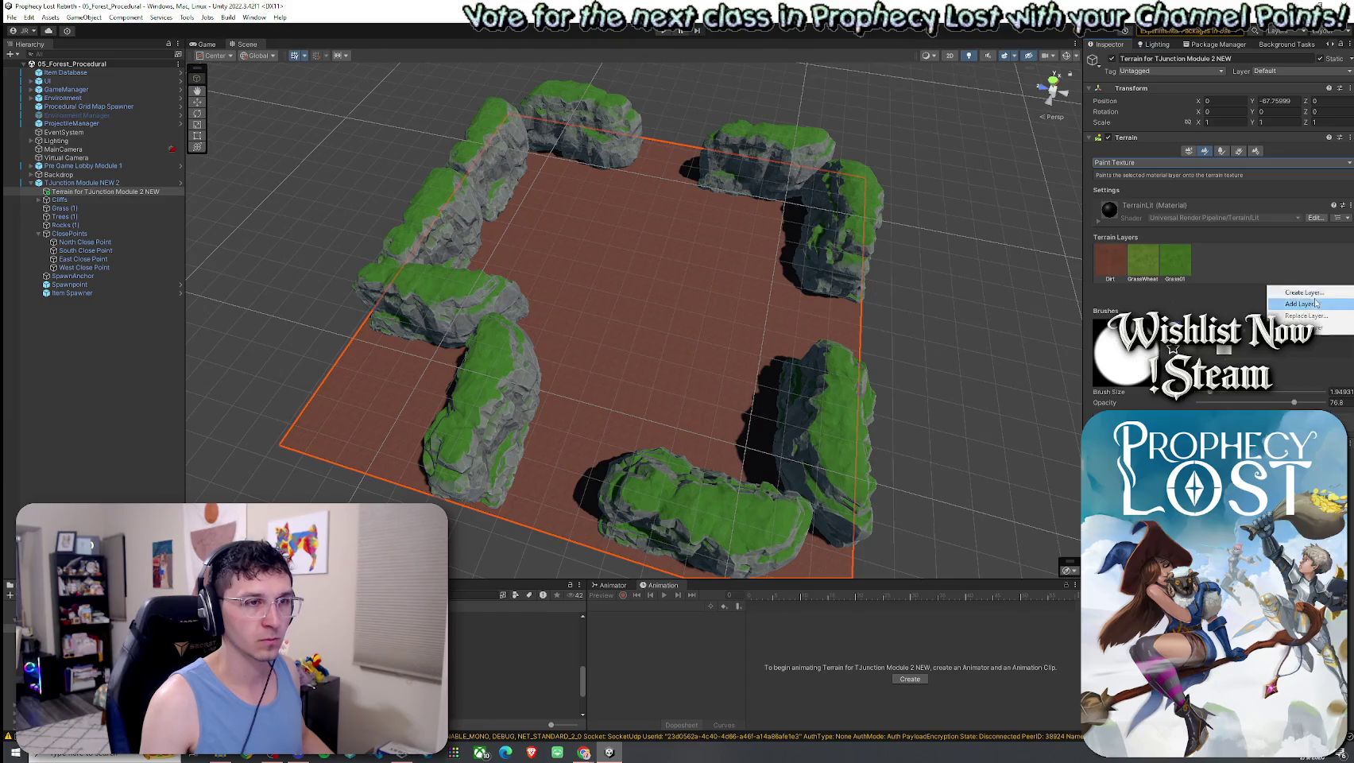
pyautogui.click(1303, 295)
pyautogui.write('grass')
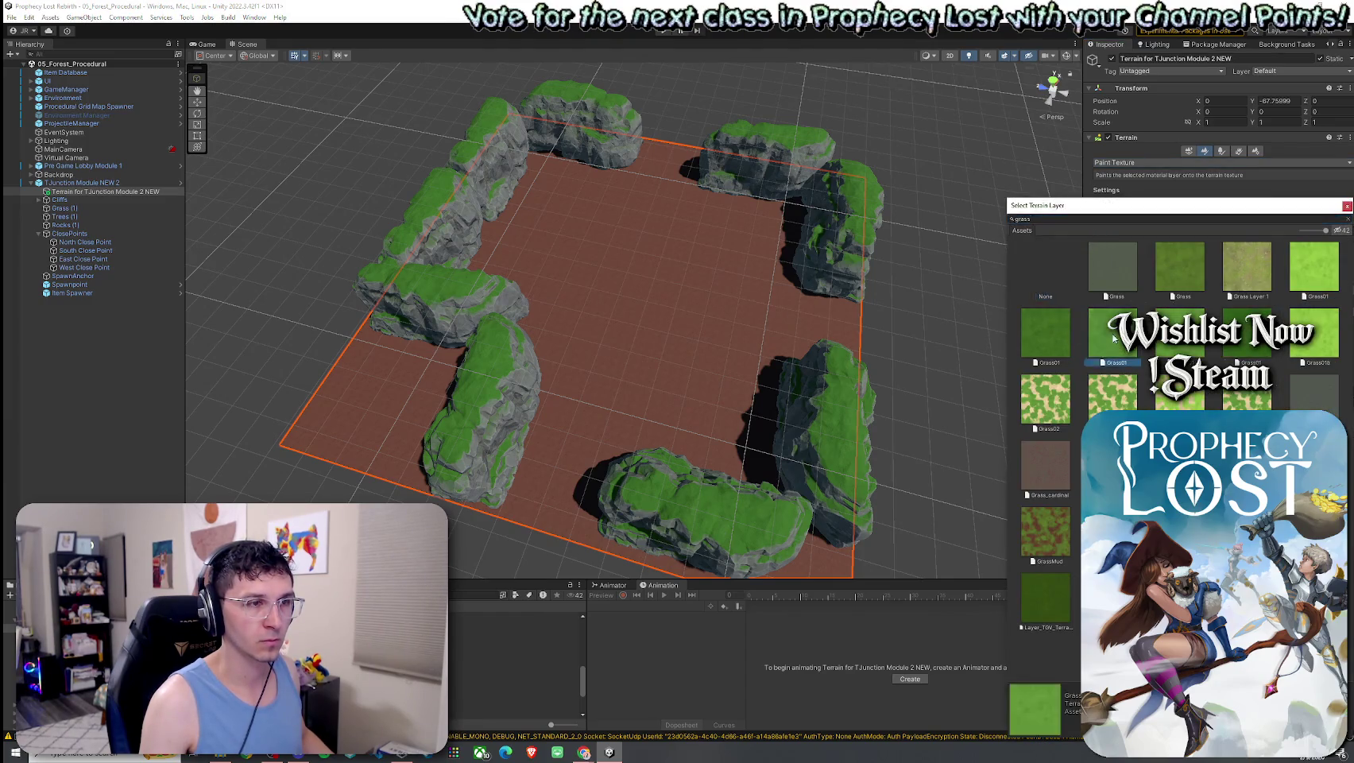
pyautogui.doubleClick(1043, 337)
pyautogui.click(1315, 291)
pyautogui.click(1303, 313)
pyautogui.write('grass')
pyautogui.click(1048, 531)
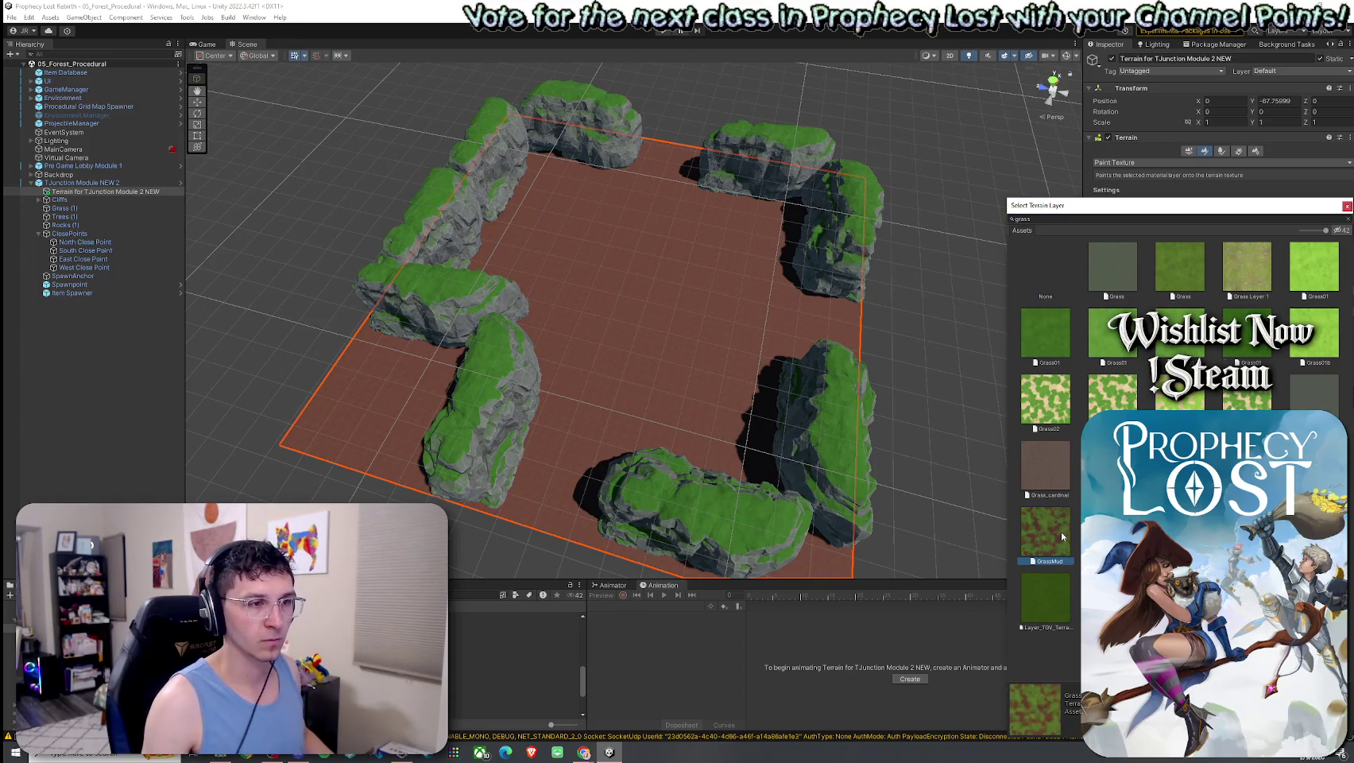
pyautogui.doubleClick(1062, 533)
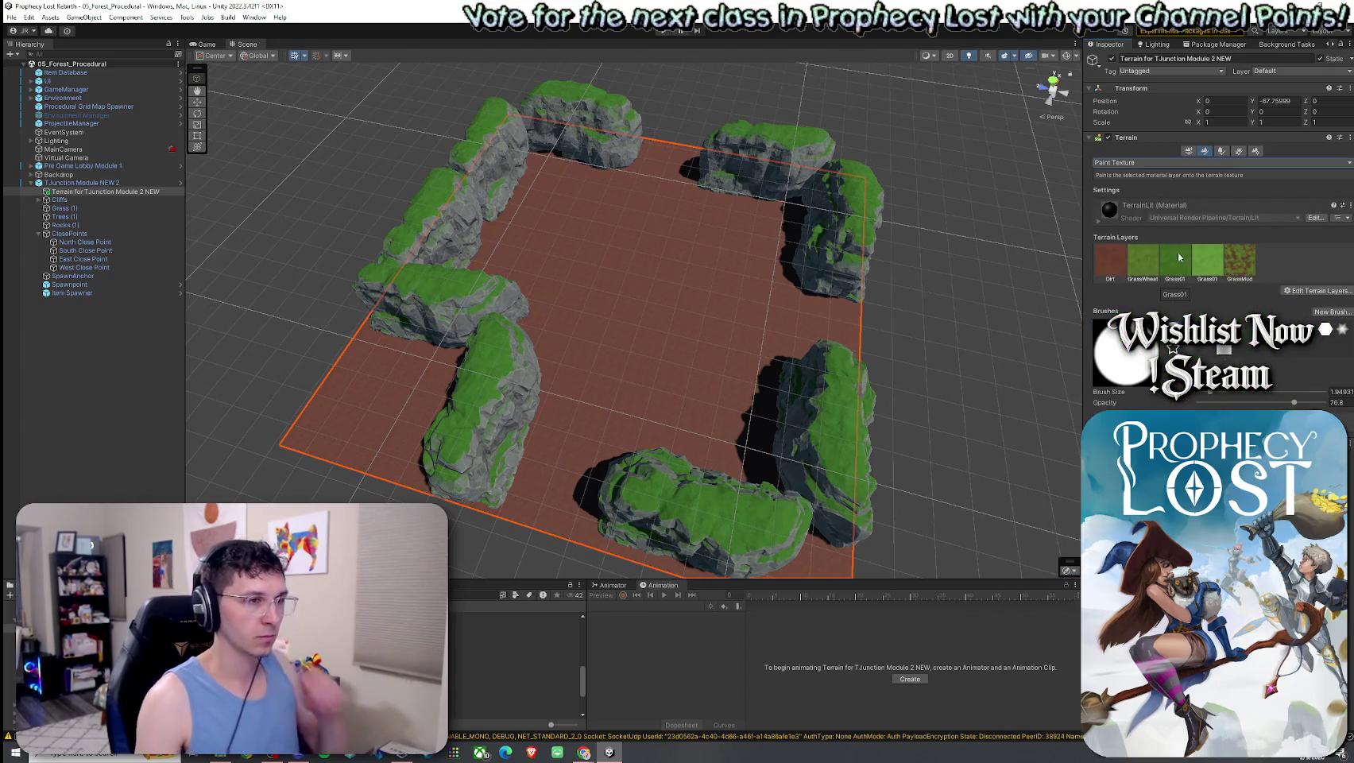
# Switch to Paint Details and add a Grass1 detail mesh with adjusted size ranges
pyautogui.click(1239, 151)
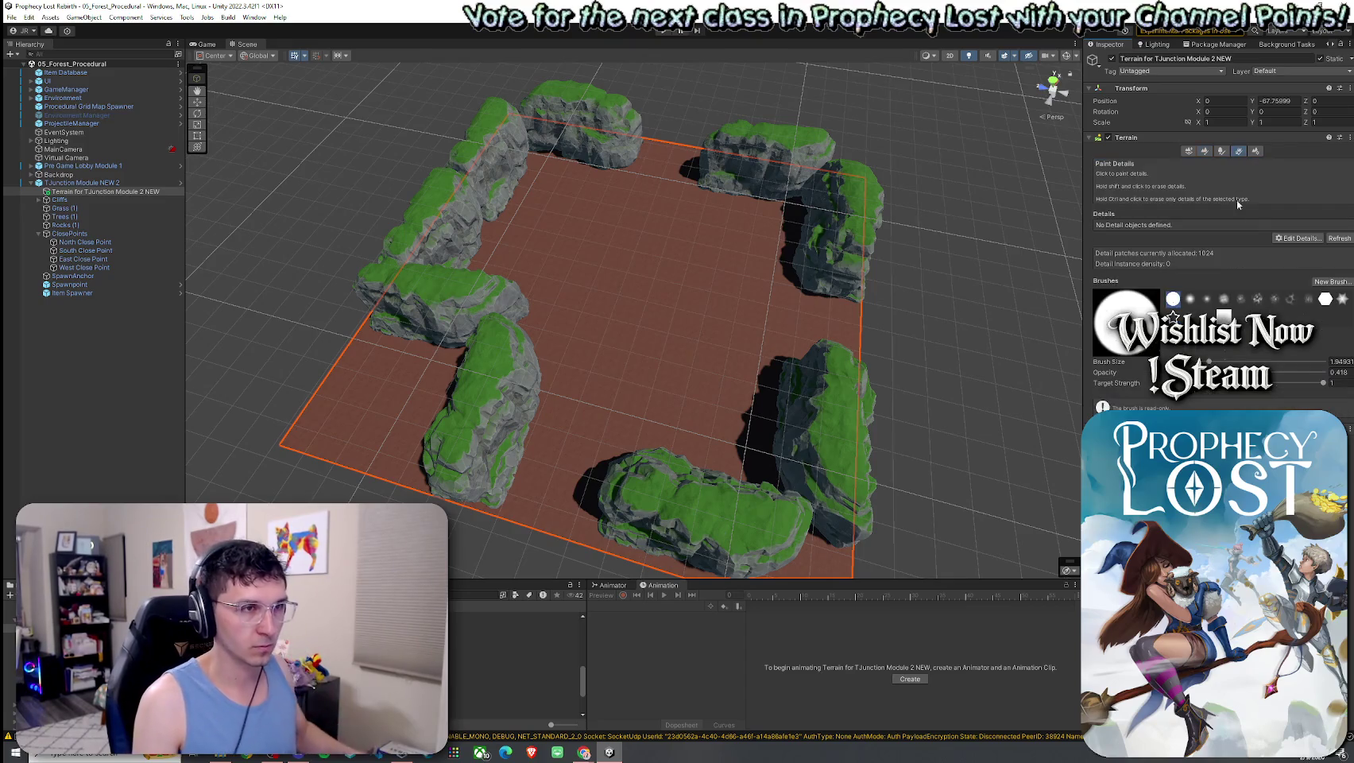
pyautogui.click(1298, 238)
pyautogui.click(1291, 249)
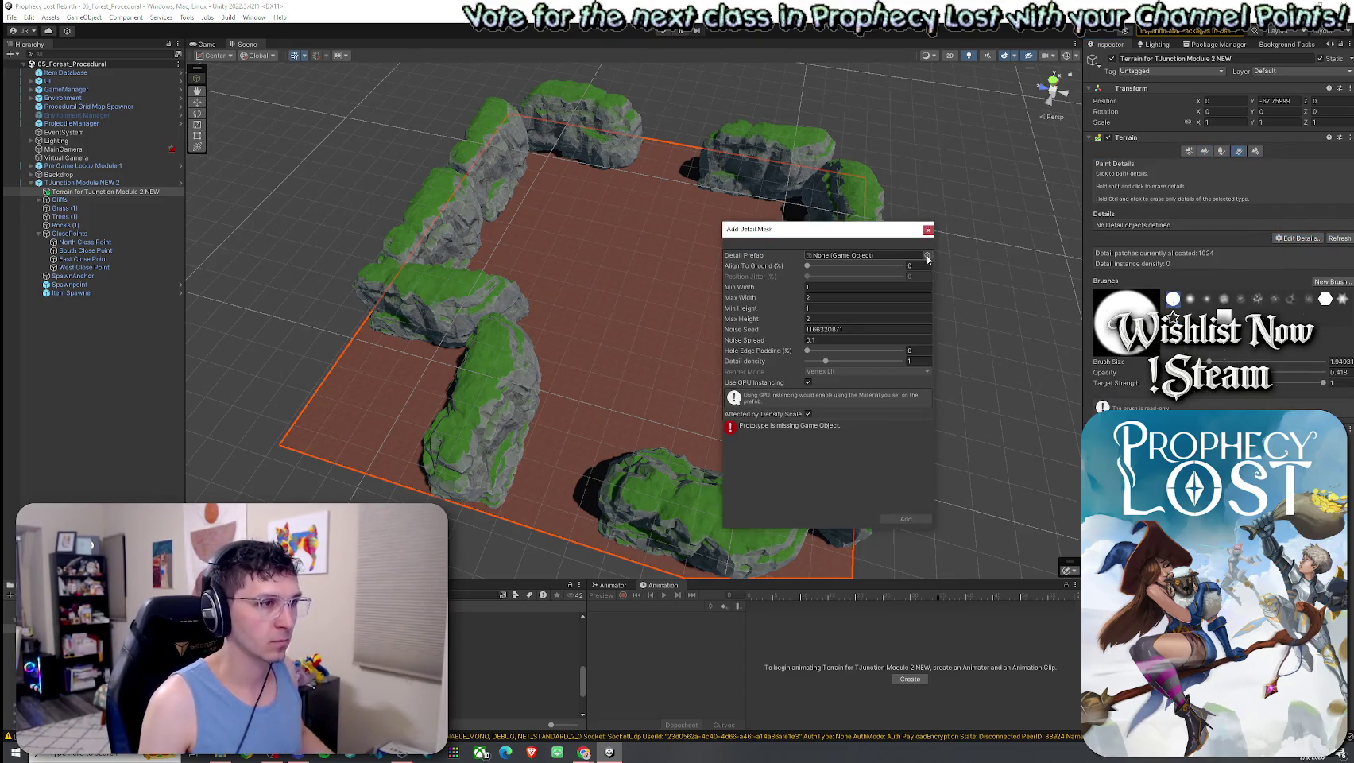
pyautogui.click(926, 255)
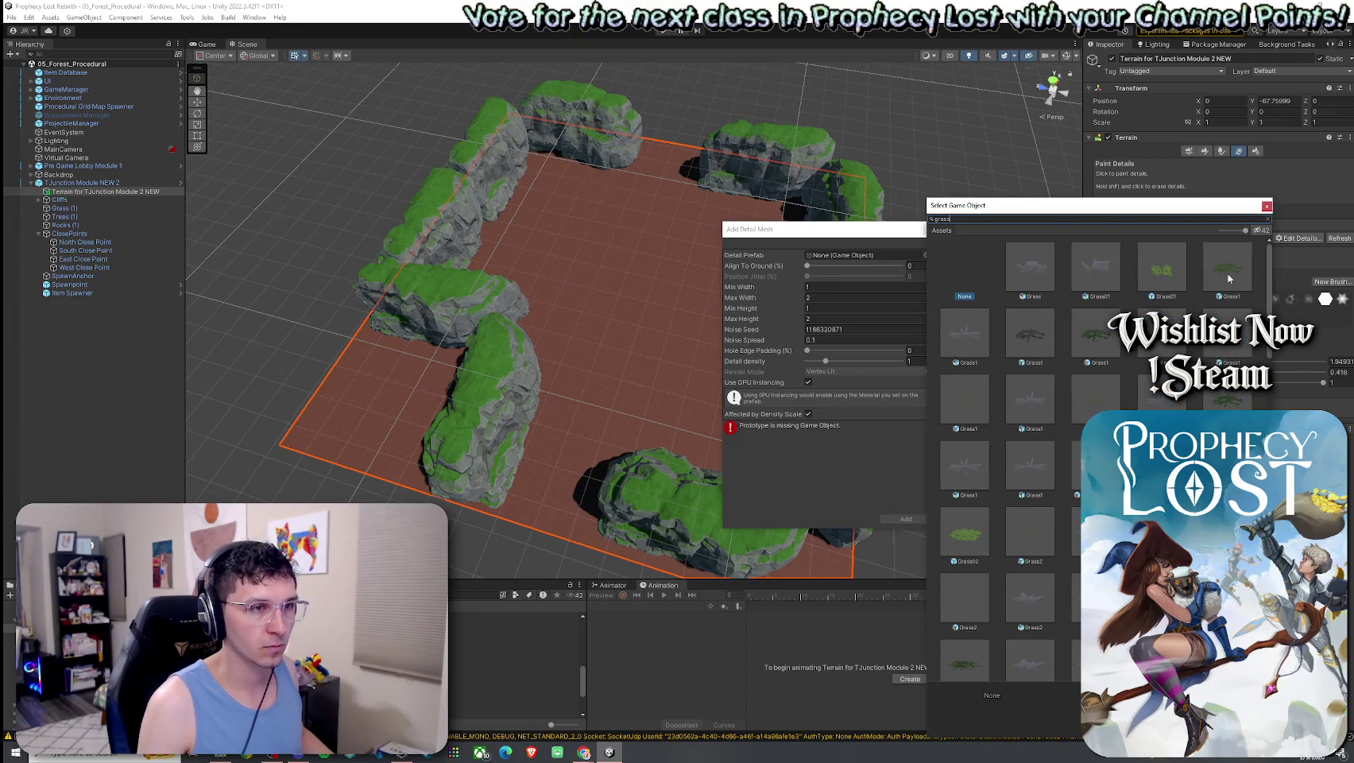
pyautogui.doubleClick(1228, 279)
pyautogui.moveTo(790, 320); pyautogui.dragTo(797, 287)
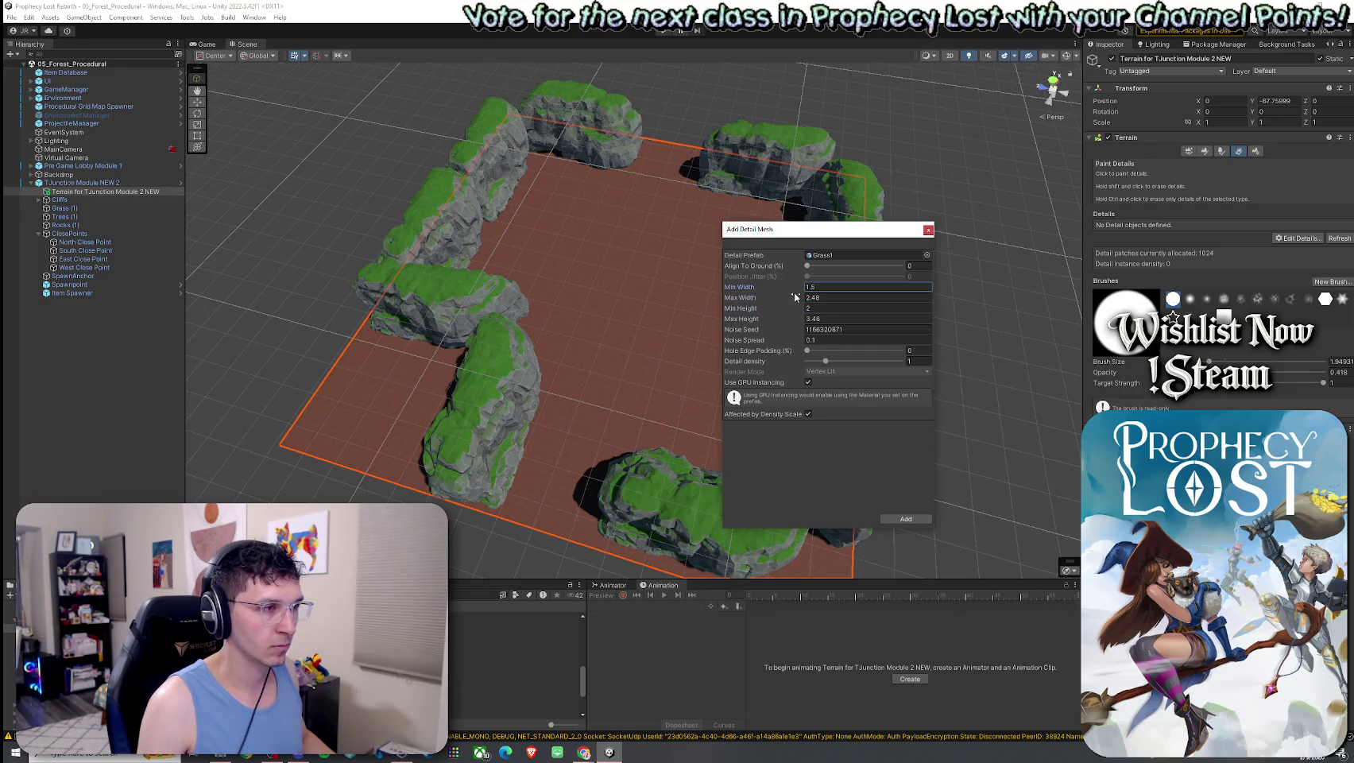
pyautogui.click(904, 519)
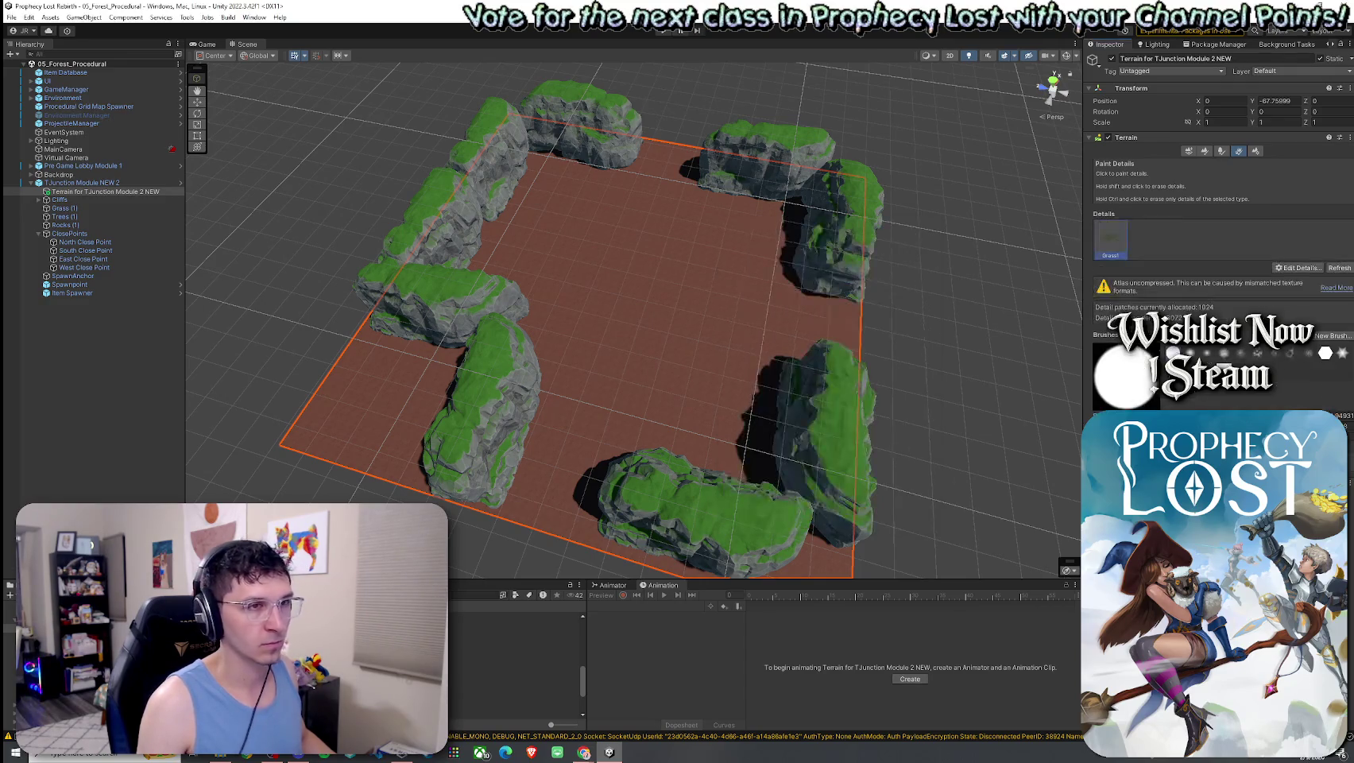
# Add a second Grass1 detail with maximum height 3.67 and wider size ranges
pyautogui.click(1297, 268)
pyautogui.click(1287, 279)
pyautogui.click(926, 255)
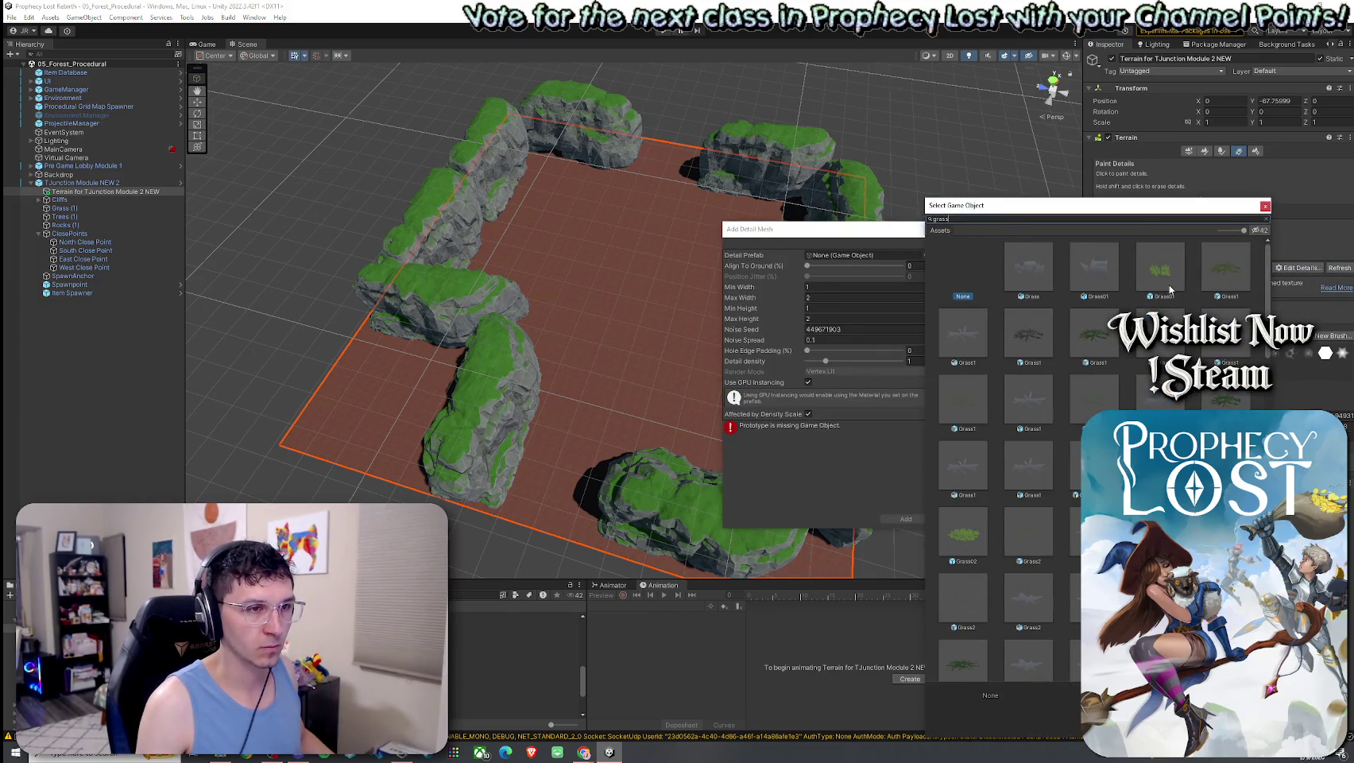
pyautogui.moveTo(1123, 208); pyautogui.dragTo(825, 221)
pyautogui.doubleClick(792, 344)
pyautogui.click(795, 318)
pyautogui.write('3.67')
pyautogui.moveTo(786, 308); pyautogui.dragTo(800, 291)
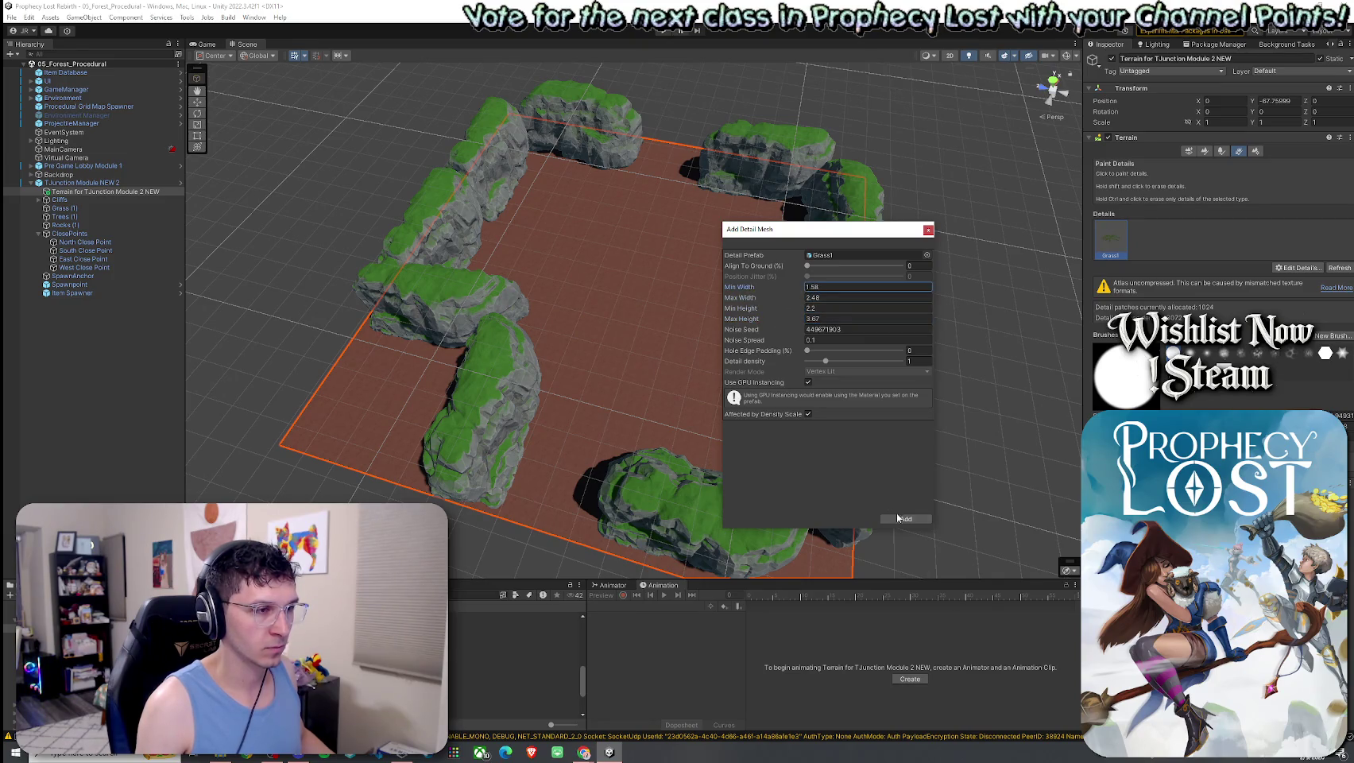
pyautogui.click(902, 517)
# Add a Grass01 detail with maximum height 2.12 and paint test grass on the terrain
pyautogui.click(1297, 266)
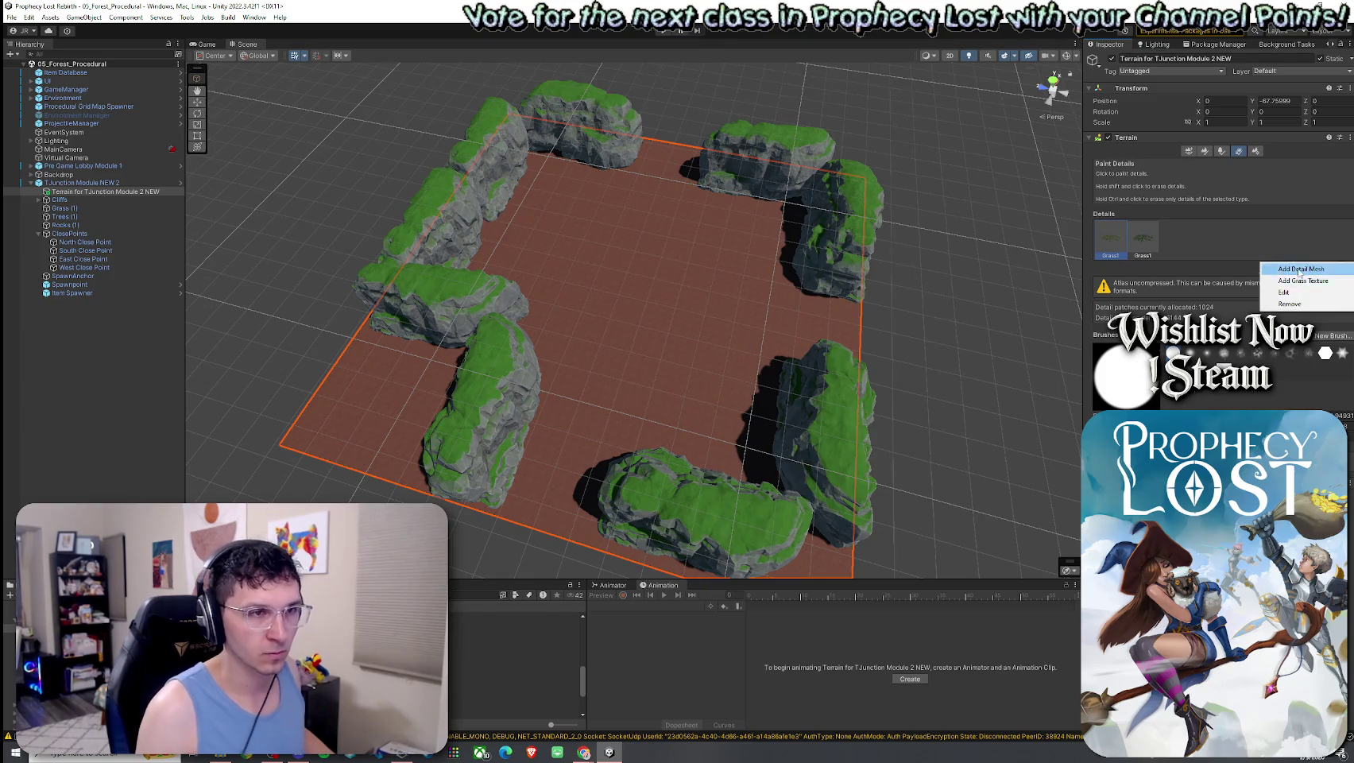
pyautogui.click(1301, 269)
pyautogui.click(923, 256)
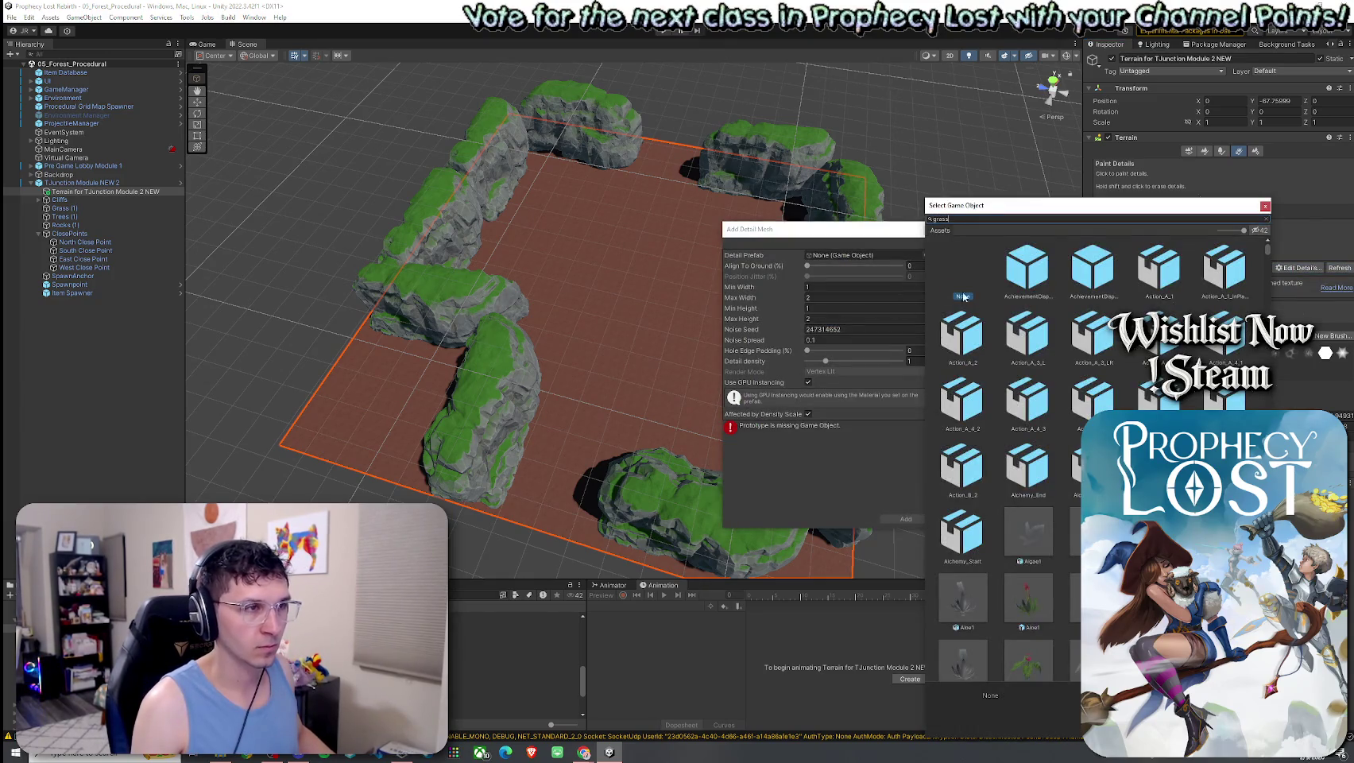
pyautogui.write('ss')
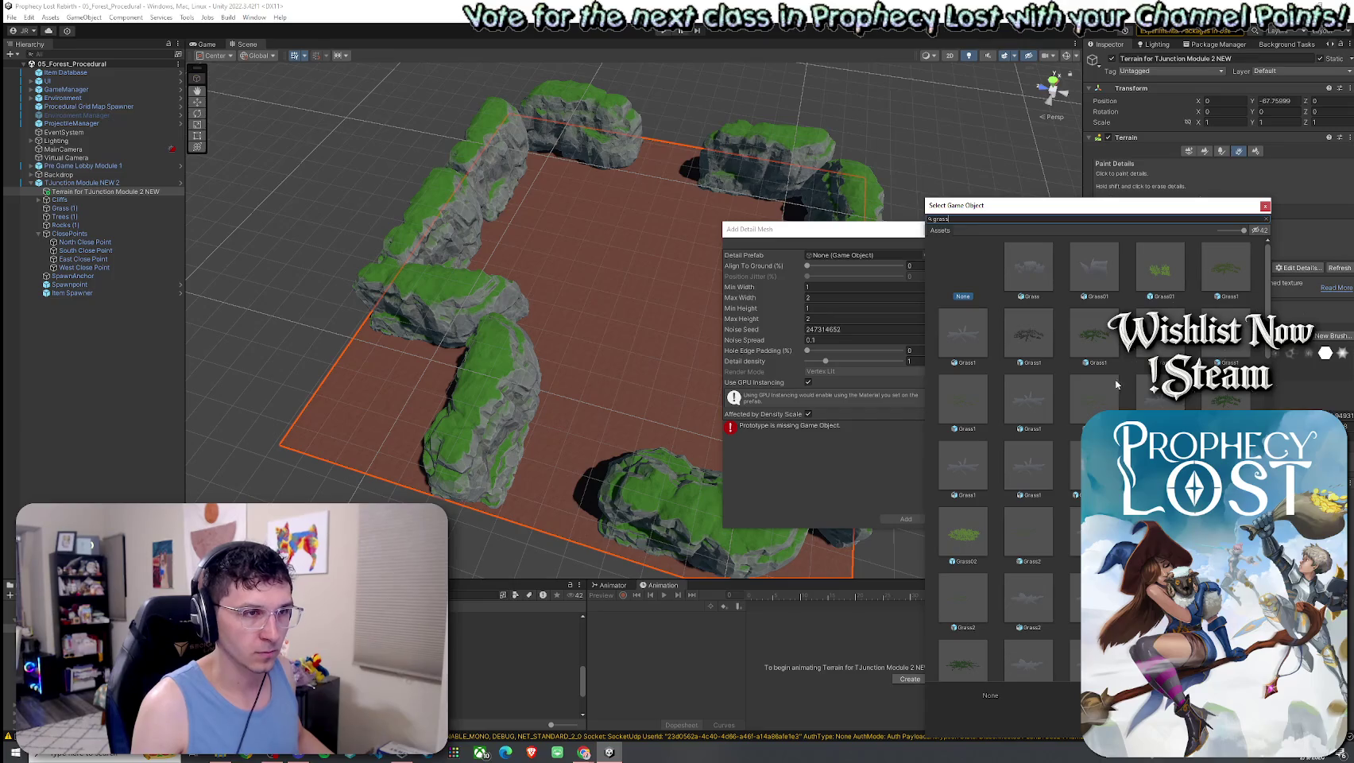
pyautogui.doubleClick(1159, 274)
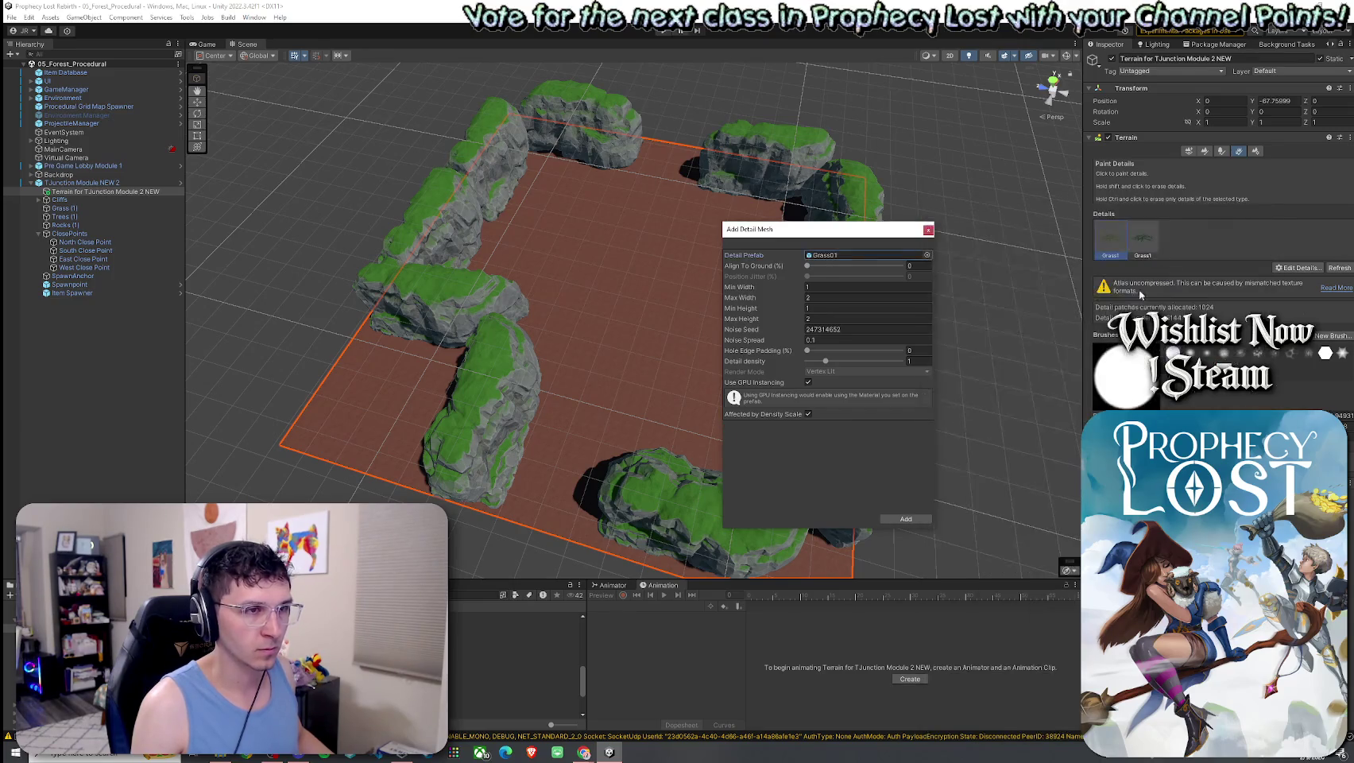
pyautogui.moveTo(794, 319); pyautogui.dragTo(799, 308)
pyautogui.moveTo(796, 297); pyautogui.dragTo(800, 287)
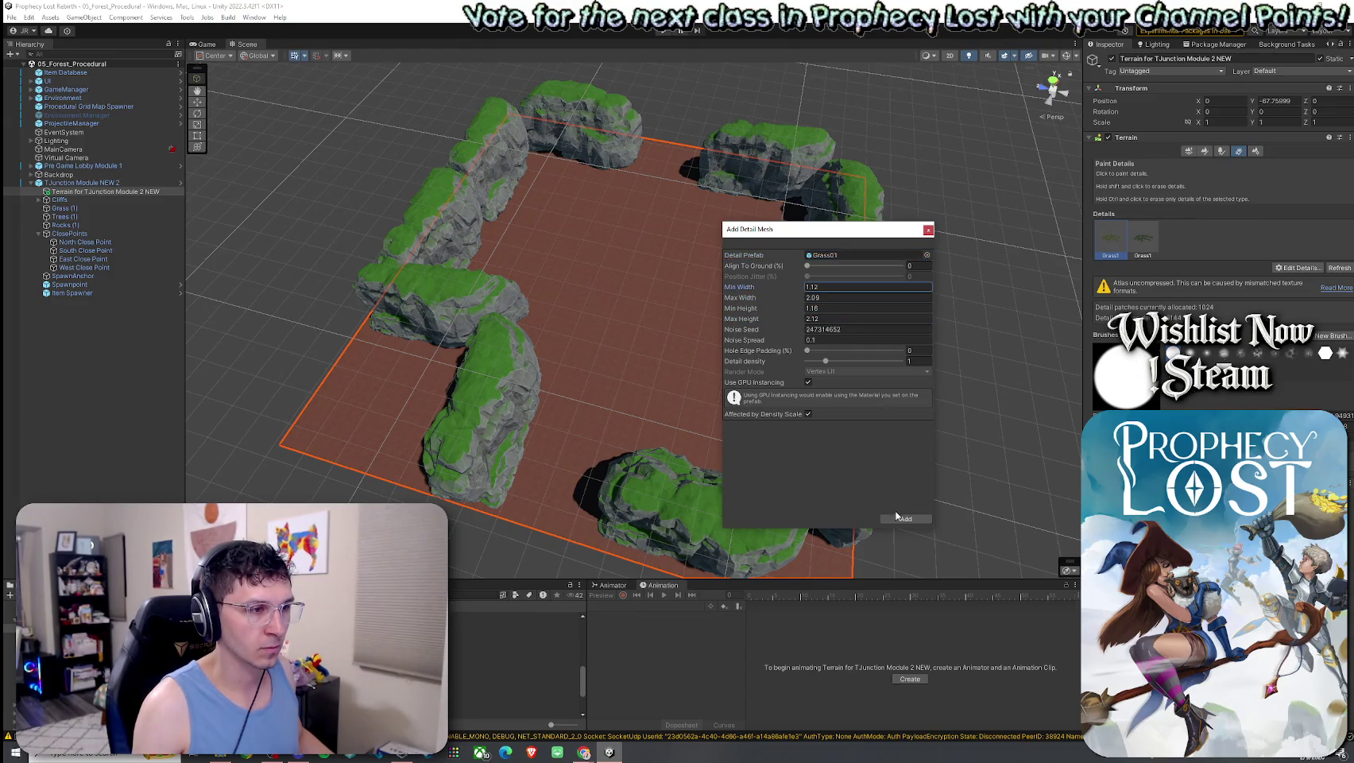
pyautogui.click(906, 518)
pyautogui.moveTo(715, 357); pyautogui.dragTo(775, 329)
pyautogui.scroll(5, 774, 330)
pyautogui.moveTo(646, 299)
pyautogui.mouseDown()
pyautogui.moveTo(607, 302)
pyautogui.moveTo(672, 259)
pyautogui.moveTo(728, 278)
pyautogui.moveTo(1074, 269)
pyautogui.mouseUp()
# Add a Grass01b detail mesh and select it for painting
pyautogui.click(1297, 267)
pyautogui.click(1298, 270)
pyautogui.click(924, 254)
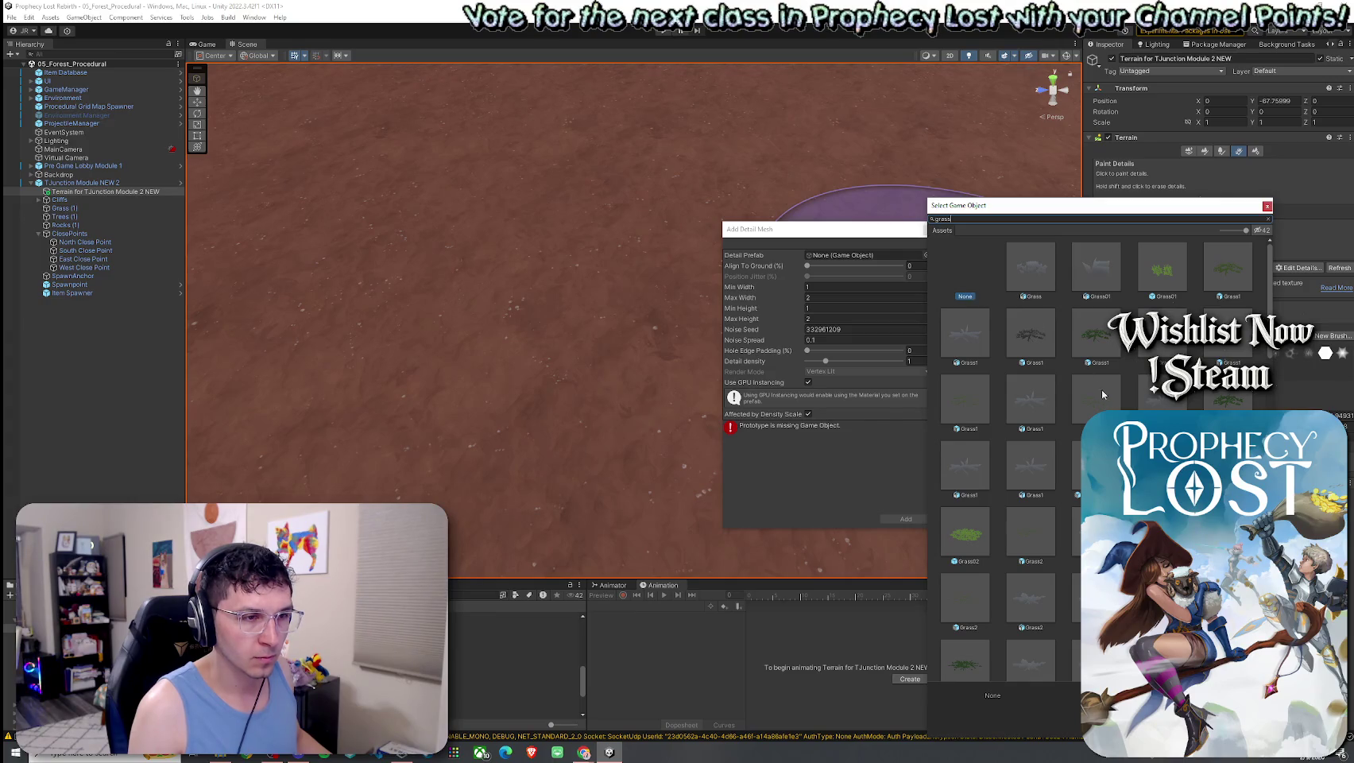
pyautogui.click(1162, 397)
pyautogui.doubleClick(1162, 398)
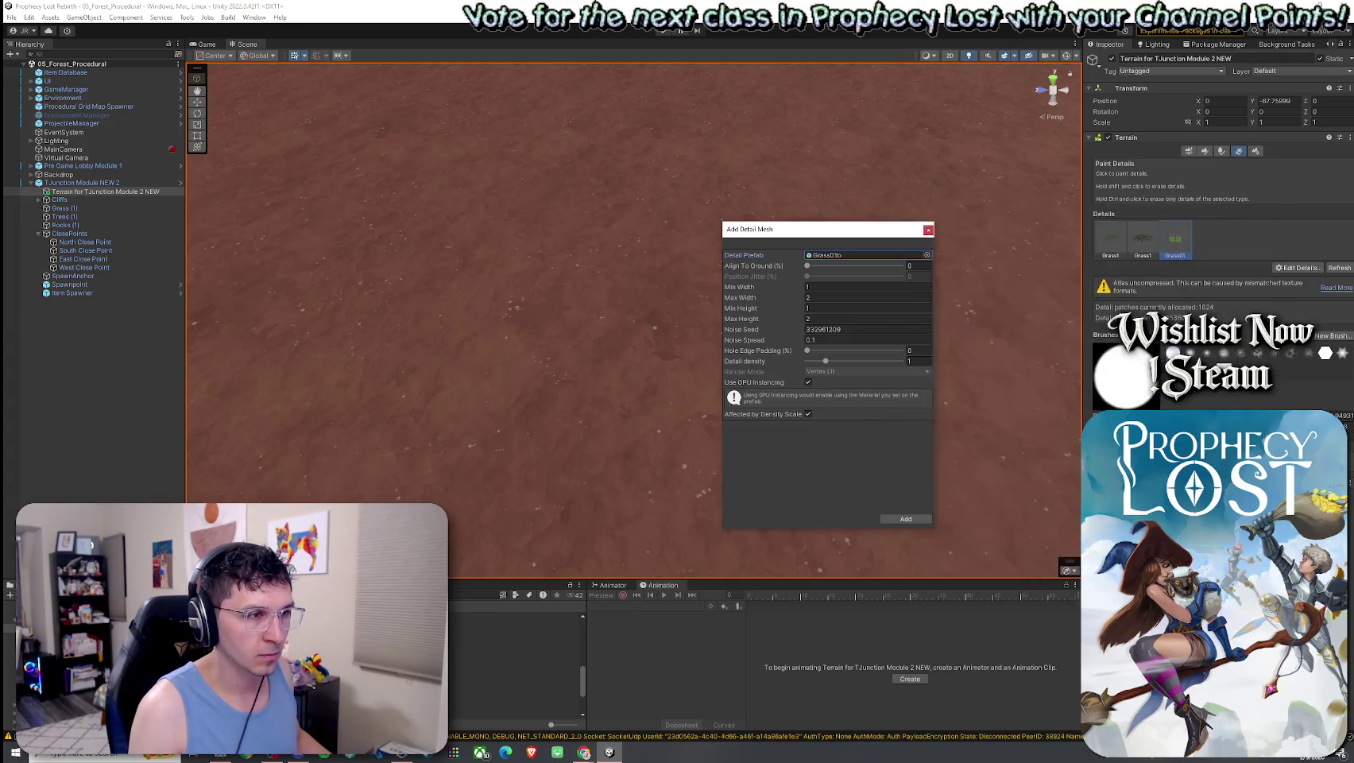
pyautogui.click(905, 518)
pyautogui.click(1206, 239)
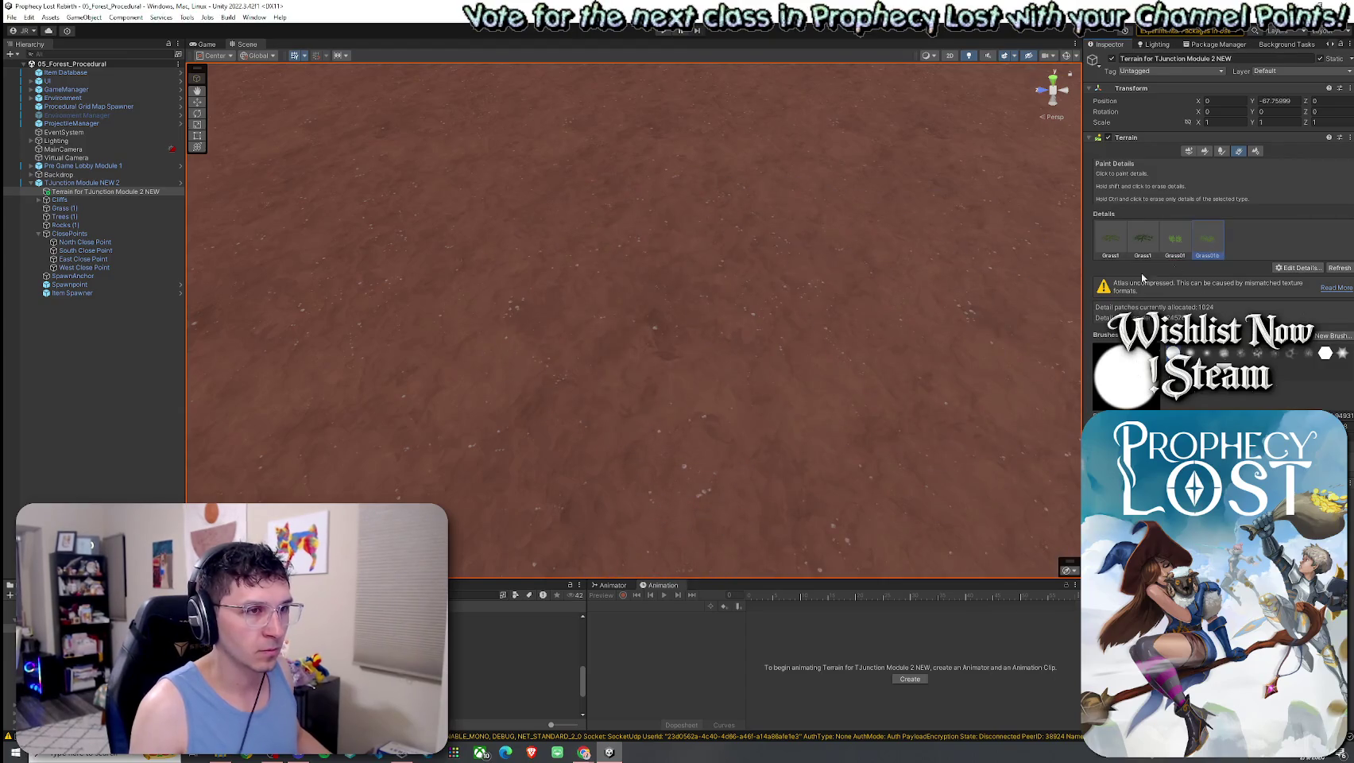
# Paint Grass01b clumps, then remove the Grass01b and Grass01 details
pyautogui.click(876, 257)
pyautogui.moveTo(732, 348)
pyautogui.mouseDown()
pyautogui.moveTo(686, 283)
pyautogui.moveTo(830, 265)
pyautogui.moveTo(682, 302)
pyautogui.mouseUp()
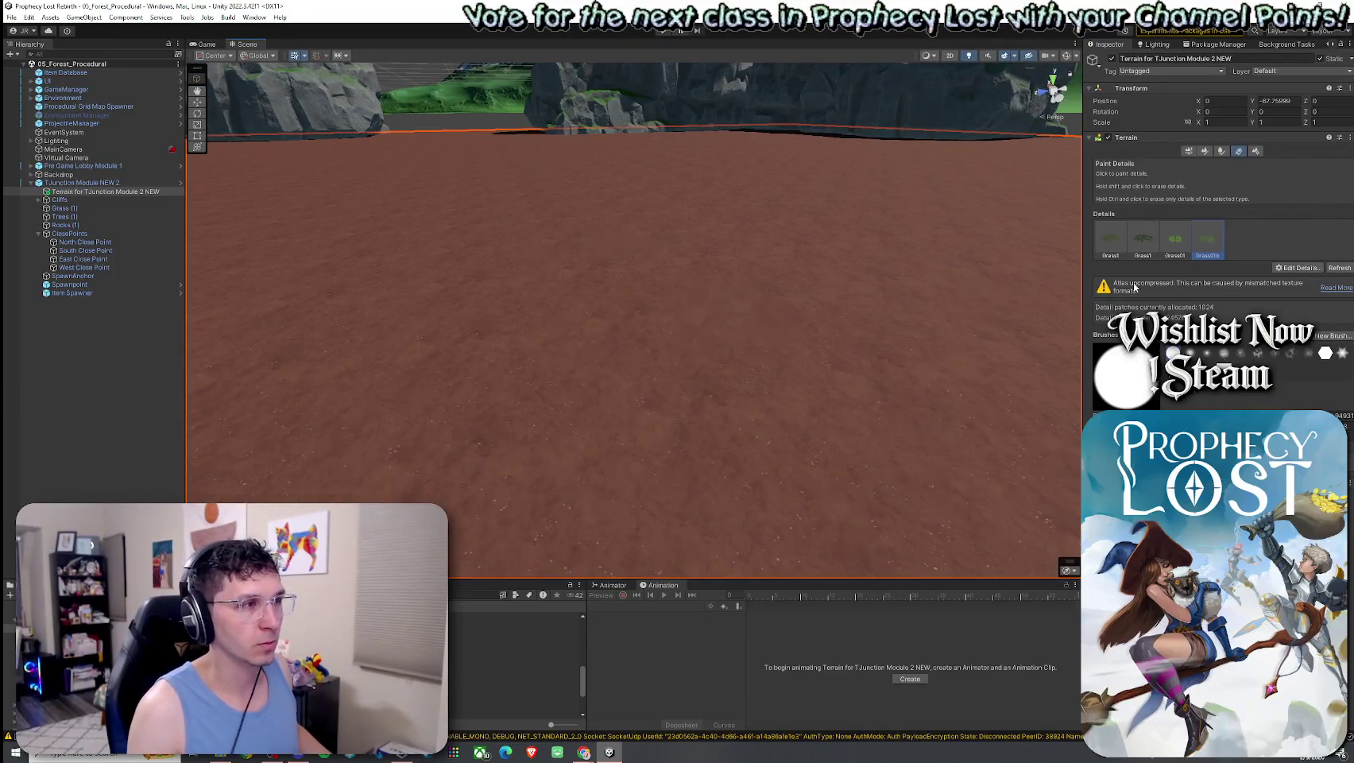
pyautogui.click(1299, 267)
pyautogui.click(1289, 304)
pyautogui.click(1299, 267)
pyautogui.click(1290, 304)
pyautogui.click(1299, 267)
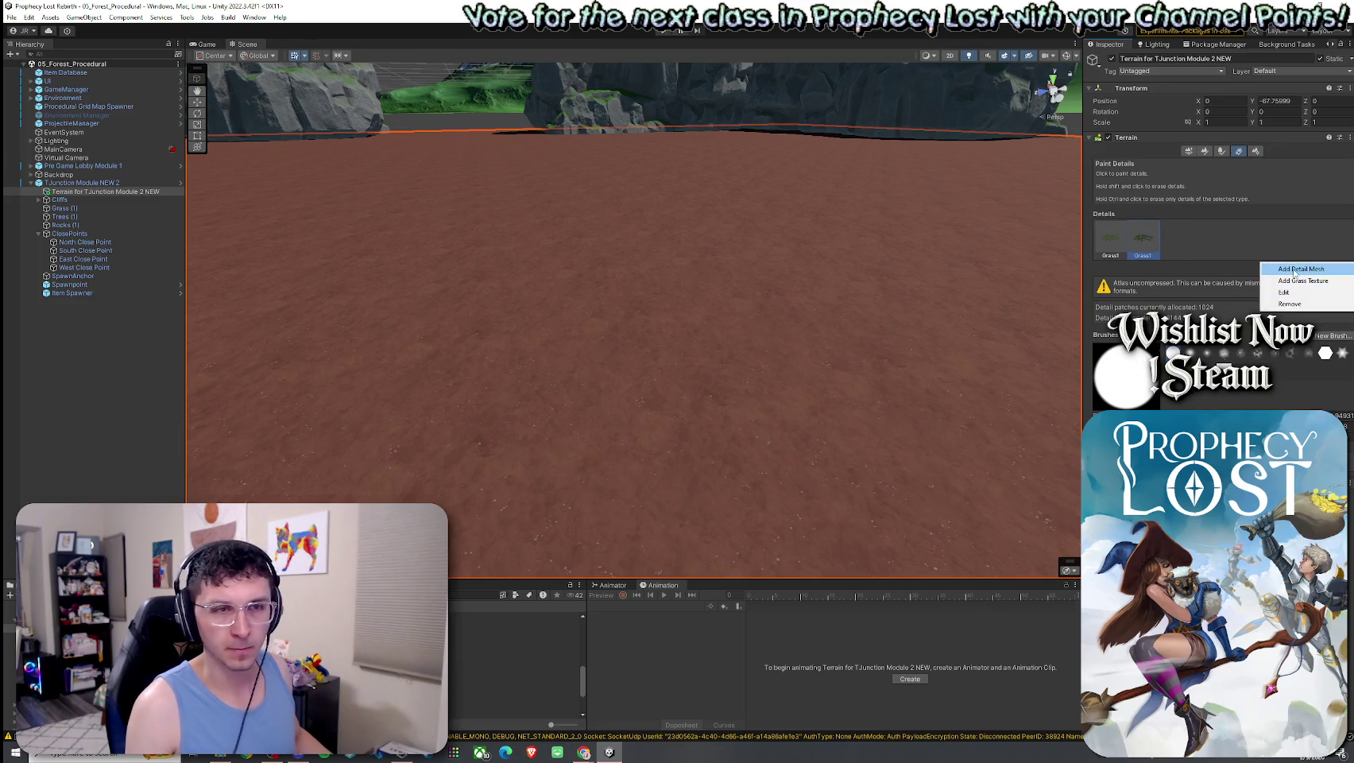
# Pick Grass_1 for a new detail mesh, then close the dialog without adding it
pyautogui.click(1300, 269)
pyautogui.click(922, 255)
pyautogui.write('grass')
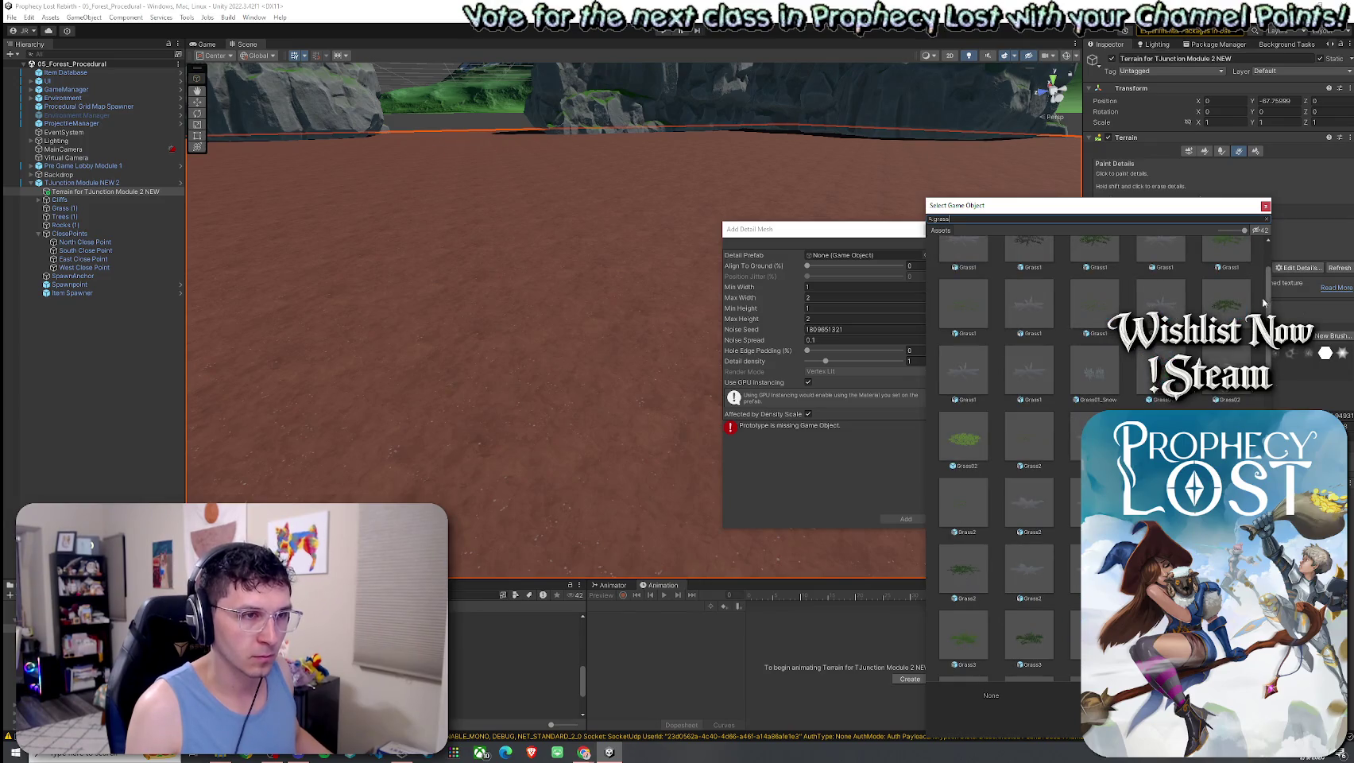
pyautogui.moveTo(1266, 304)
pyautogui.mouseDown()
pyautogui.moveTo(1271, 280)
pyautogui.moveTo(1280, 379)
pyautogui.mouseUp()
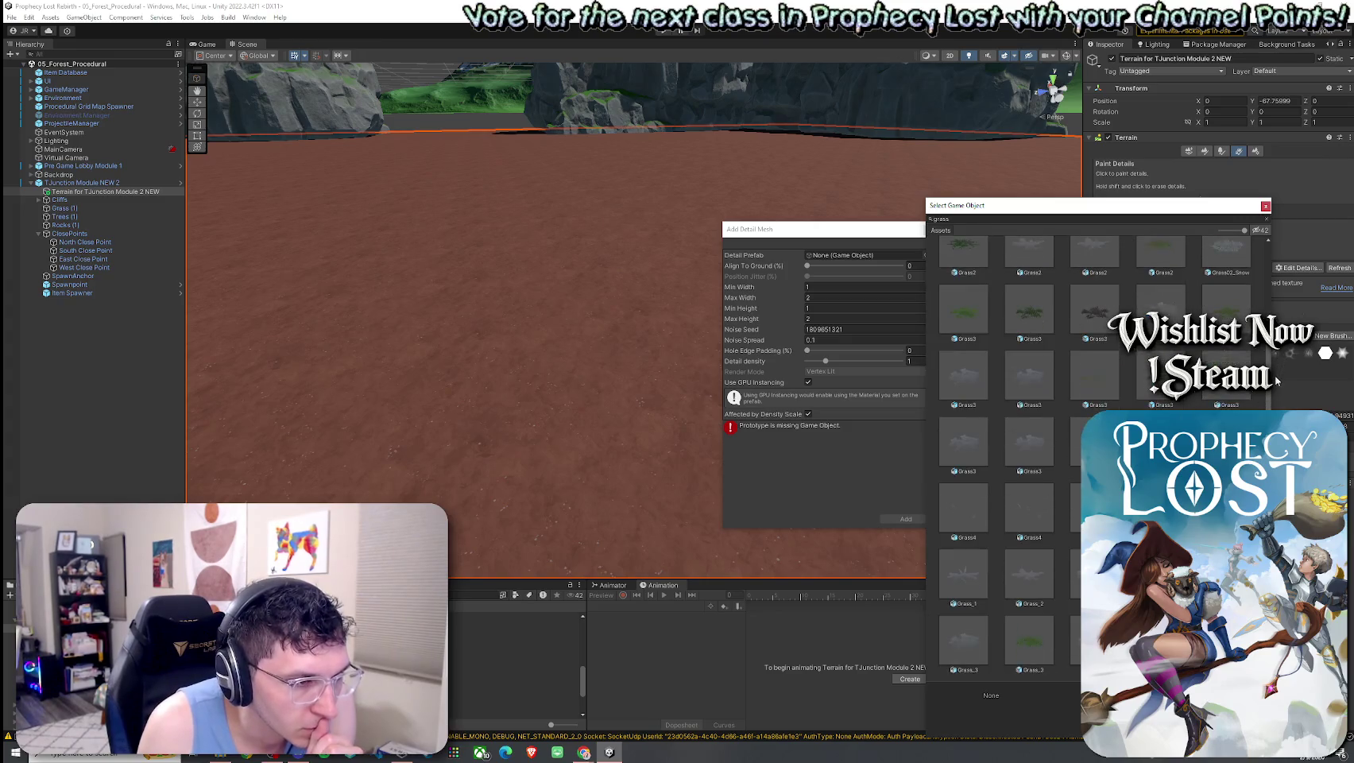
pyautogui.click(963, 573)
pyautogui.doubleClick(992, 503)
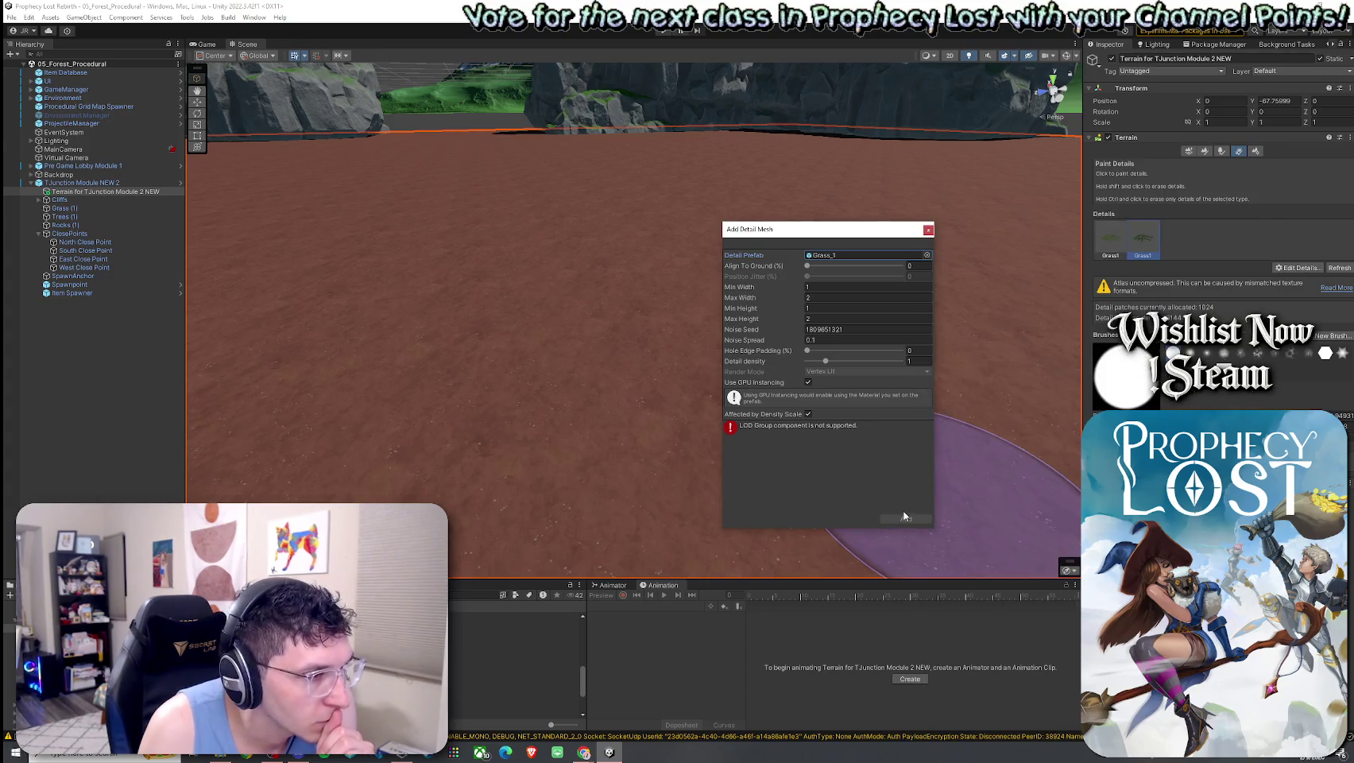
pyautogui.click(928, 230)
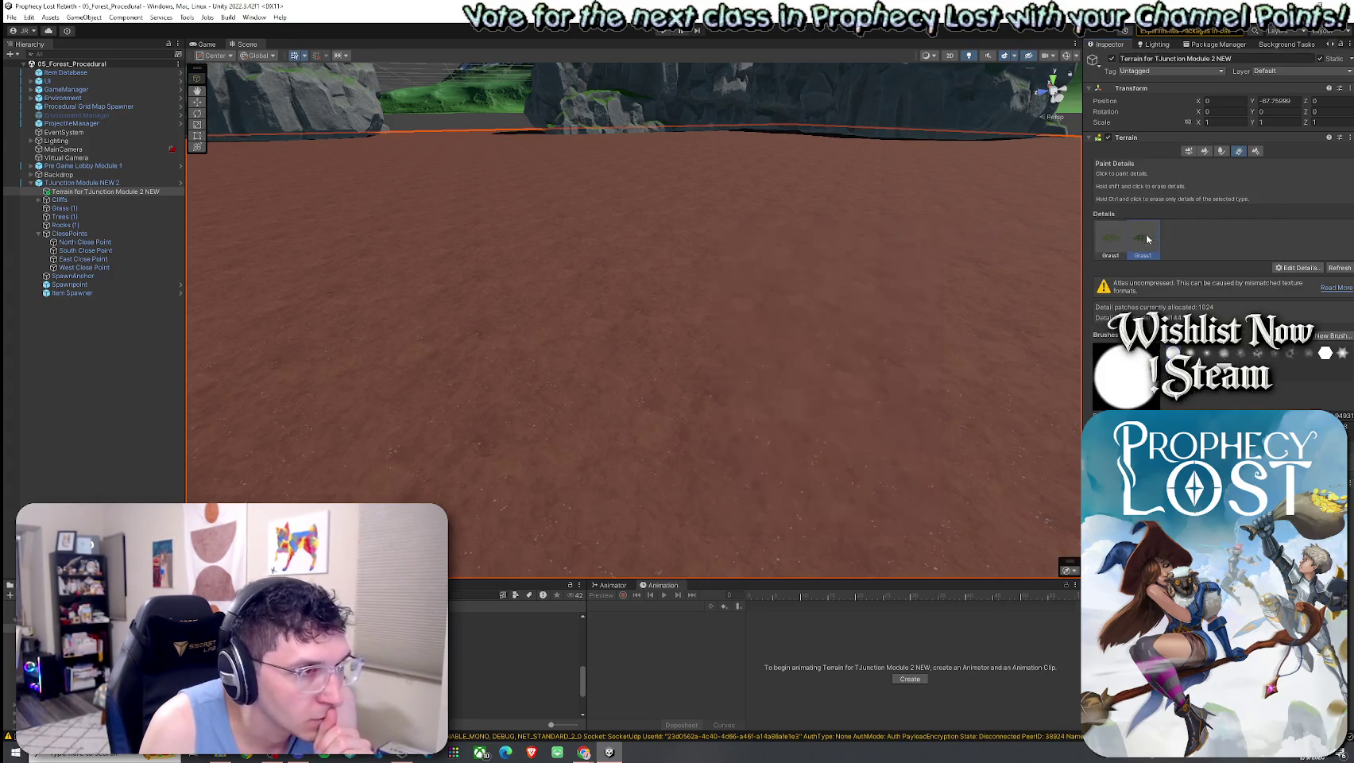
# Switch to Paint Trees and begin adding a tree to the terrain
pyautogui.click(1221, 150)
pyautogui.click(1292, 238)
pyautogui.click(1302, 243)
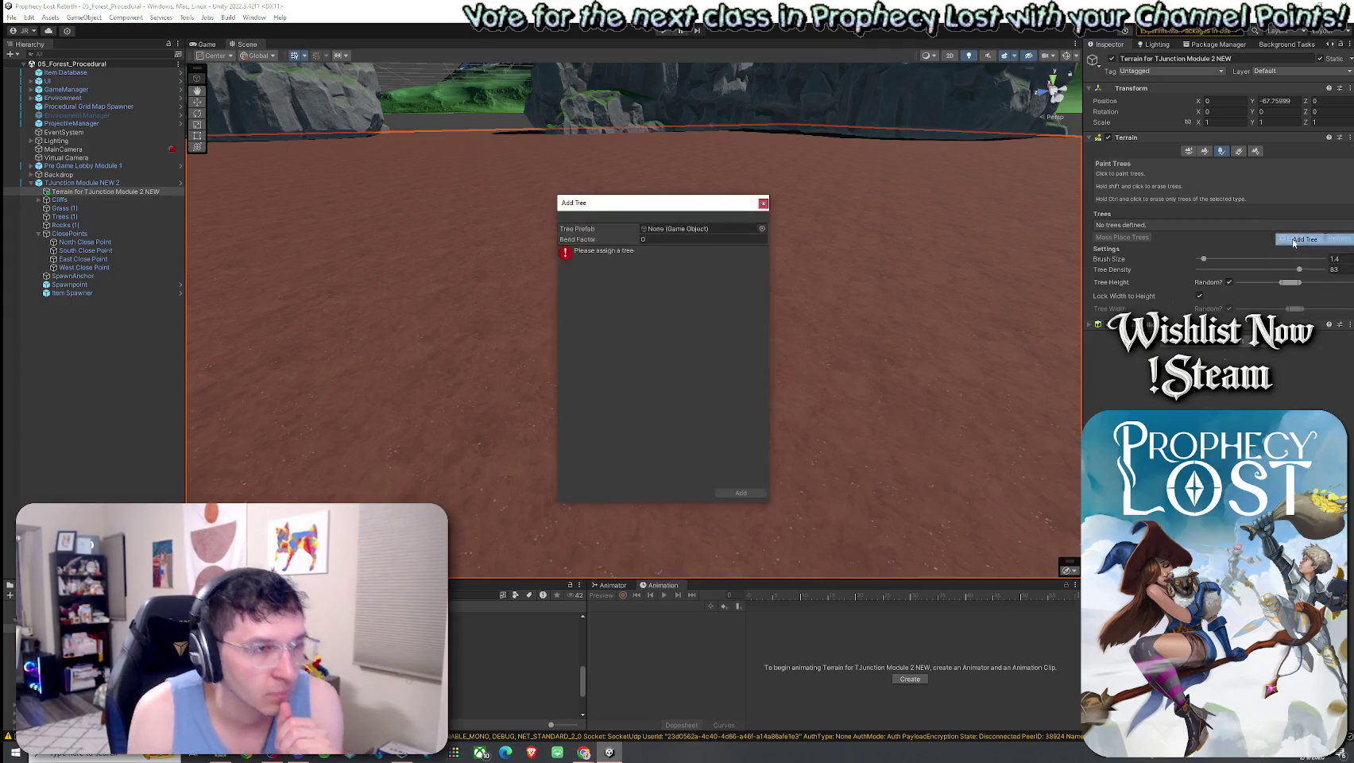
# Add Grass_1 as a terrain tree and place one clump on the terrain
pyautogui.click(761, 228)
pyautogui.write('grass')
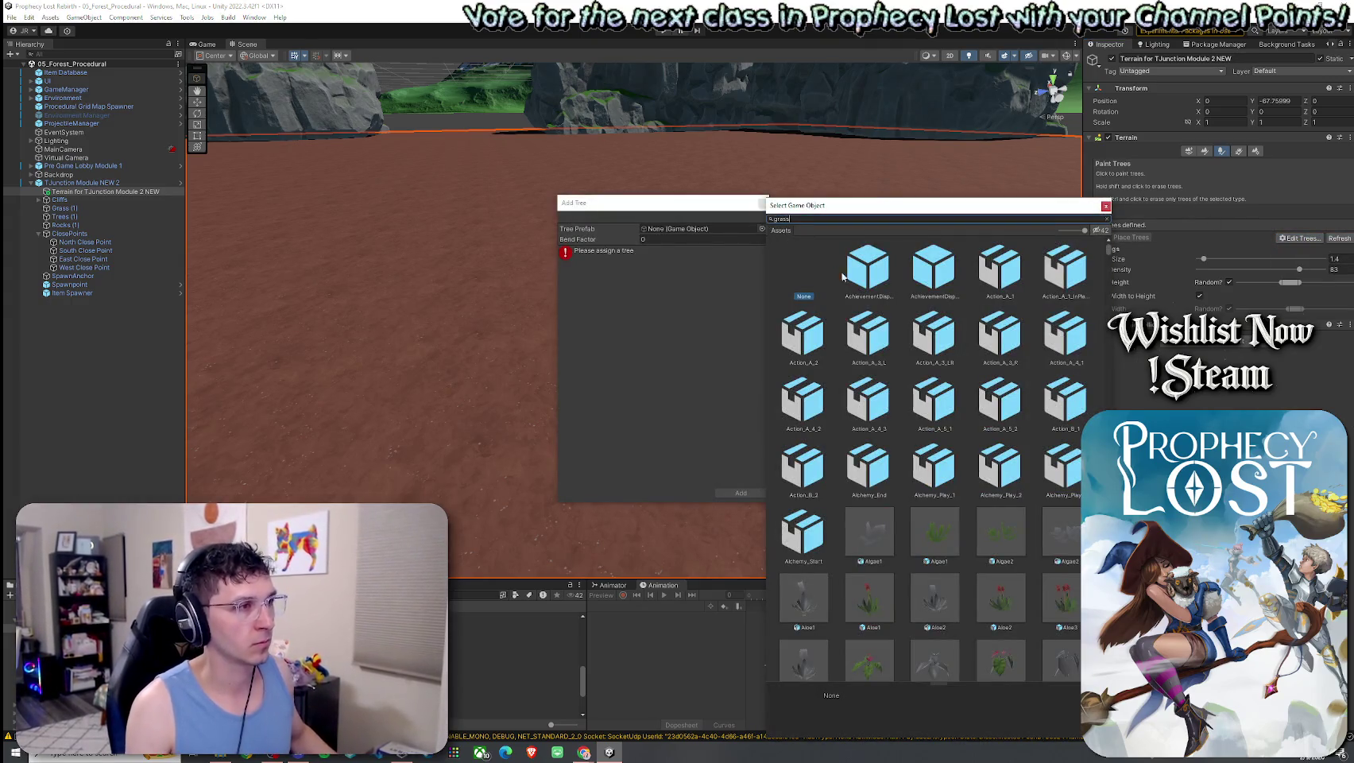
pyautogui.scroll(-5, 893, 342)
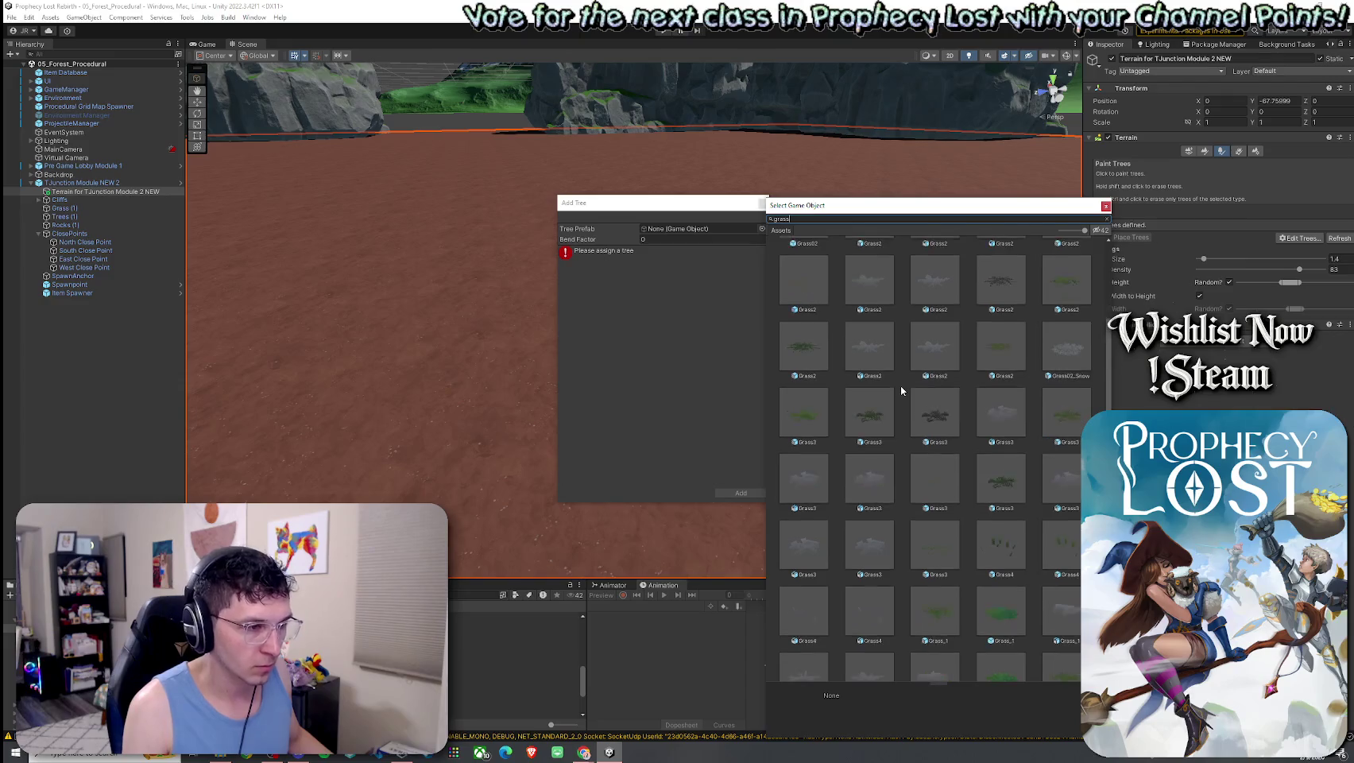
pyautogui.doubleClick(987, 597)
pyautogui.click(737, 493)
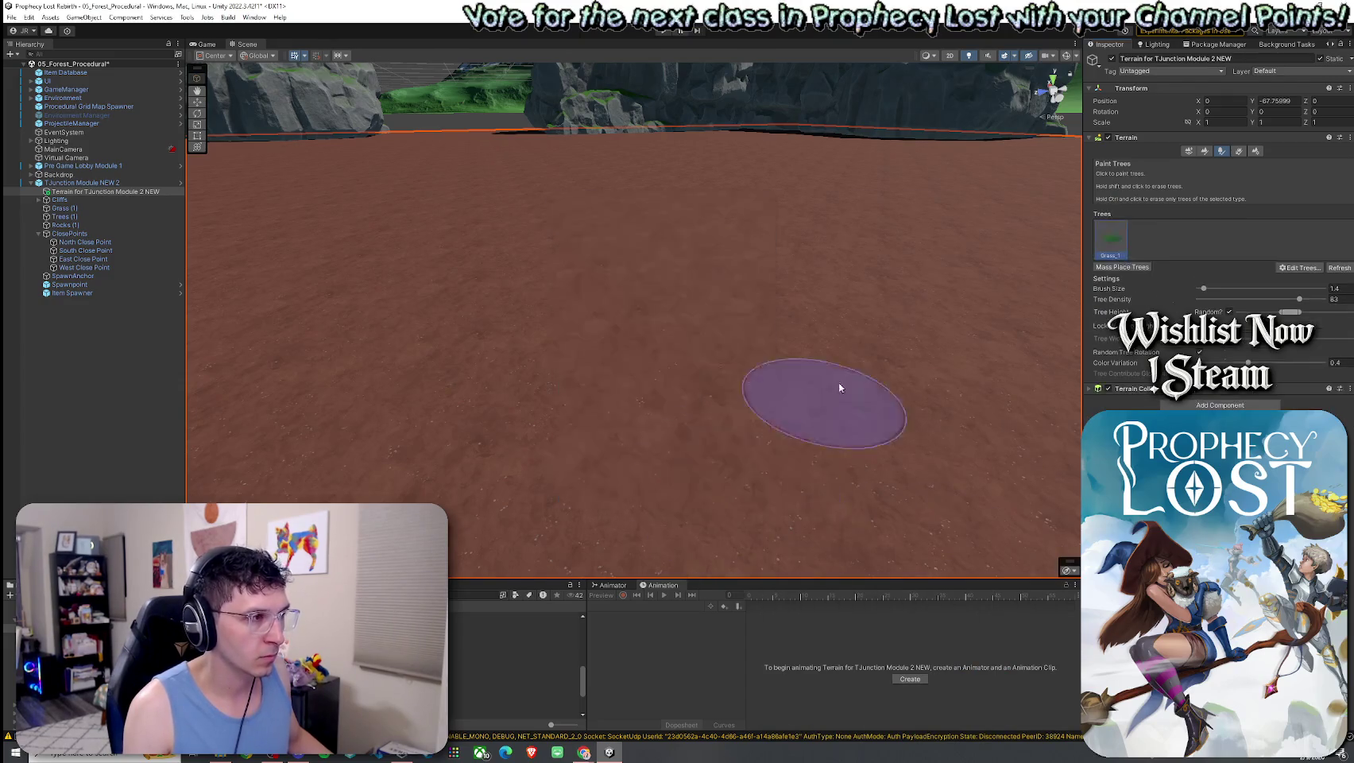
pyautogui.click(583, 382)
# Orbit over the grass patch and bring up the Paint Trees tree list and its edit options
pyautogui.press('w')
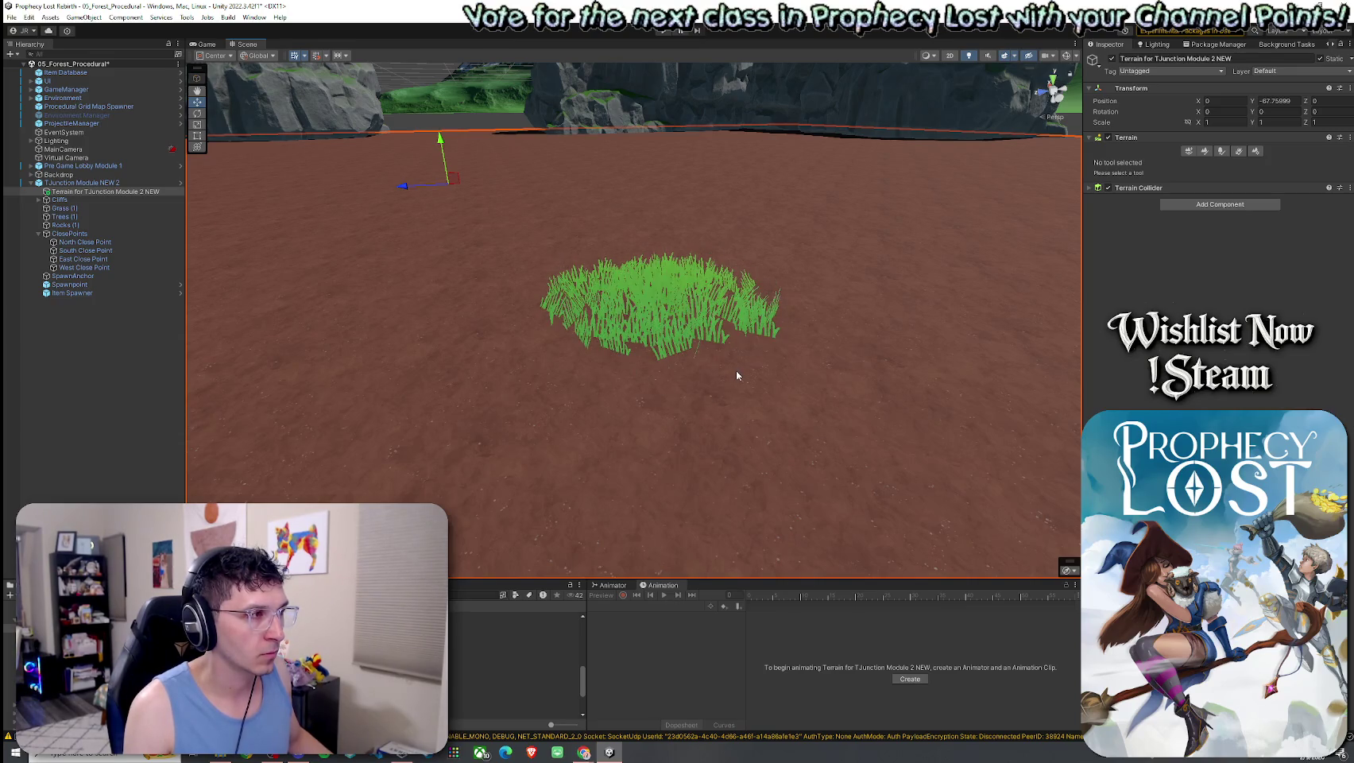
pyautogui.moveTo(743, 375)
pyautogui.mouseDown()
pyautogui.moveTo(767, 386)
pyautogui.moveTo(725, 389)
pyautogui.moveTo(755, 405)
pyautogui.moveTo(801, 474)
pyautogui.moveTo(928, 450)
pyautogui.moveTo(819, 432)
pyautogui.moveTo(797, 445)
pyautogui.moveTo(785, 434)
pyautogui.moveTo(802, 425)
pyautogui.mouseUp()
pyautogui.click(1239, 151)
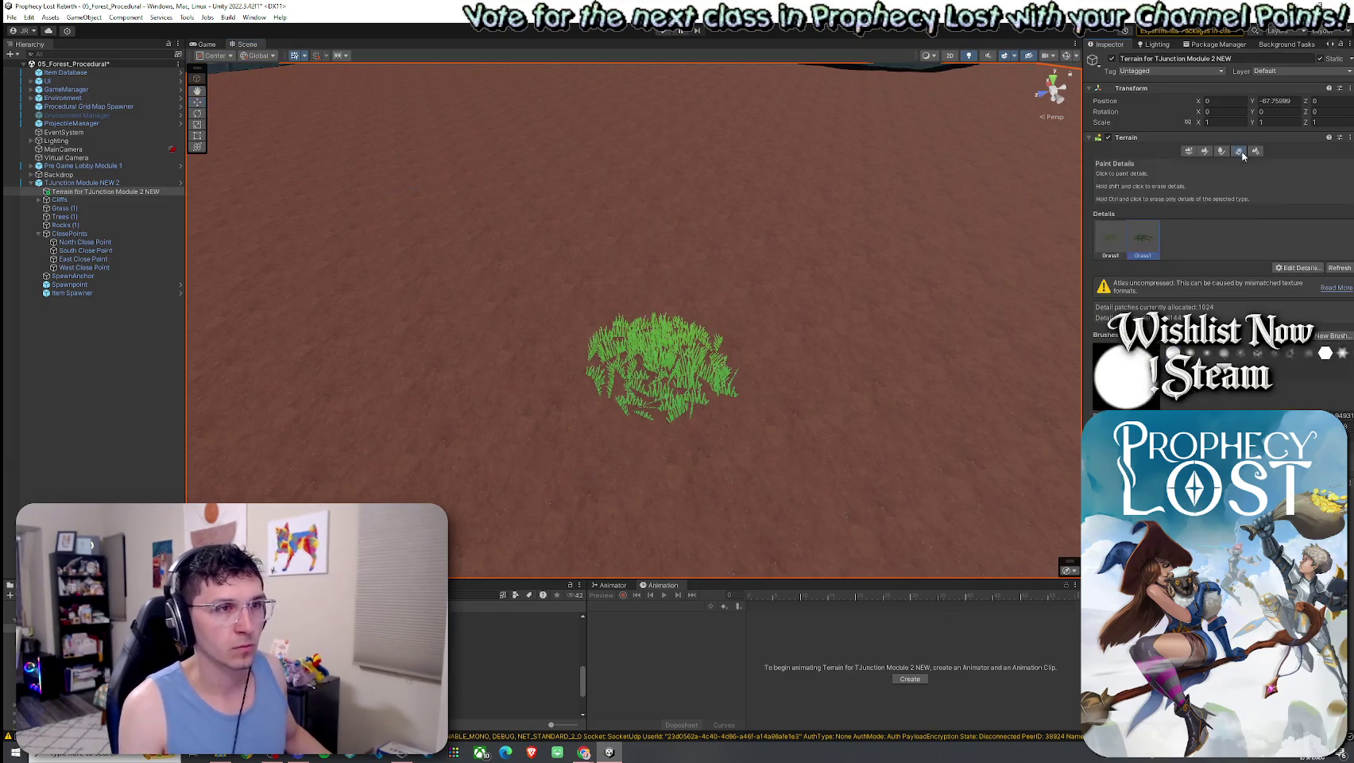
pyautogui.click(1220, 151)
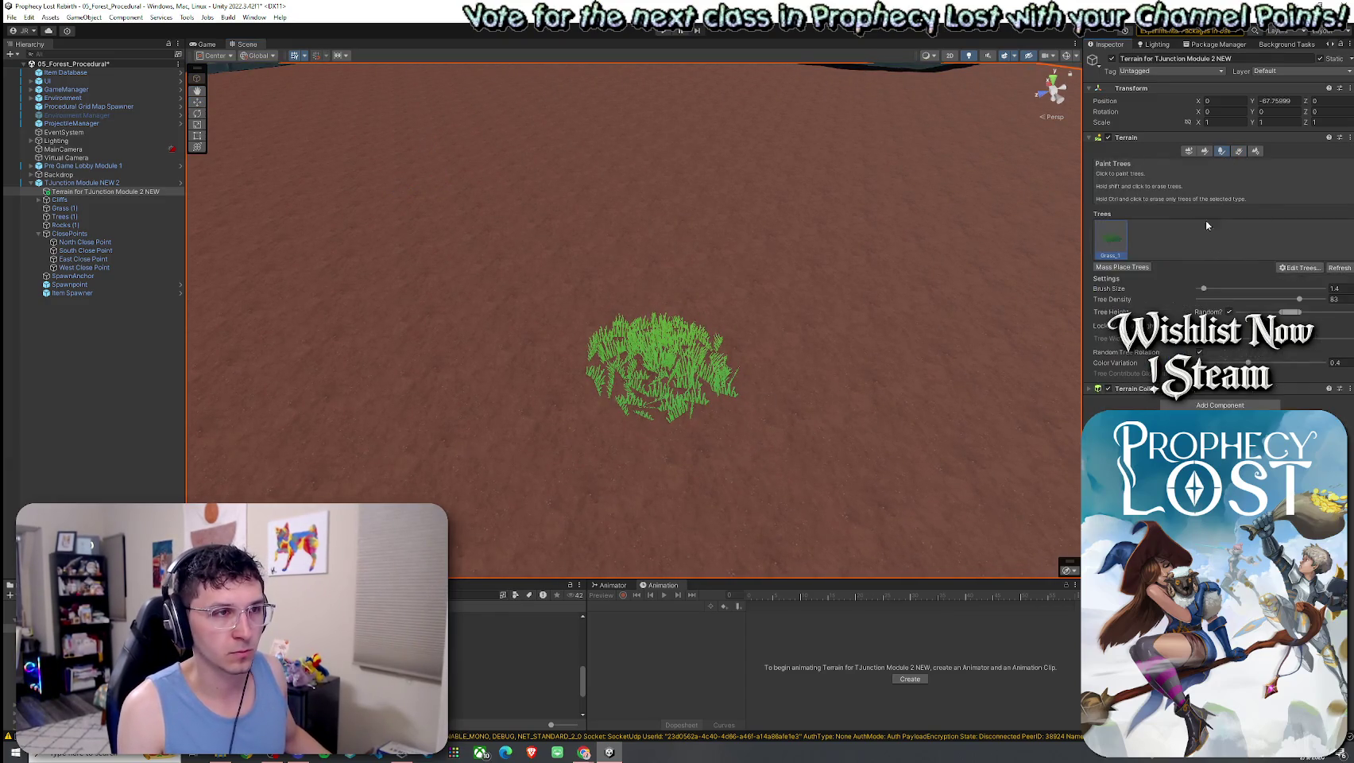
pyautogui.click(1299, 267)
# Remove the grass tree entry and add Olivetree1 as the first terrain tree
pyautogui.click(1309, 292)
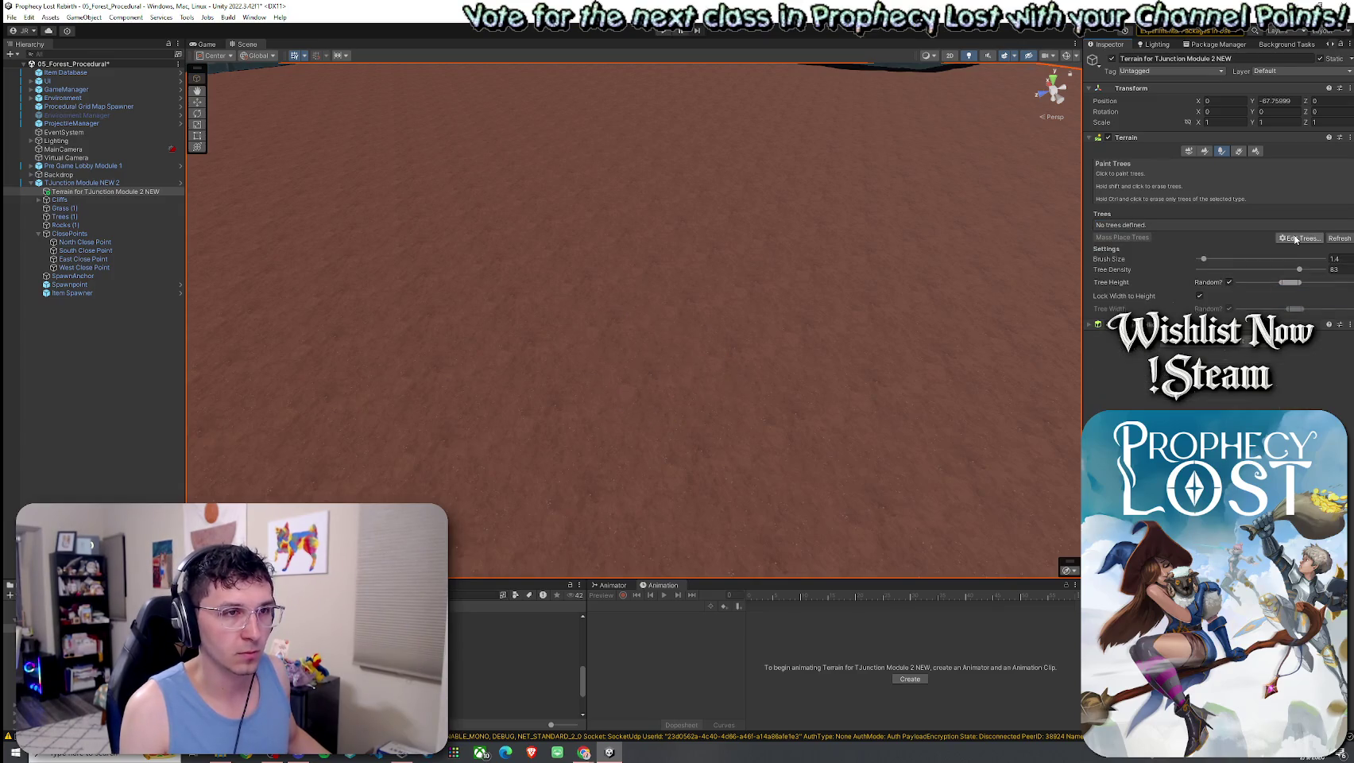
pyautogui.click(1297, 237)
pyautogui.click(1304, 239)
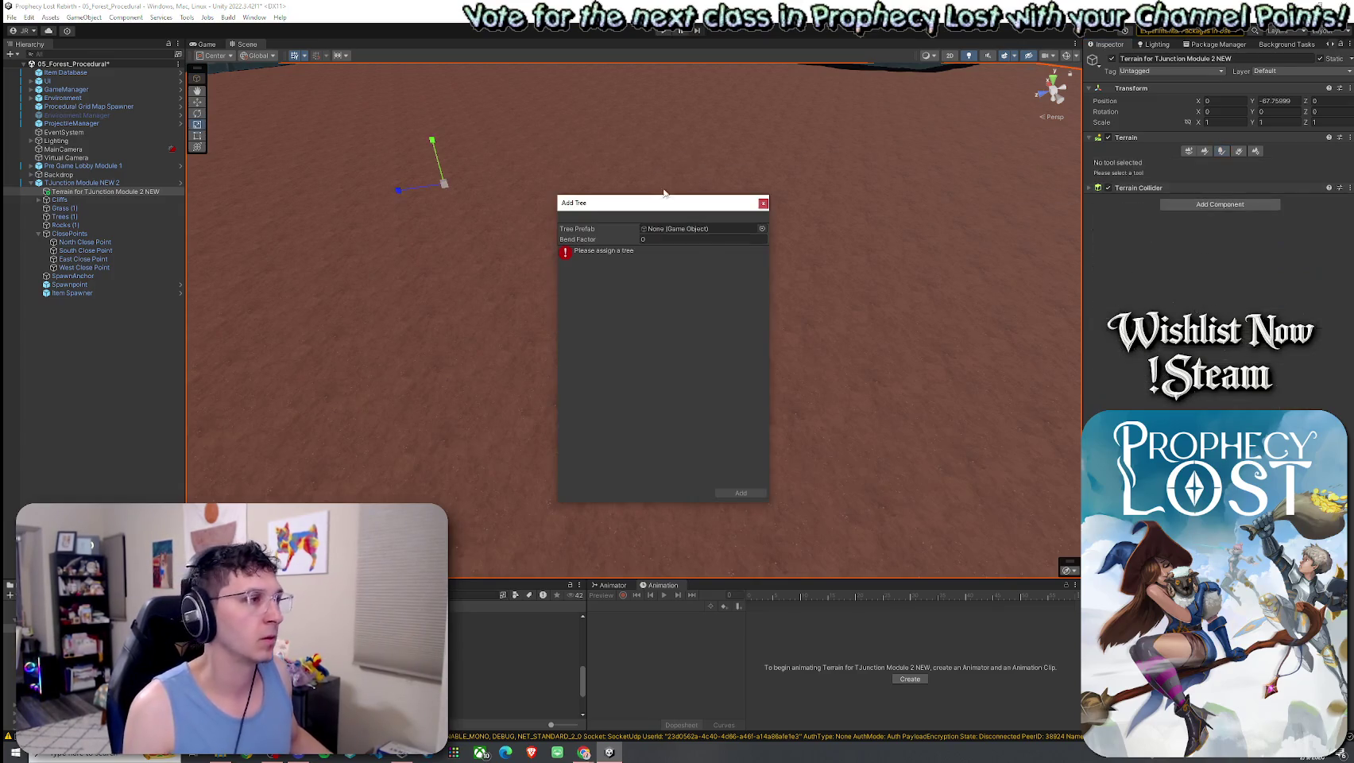
pyautogui.click(762, 230)
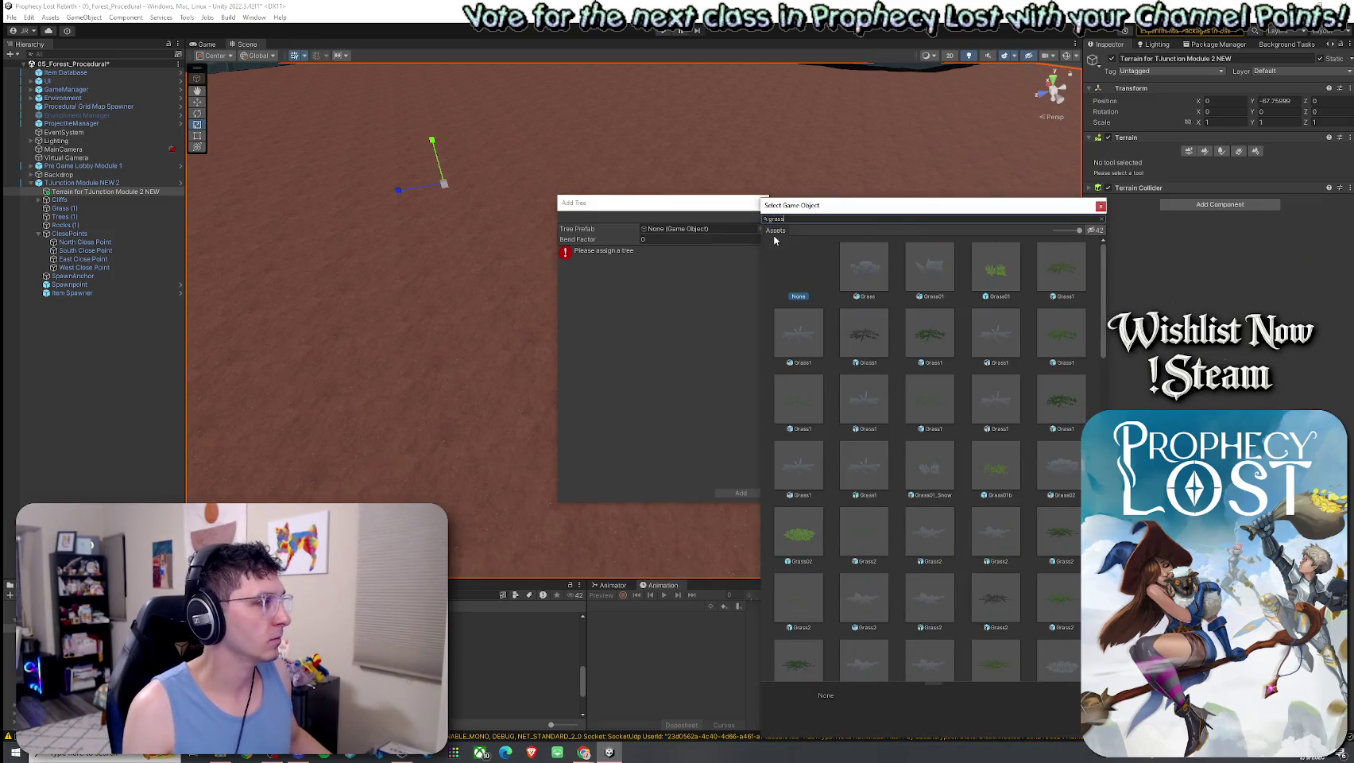
pyautogui.write('tree')
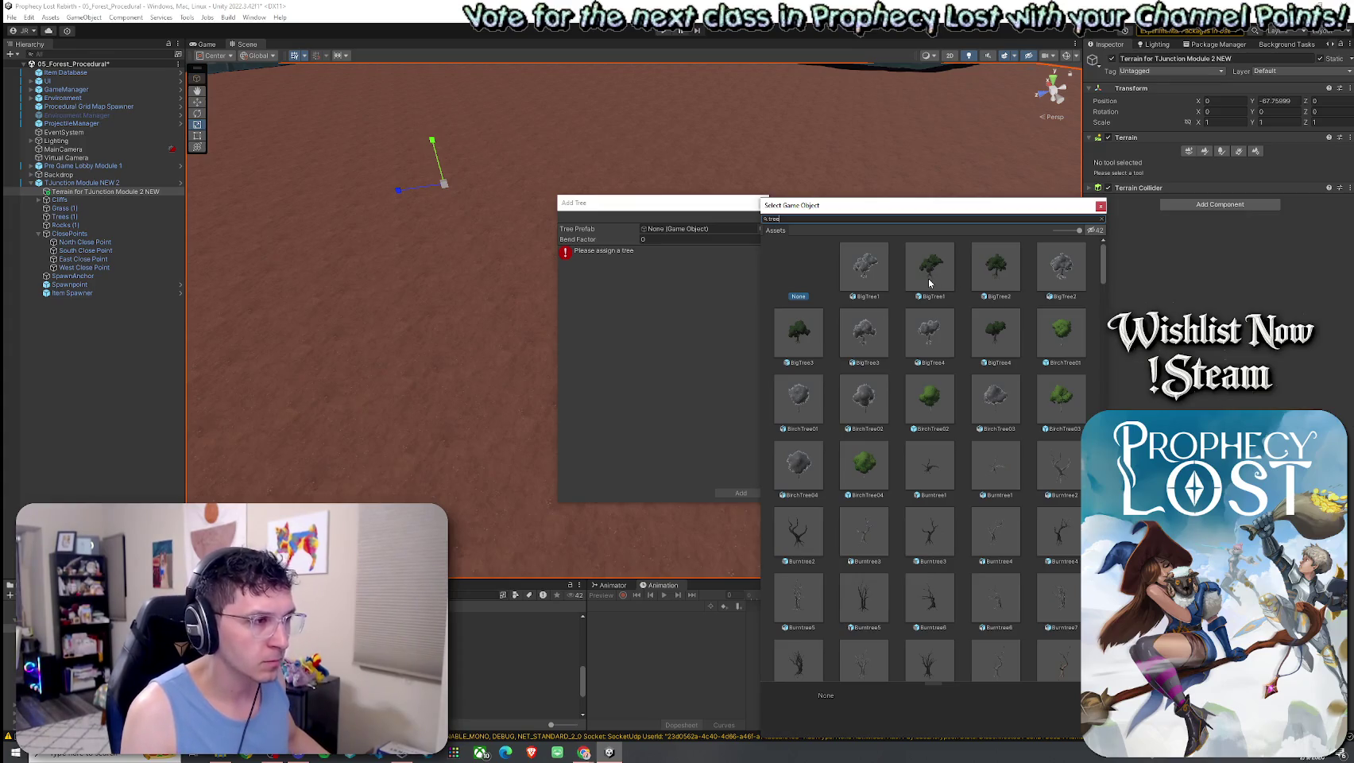
pyautogui.scroll(-10, 935, 410)
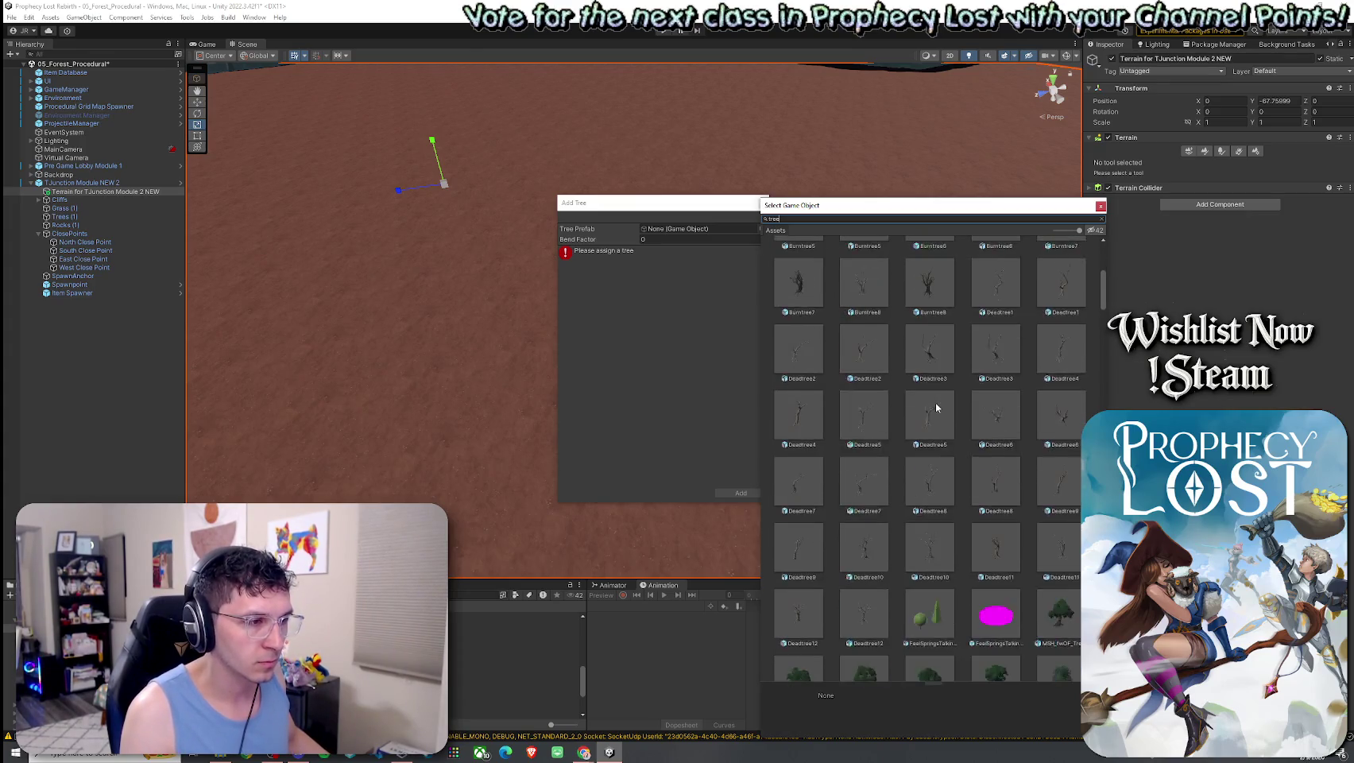
pyautogui.scroll(-5, 934, 408)
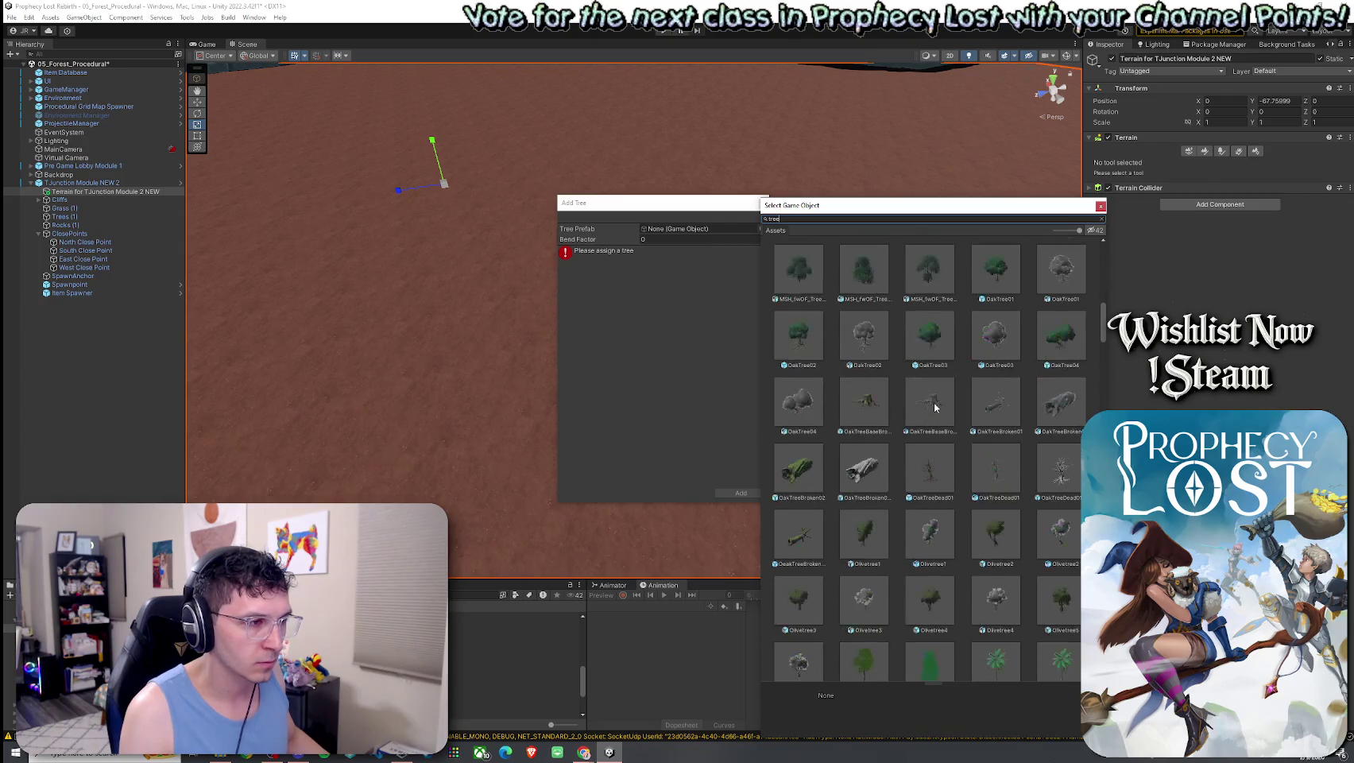
pyautogui.scroll(-5, 934, 407)
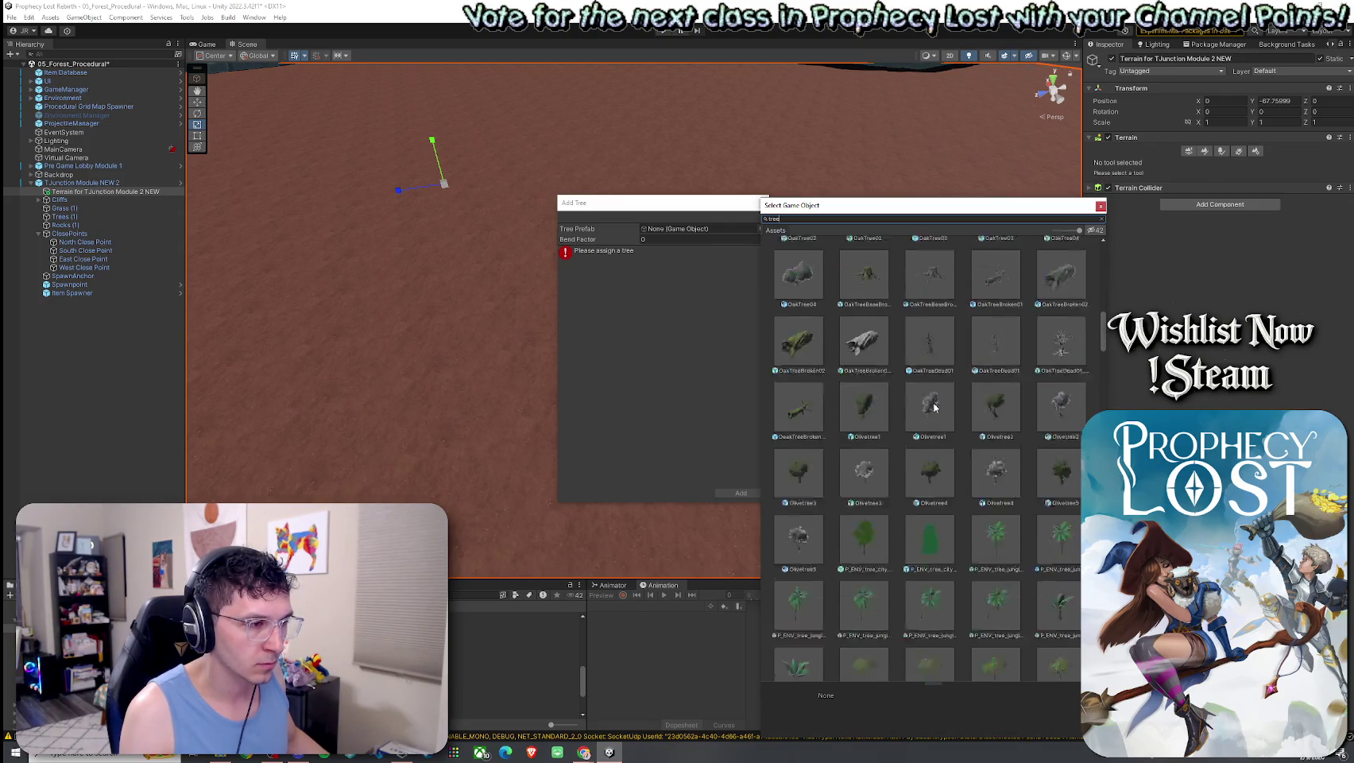
pyautogui.click(875, 387)
pyautogui.doubleClick(864, 387)
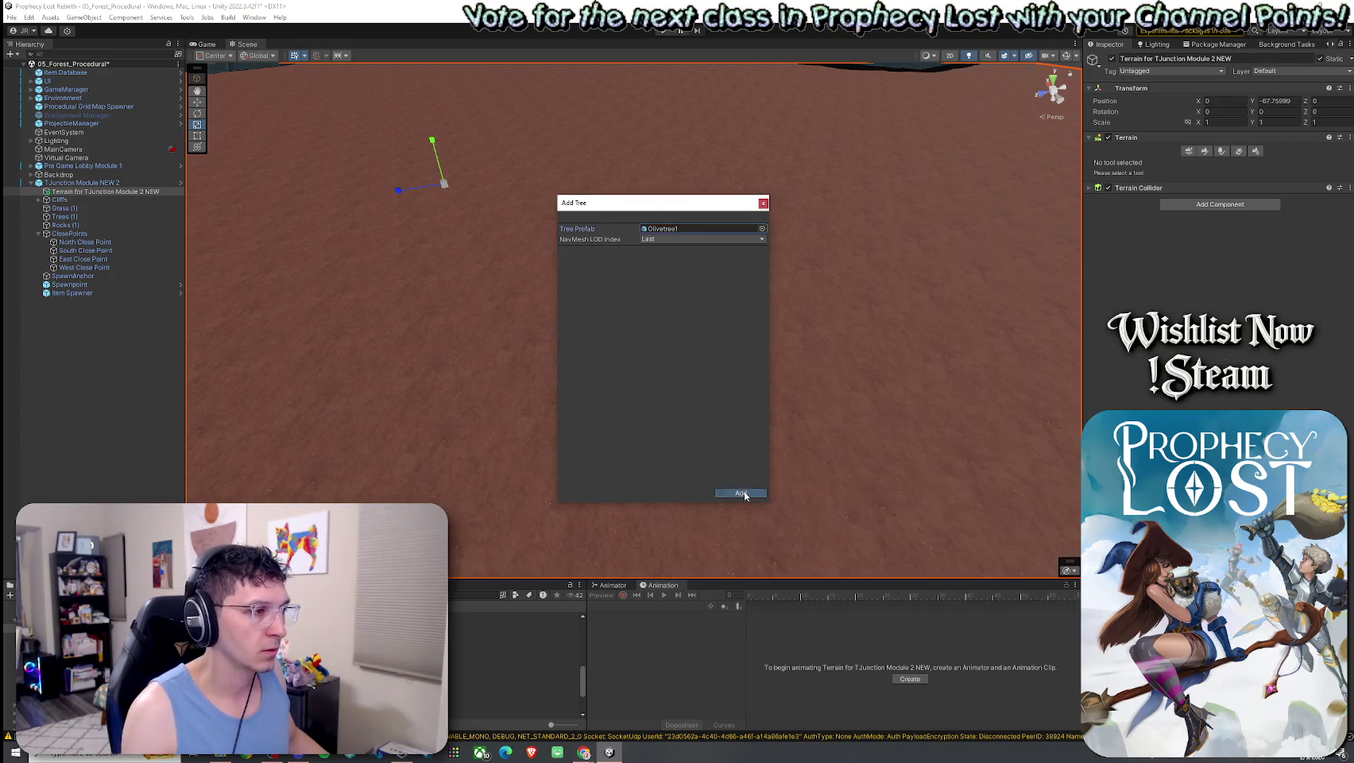
pyautogui.click(741, 493)
# Add Olivetree2 as a second paintable tree
pyautogui.click(1095, 188)
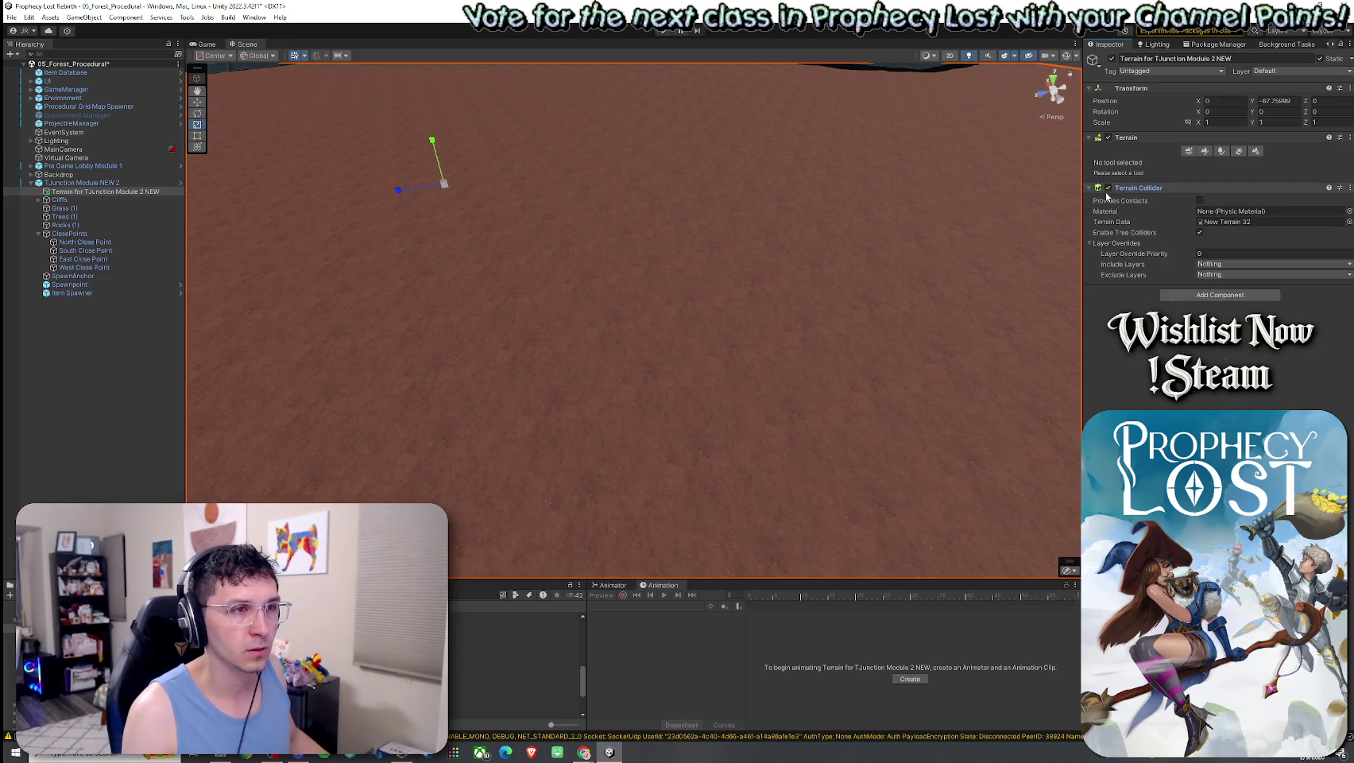
pyautogui.click(1222, 152)
pyautogui.click(1300, 271)
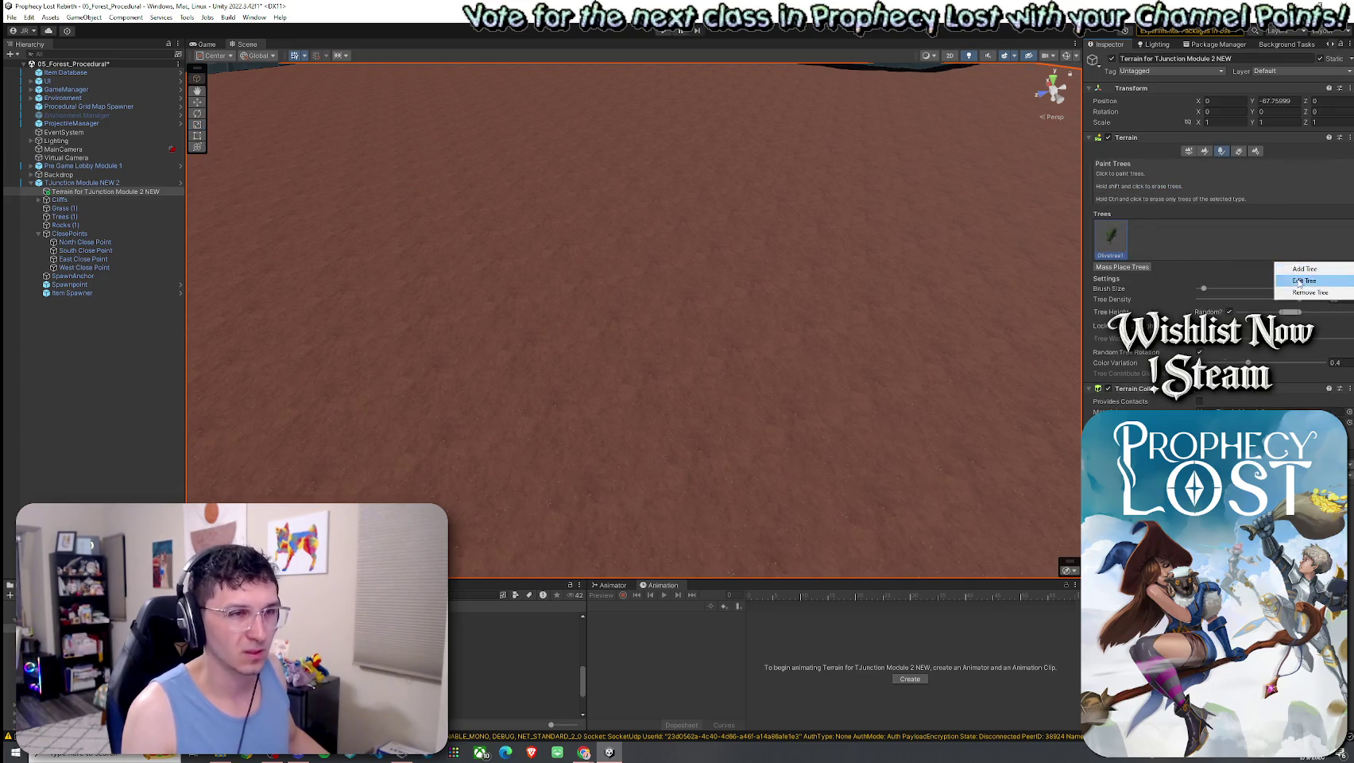
pyautogui.click(1297, 268)
pyautogui.click(760, 229)
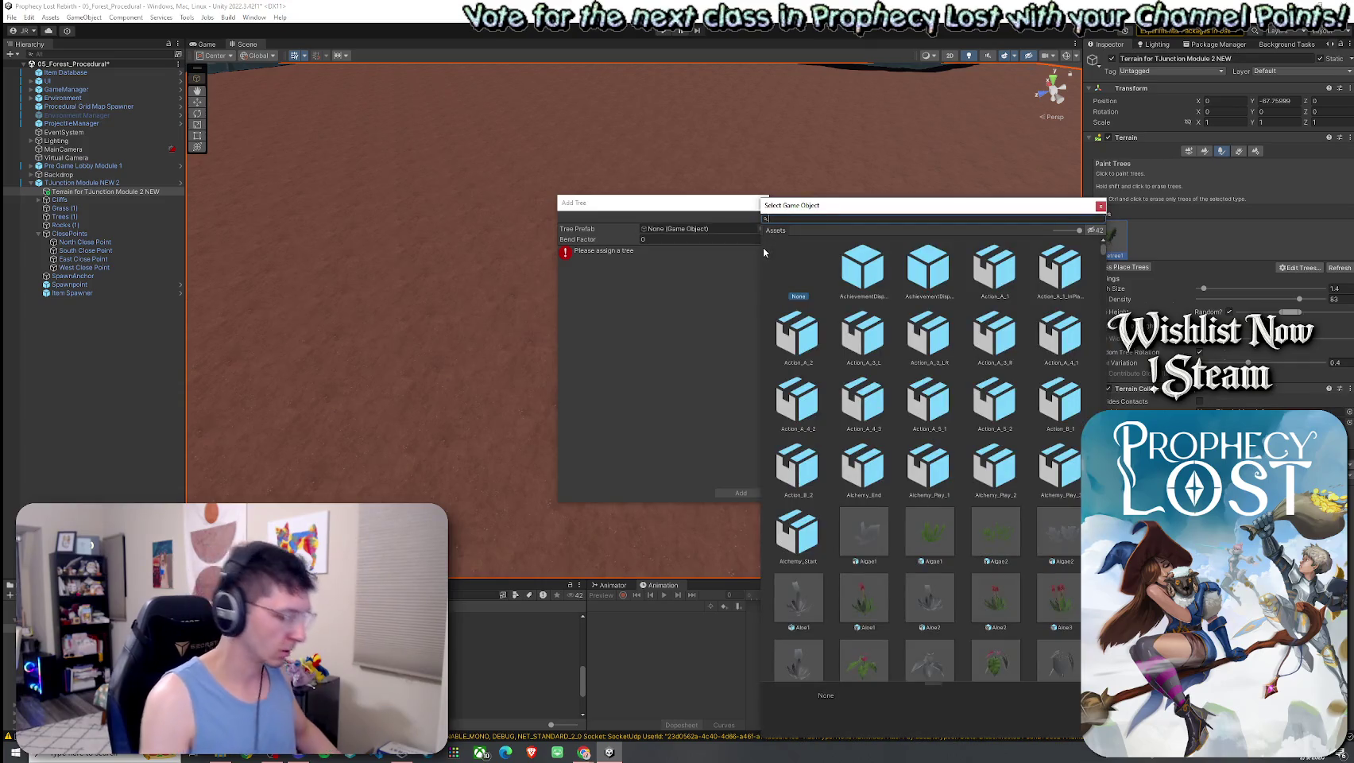
pyautogui.write('olive')
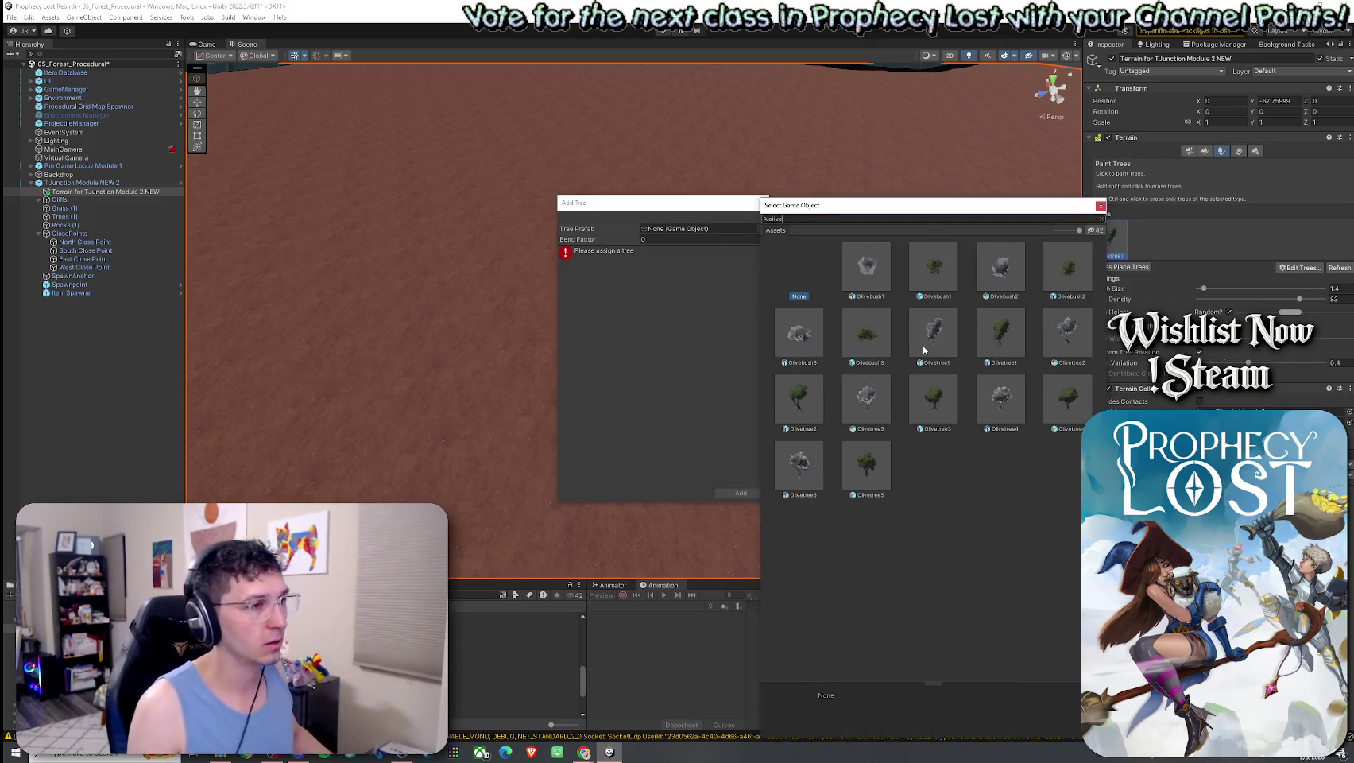
pyautogui.doubleClick(804, 401)
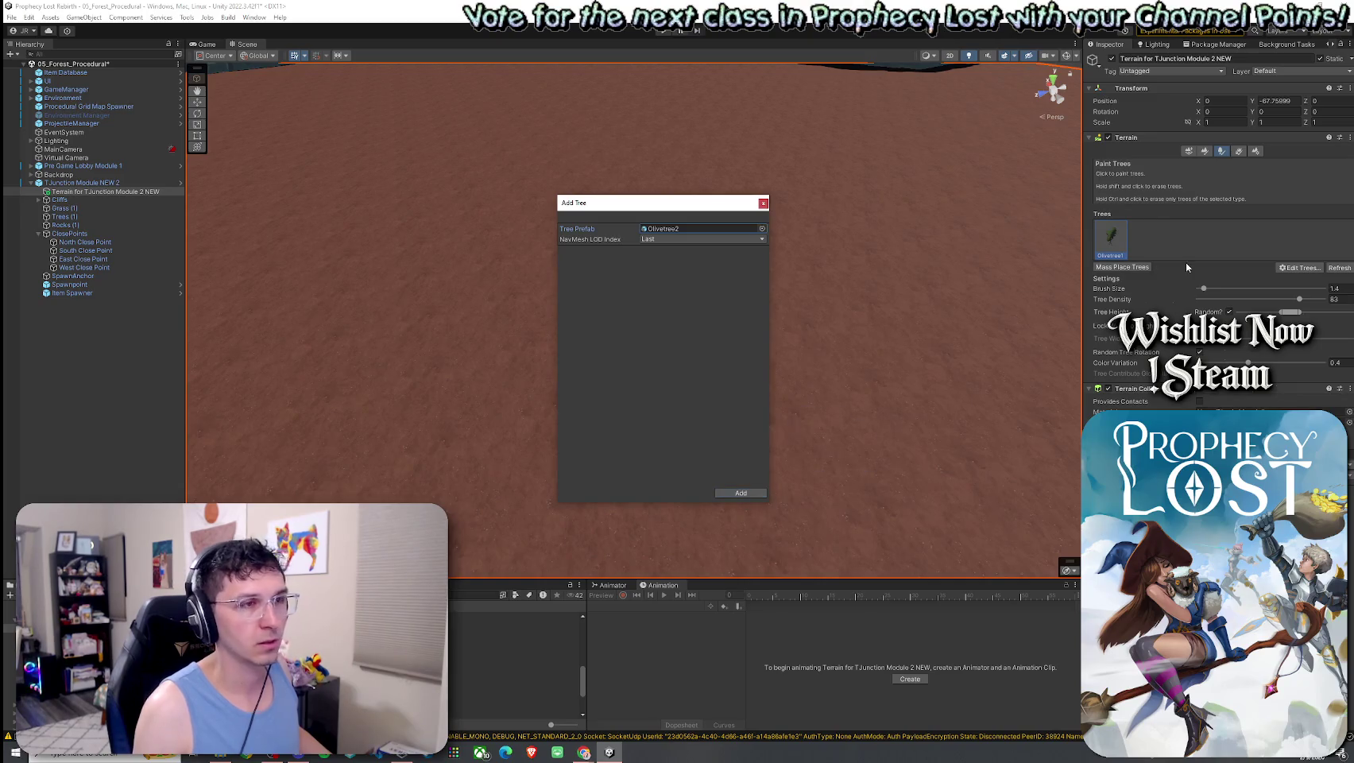
pyautogui.click(742, 493)
# Add Olivetree3 as a third paintable tree
pyautogui.click(1303, 270)
pyautogui.click(753, 229)
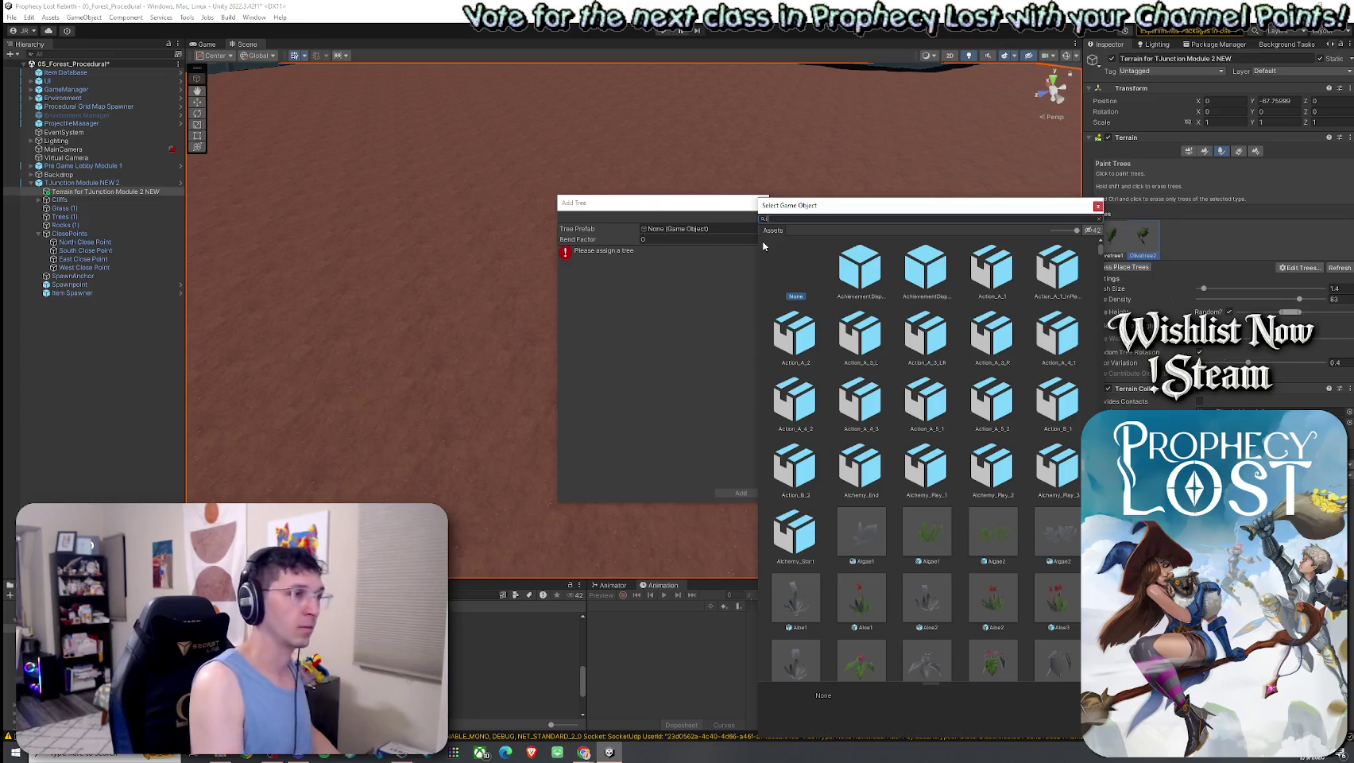
pyautogui.write('olive')
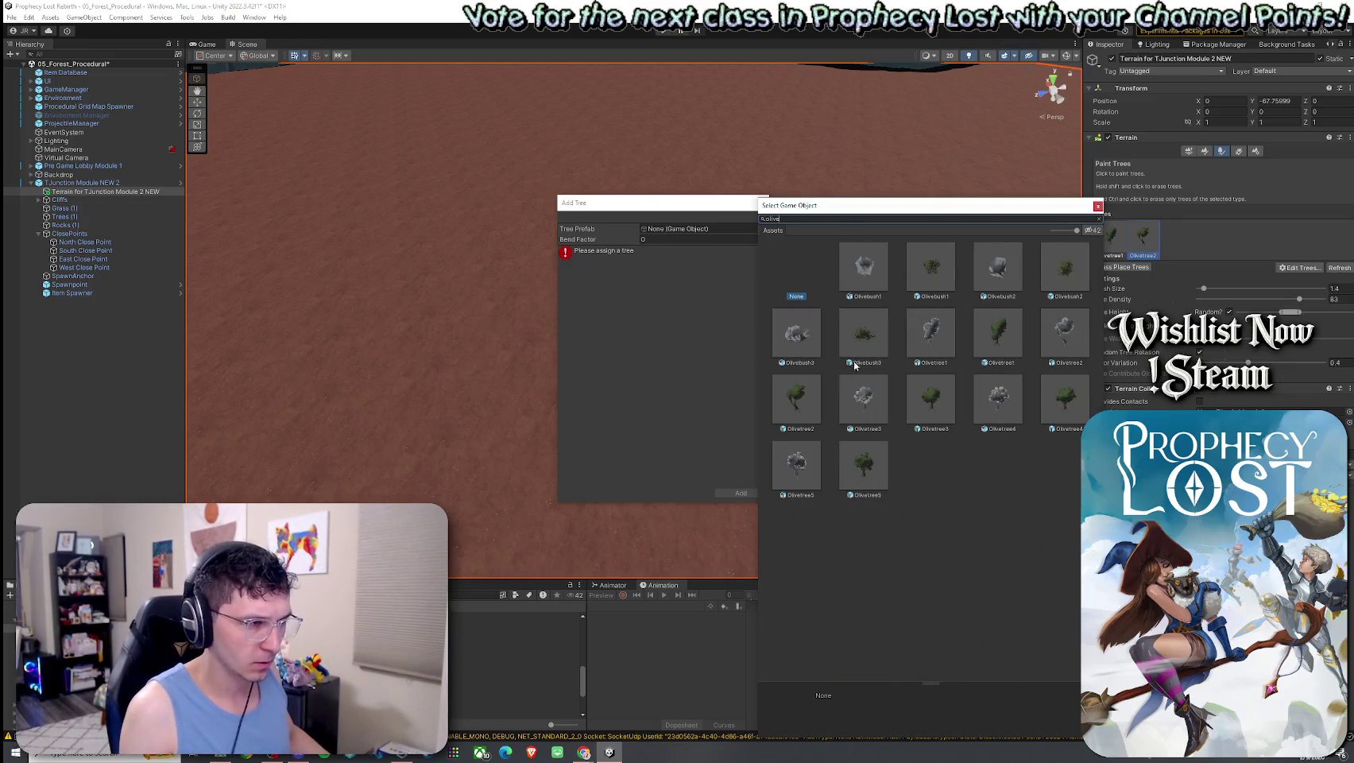
pyautogui.doubleClick(931, 398)
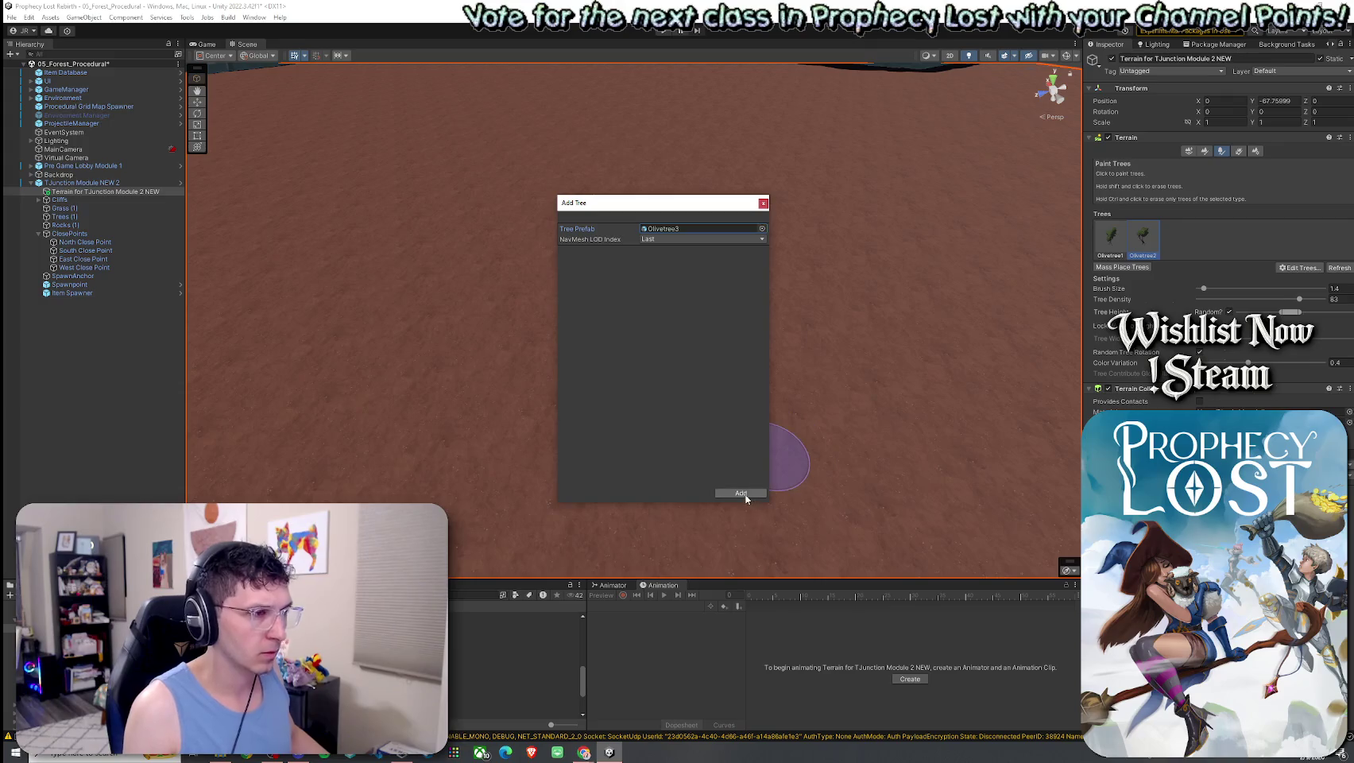
pyautogui.click(741, 492)
# Add Olivetree4 as the fourth paintable tree
pyautogui.click(1299, 267)
pyautogui.click(1302, 274)
pyautogui.click(754, 229)
pyautogui.write('grass')
pyautogui.press('BackSpace')
pyautogui.press('BackSpace')
pyautogui.press('BackSpace')
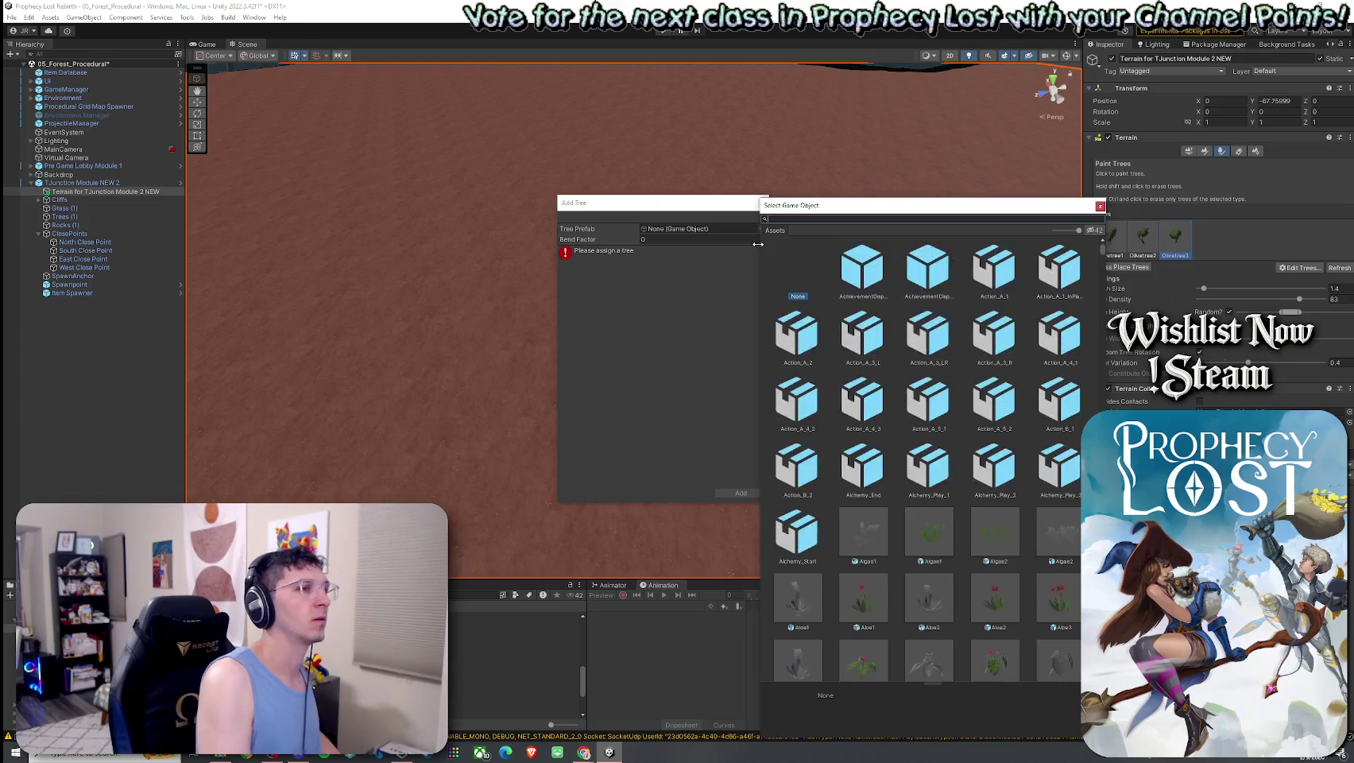
pyautogui.write('live')
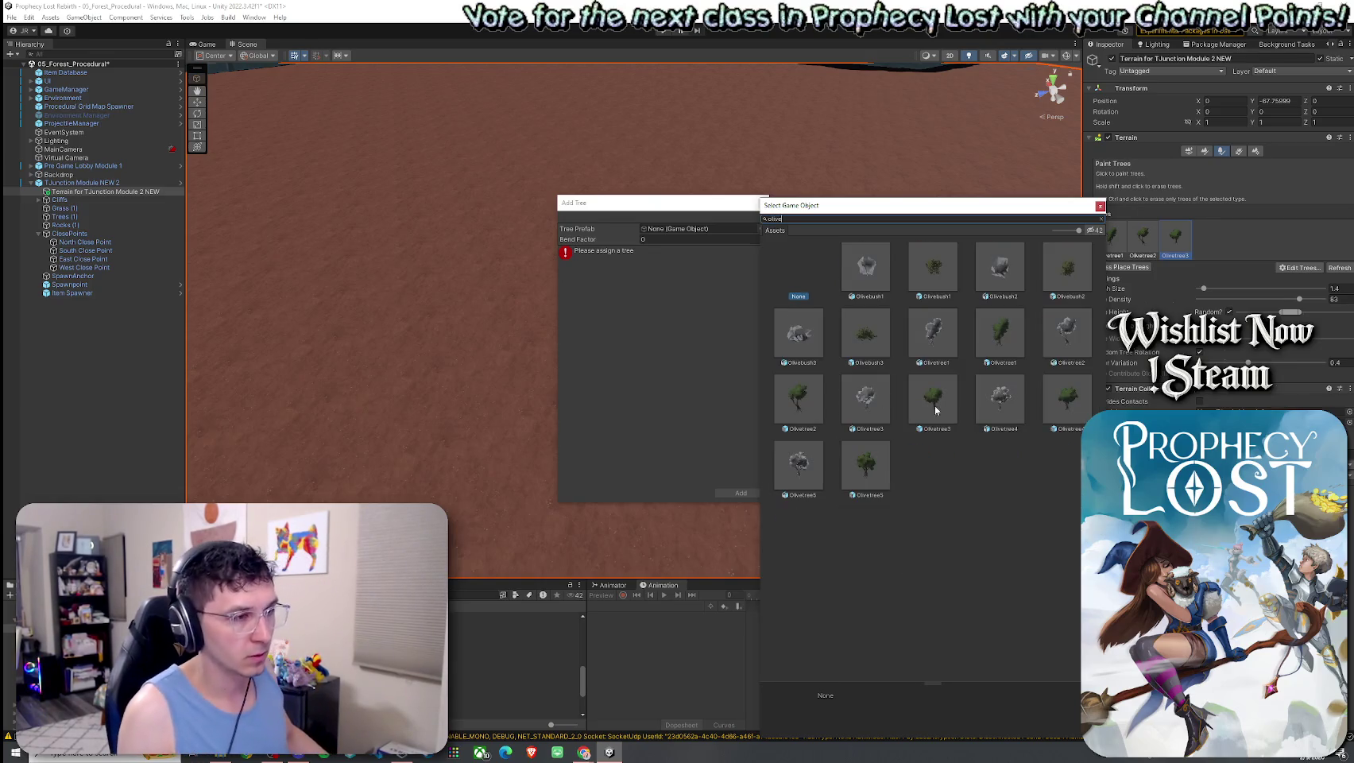
pyautogui.doubleClick(1001, 397)
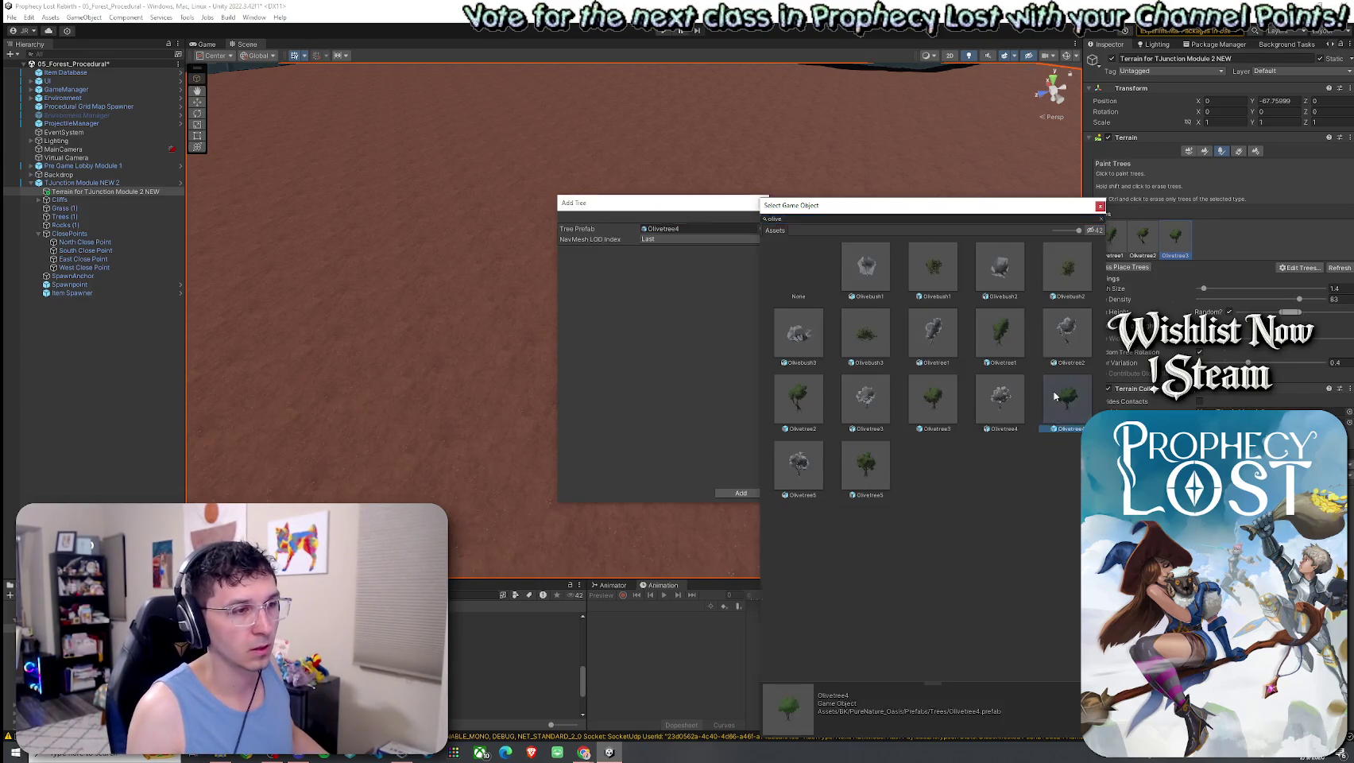
pyautogui.click(741, 492)
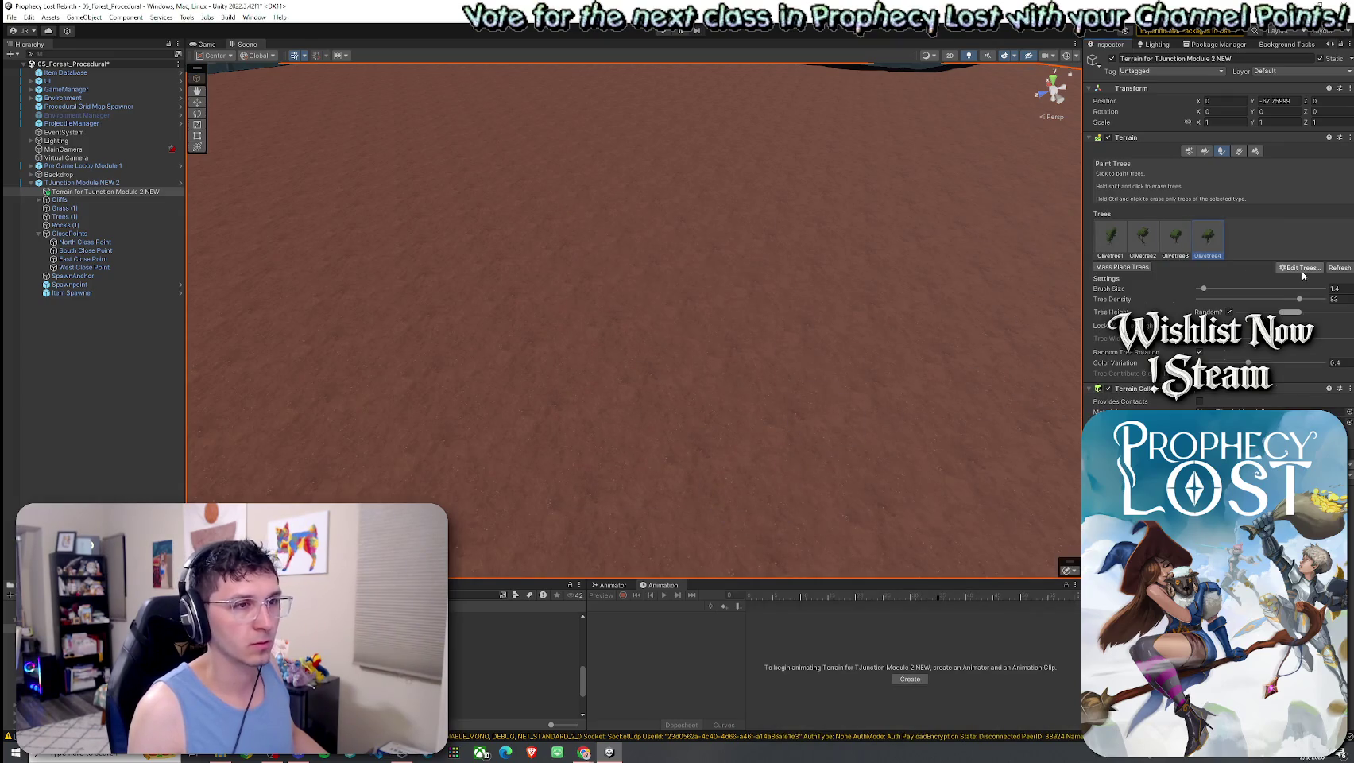
# Pull back to view the whole cliff ring and save the 05_Forest_Procedural scene
pyautogui.moveTo(812, 307)
pyautogui.mouseDown()
pyautogui.moveTo(725, 224)
pyautogui.moveTo(890, 303)
pyautogui.moveTo(815, 291)
pyautogui.mouseUp()
pyautogui.scroll(-5, 888, 292)
pyautogui.click(15, 17)
pyautogui.click(114, 64)
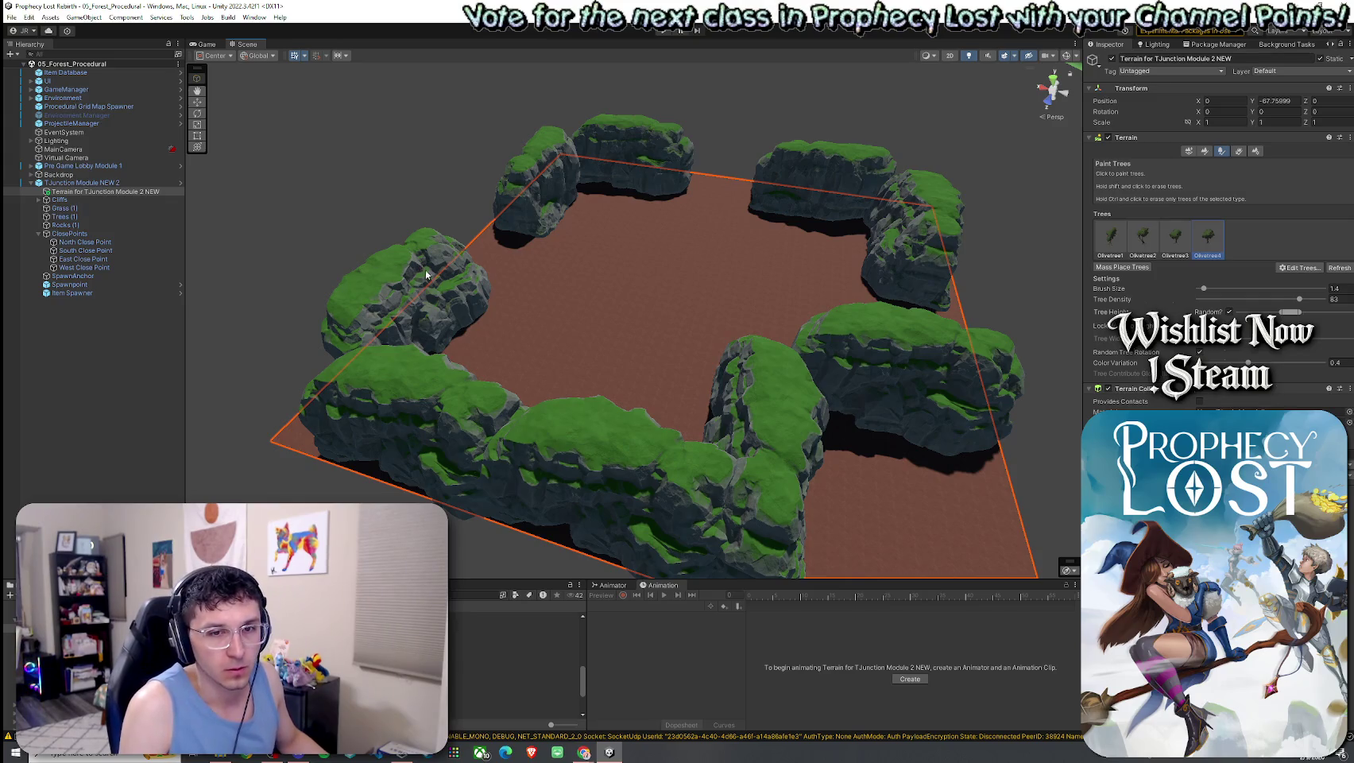
# Fly in over the terrain and select the right-hand cliff rock
pyautogui.moveTo(480, 293)
pyautogui.mouseDown()
pyautogui.moveTo(592, 335)
pyautogui.moveTo(589, 272)
pyautogui.moveTo(316, 248)
pyautogui.moveTo(161, 255)
pyautogui.moveTo(199, 248)
pyautogui.moveTo(309, 276)
pyautogui.moveTo(330, 269)
pyautogui.moveTo(92, 271)
pyautogui.moveTo(135, 331)
pyautogui.moveTo(322, 333)
pyautogui.moveTo(198, 341)
pyautogui.mouseUp()
pyautogui.click(67, 351)
pyautogui.click(755, 379)
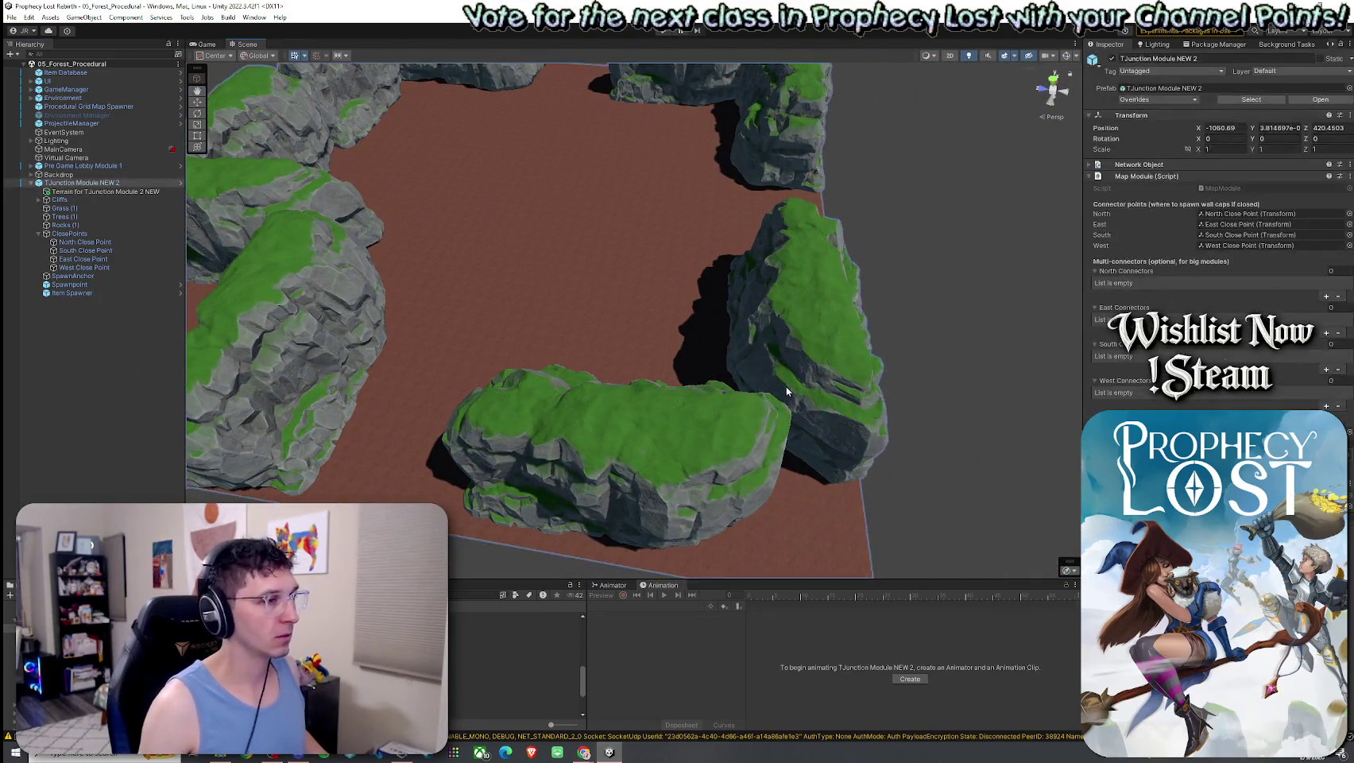
# Duplicate the two selected cliff groups and move the copies to the left side
pyautogui.click(606, 460)
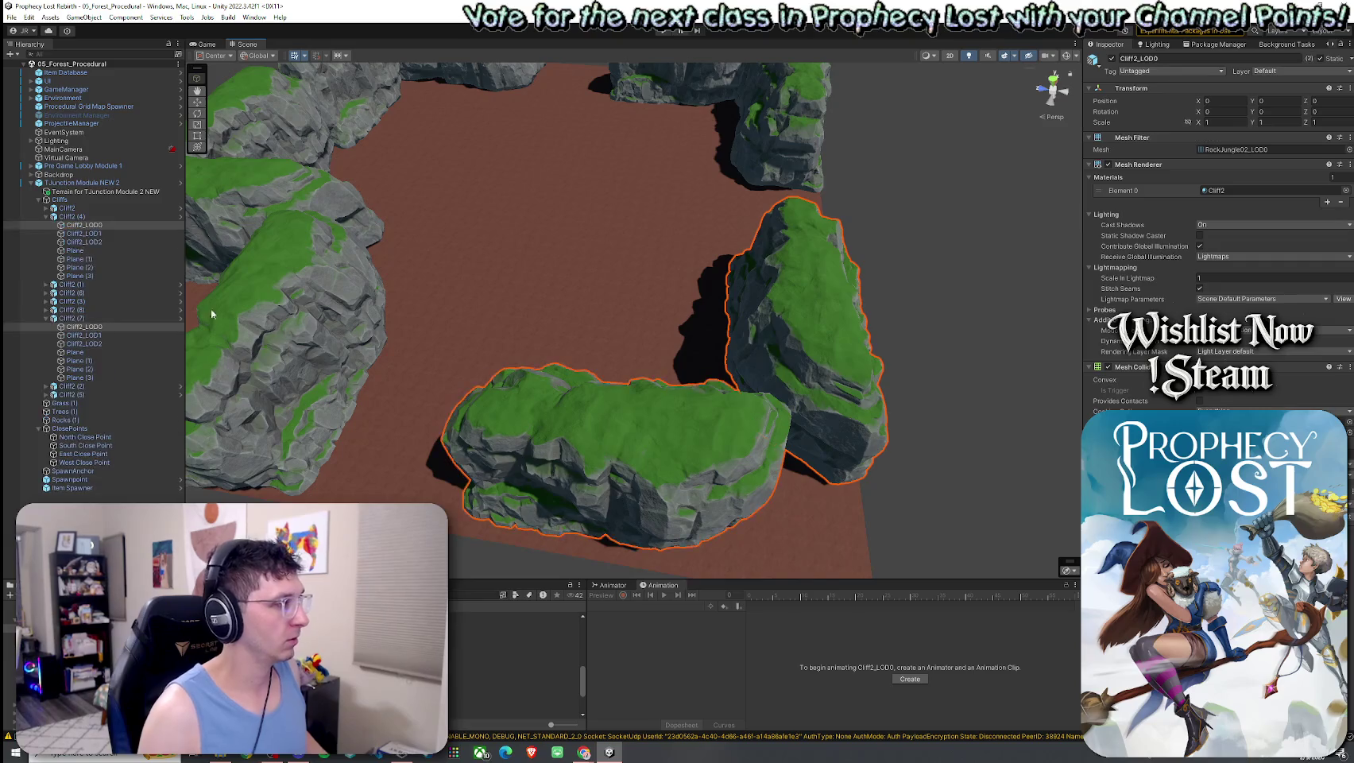
pyautogui.keyDown('ctrl'); pyautogui.click(72, 318); pyautogui.keyUp('ctrl')
pyautogui.keyDown('ctrl'); pyautogui.click(79, 219); pyautogui.keyUp('ctrl')
pyautogui.keyDown('ctrl'); pyautogui.click(79, 225); pyautogui.keyUp('ctrl')
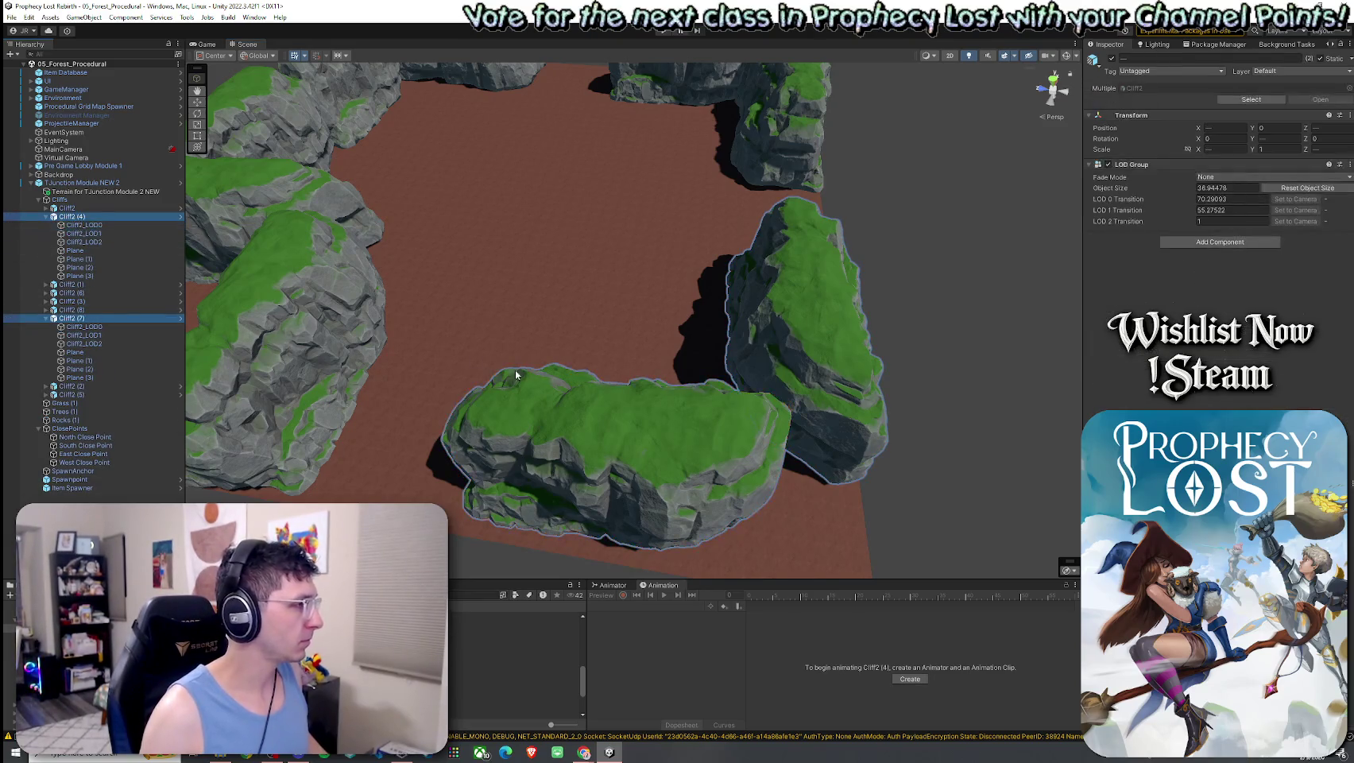
pyautogui.moveTo(688, 316)
pyautogui.mouseDown()
pyautogui.moveTo(566, 277)
pyautogui.moveTo(692, 300)
pyautogui.moveTo(680, 316)
pyautogui.mouseUp()
pyautogui.hotkey('ctrl', 'd')
pyautogui.moveTo(940, 257)
pyautogui.mouseDown()
pyautogui.moveTo(525, 337)
pyautogui.moveTo(550, 333)
pyautogui.moveTo(424, 391)
pyautogui.mouseUp()
# Narrow Cliff2 (10) to about 1.0 scale, duplicate it as Cliff2 (11), and shift it left
pyautogui.moveTo(535, 326)
pyautogui.mouseDown()
pyautogui.moveTo(644, 387)
pyautogui.moveTo(472, 332)
pyautogui.moveTo(442, 267)
pyautogui.mouseUp()
pyautogui.scroll(-3, 471, 333)
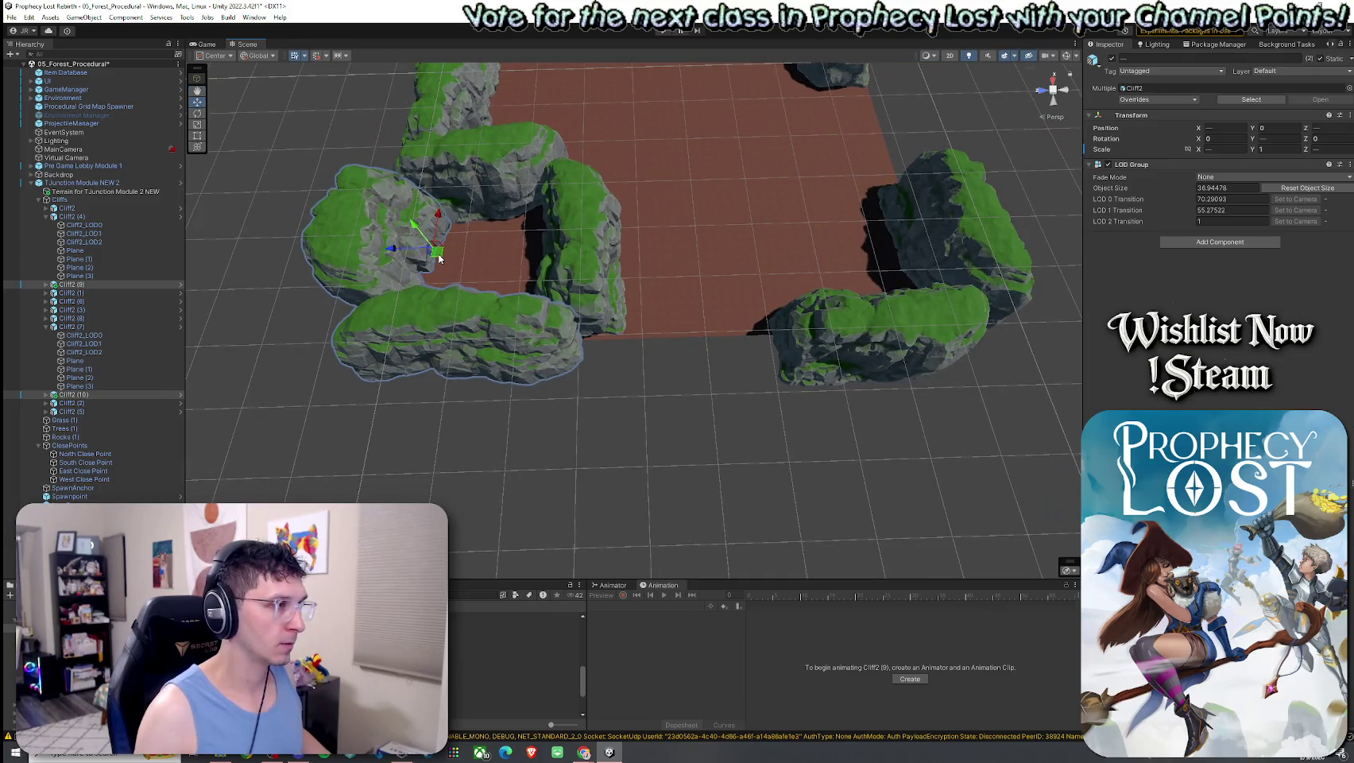
pyautogui.click(451, 332)
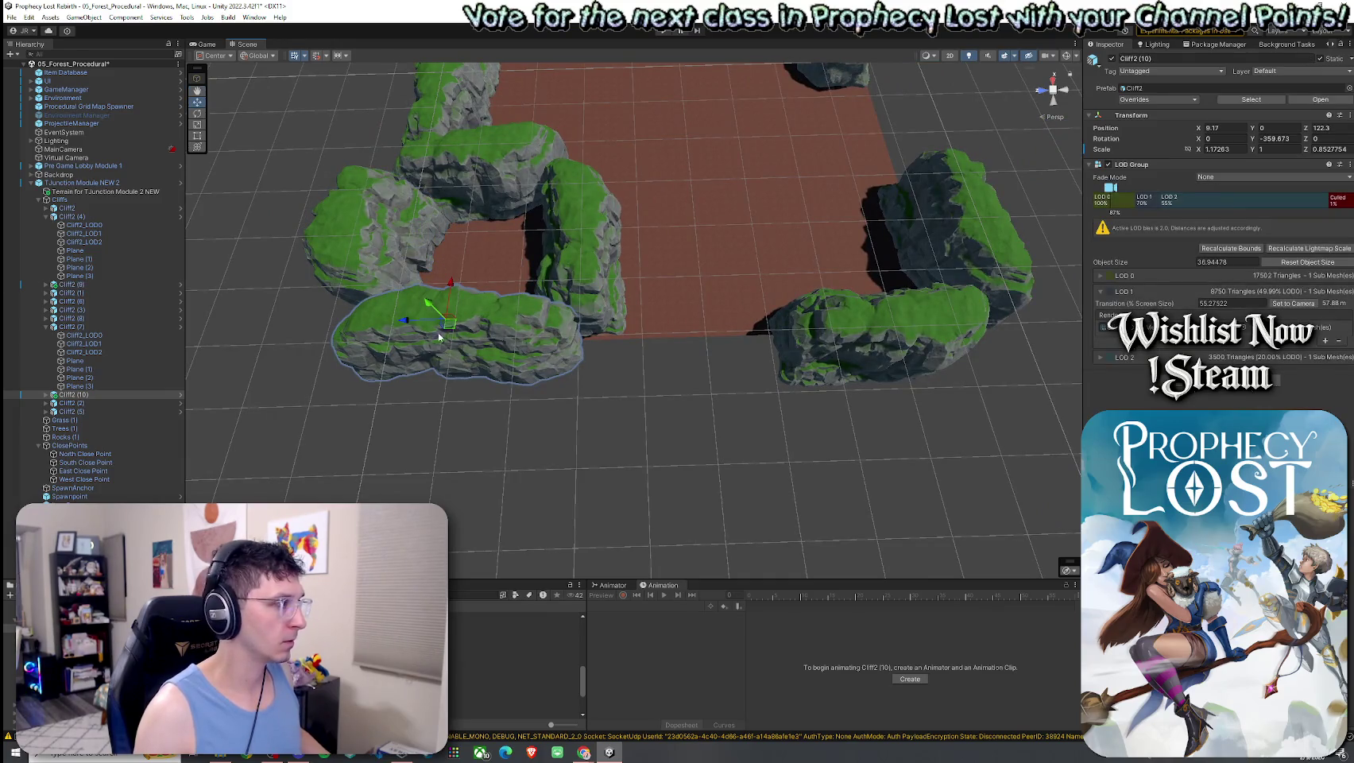
pyautogui.moveTo(424, 324)
pyautogui.mouseDown()
pyautogui.moveTo(391, 322)
pyautogui.moveTo(614, 353)
pyautogui.moveTo(616, 335)
pyautogui.mouseUp()
pyautogui.hotkey('ctrl', 'd')
pyautogui.scroll(4, 580, 341)
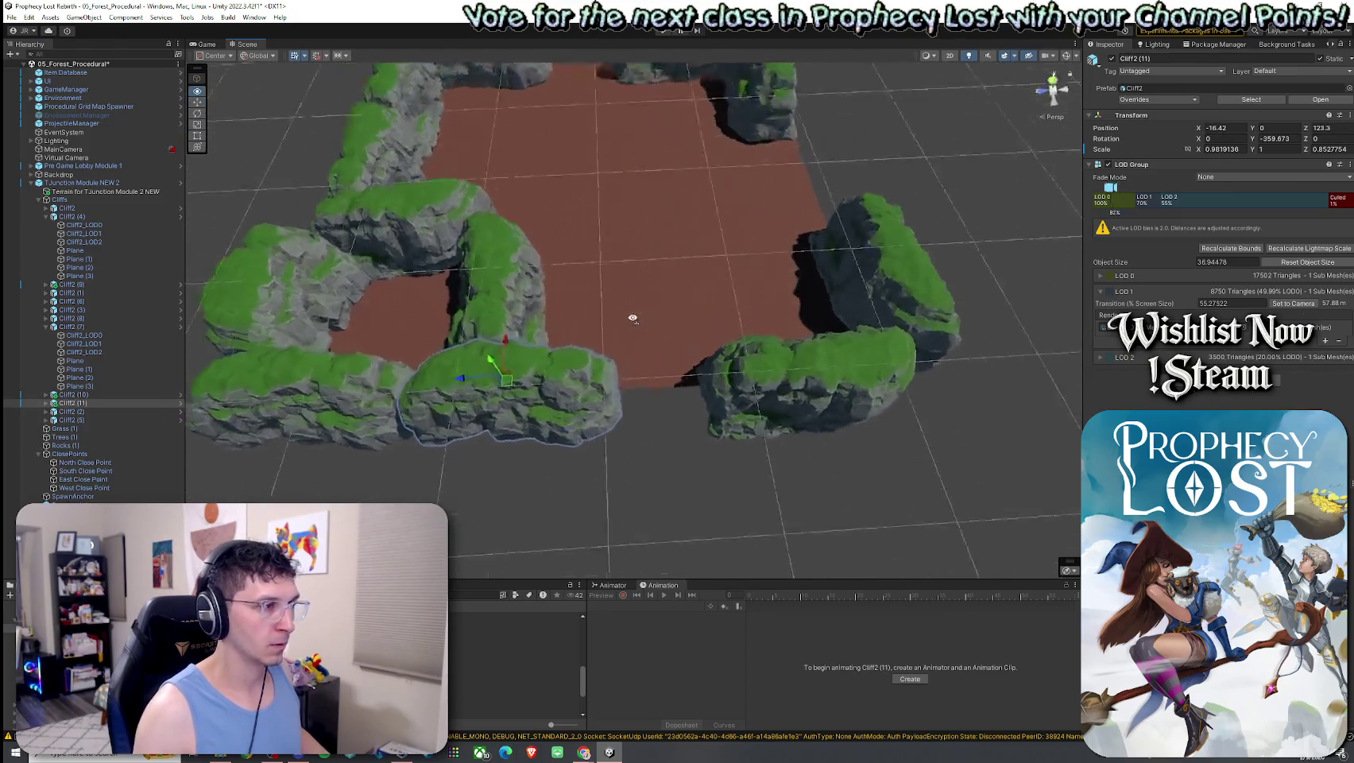
pyautogui.moveTo(499, 342); pyautogui.dragTo(493, 350)
# Move the right-hand rock left, stretch it to Scale Z 1.149, and slide it into place
pyautogui.click(797, 379)
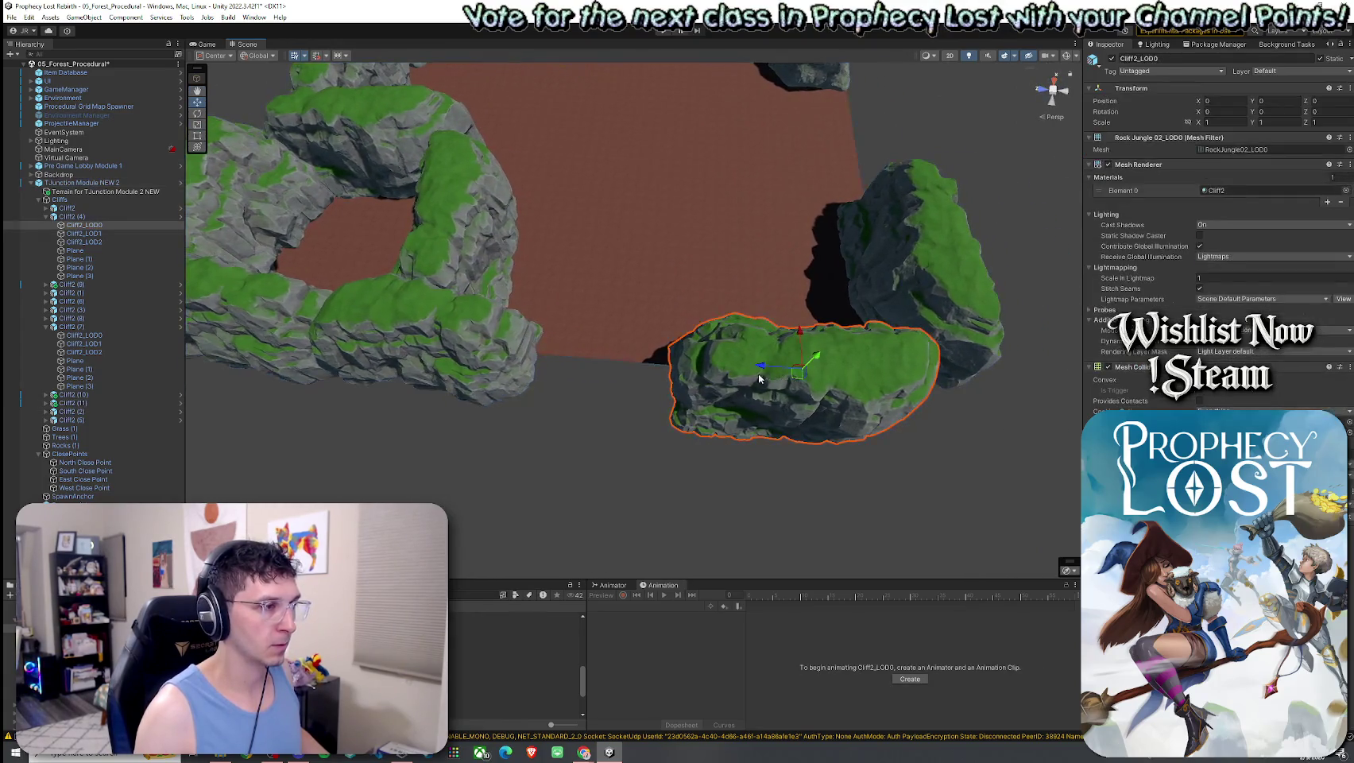
pyautogui.moveTo(797, 380)
pyautogui.mouseDown()
pyautogui.moveTo(759, 369)
pyautogui.moveTo(818, 358)
pyautogui.moveTo(772, 317)
pyautogui.mouseUp()
pyautogui.press('r')
pyautogui.scroll(3, 739, 341)
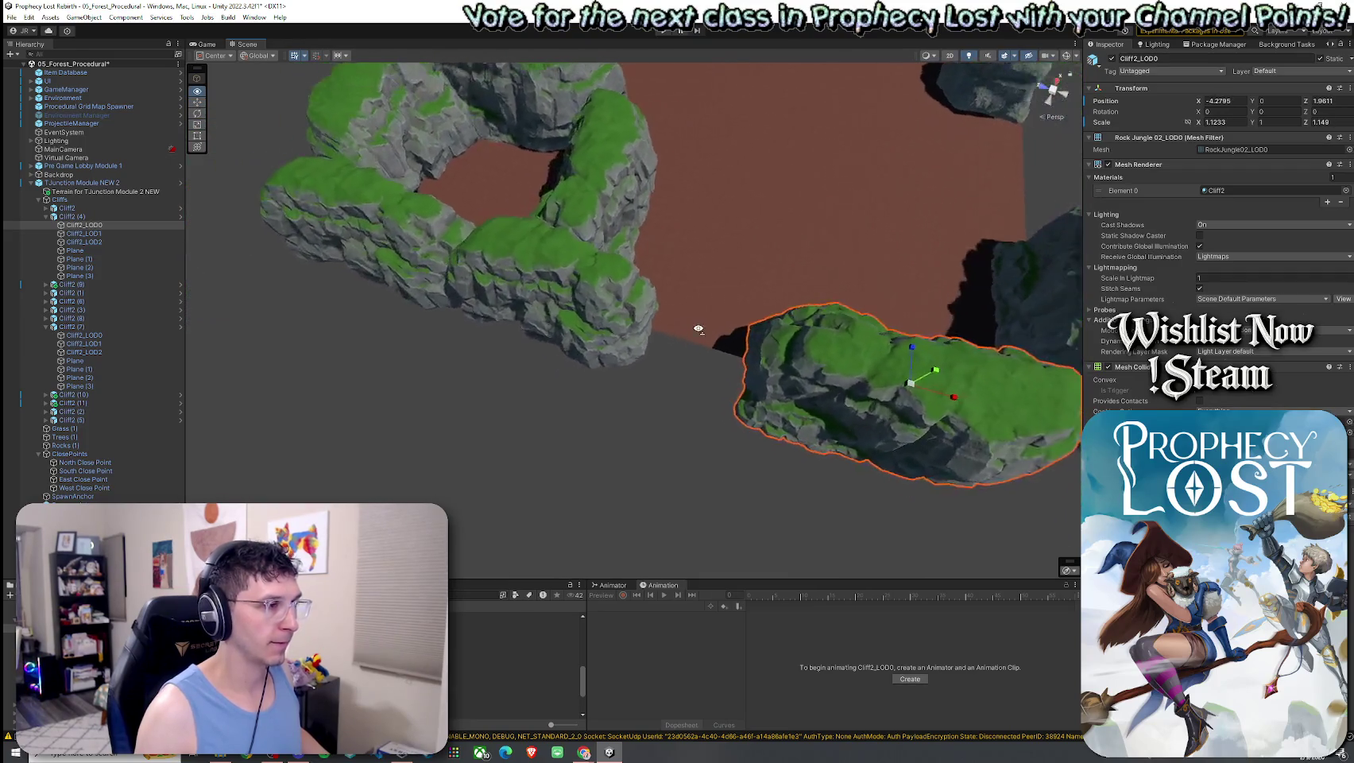
pyautogui.moveTo(877, 391)
pyautogui.mouseDown()
pyautogui.moveTo(846, 368)
pyautogui.moveTo(890, 380)
pyautogui.moveTo(913, 354)
pyautogui.moveTo(1014, 352)
pyautogui.moveTo(995, 233)
pyautogui.moveTo(922, 277)
pyautogui.moveTo(644, 384)
pyautogui.moveTo(562, 384)
pyautogui.moveTo(432, 342)
pyautogui.moveTo(419, 350)
pyautogui.moveTo(432, 368)
pyautogui.moveTo(425, 397)
pyautogui.moveTo(477, 373)
pyautogui.mouseUp()
pyautogui.scroll(-5, 1015, 352)
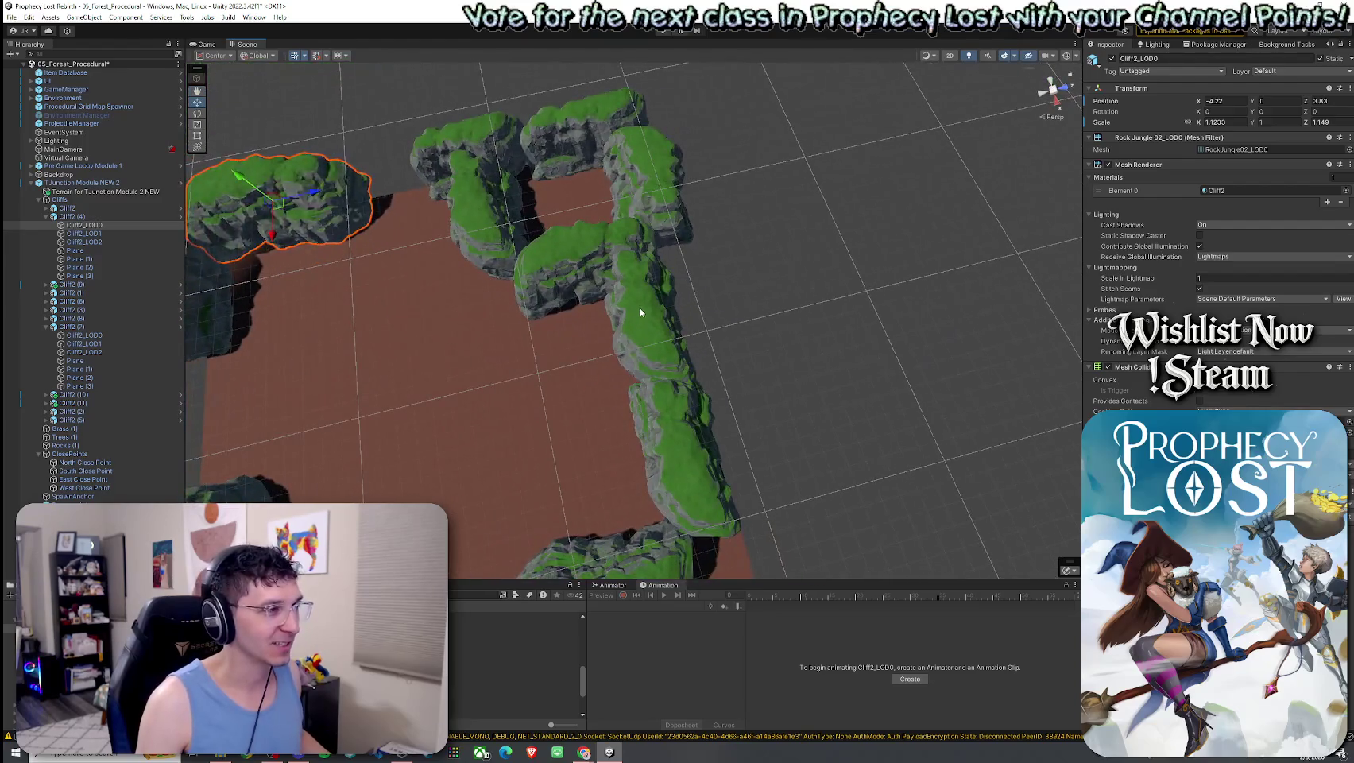
# Slide Cliff2 (8) to a new spot along the ground and collapse the cliff groups
pyautogui.click(652, 329)
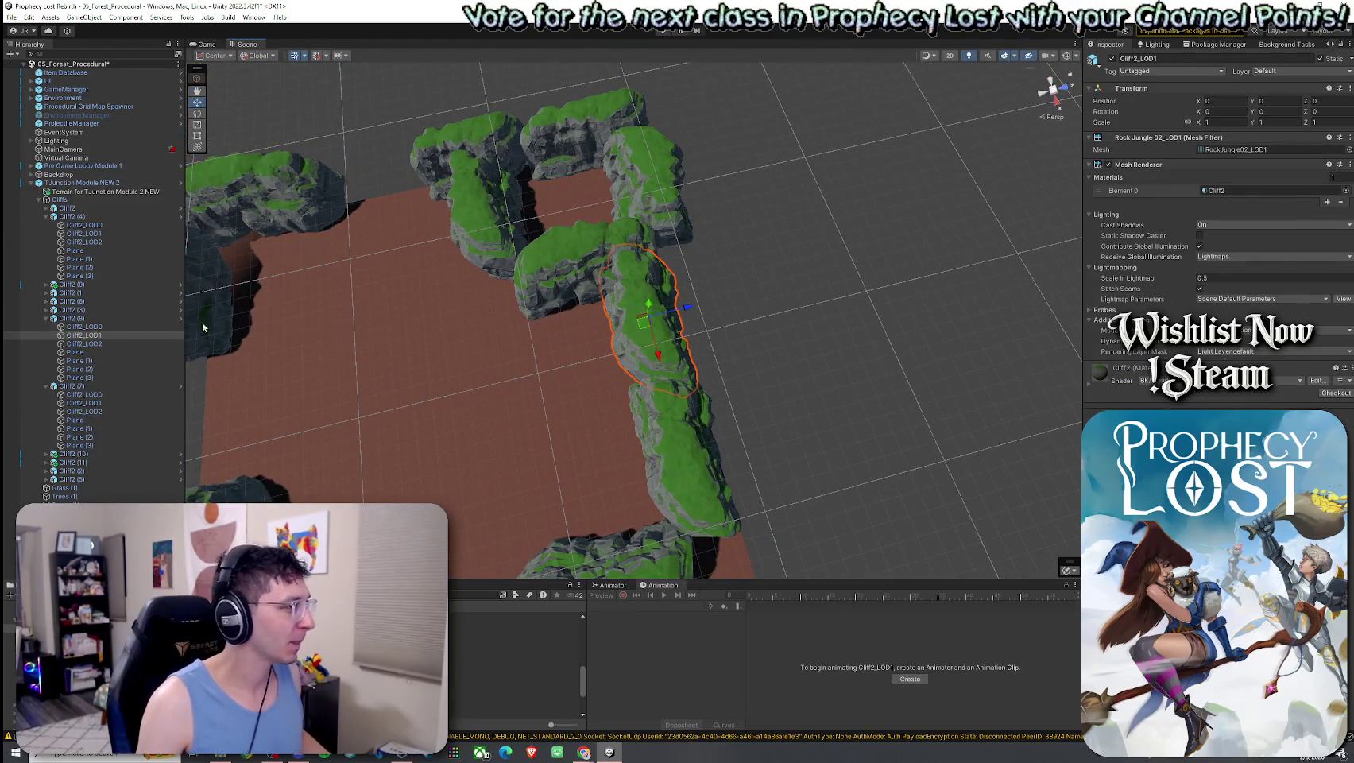
pyautogui.click(125, 319)
pyautogui.moveTo(645, 316)
pyautogui.mouseDown()
pyautogui.moveTo(669, 297)
pyautogui.moveTo(703, 372)
pyautogui.moveTo(640, 366)
pyautogui.mouseUp()
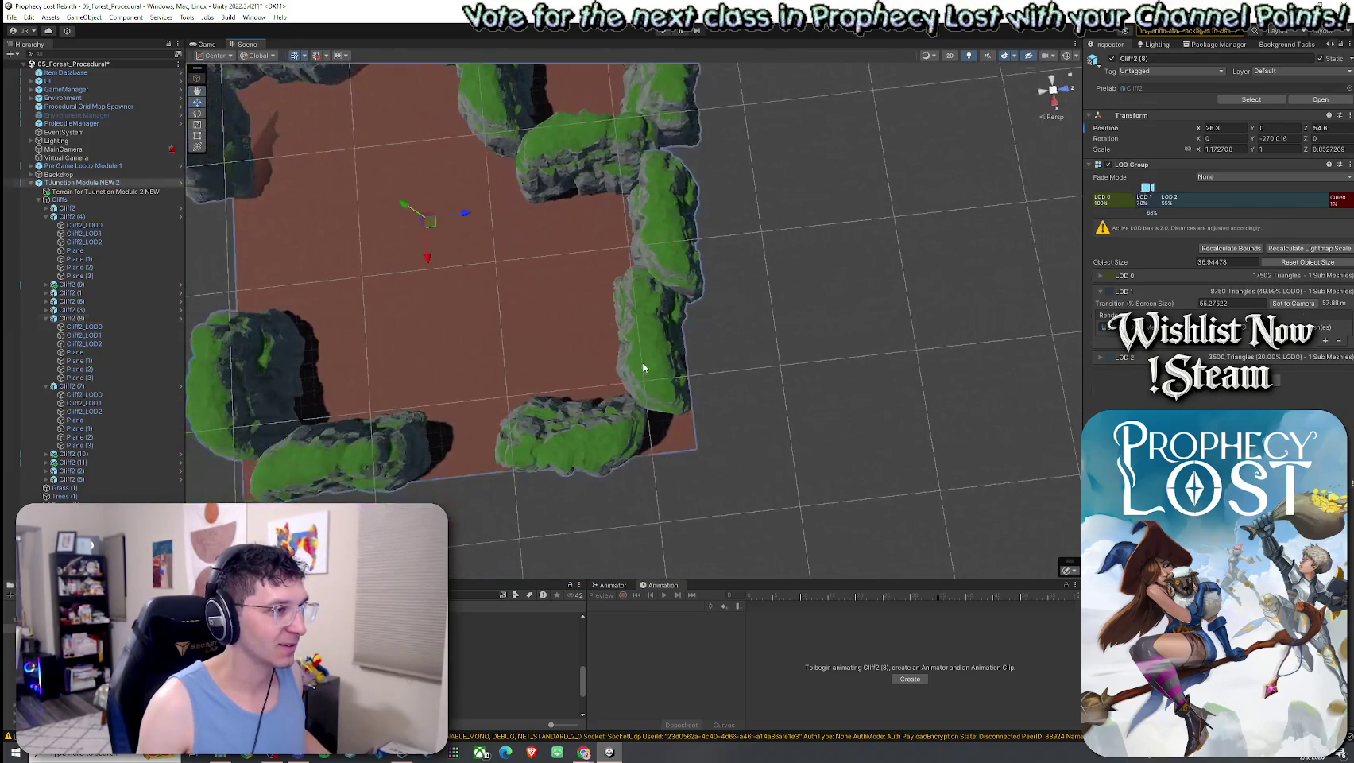
pyautogui.click(660, 370)
pyautogui.click(660, 238)
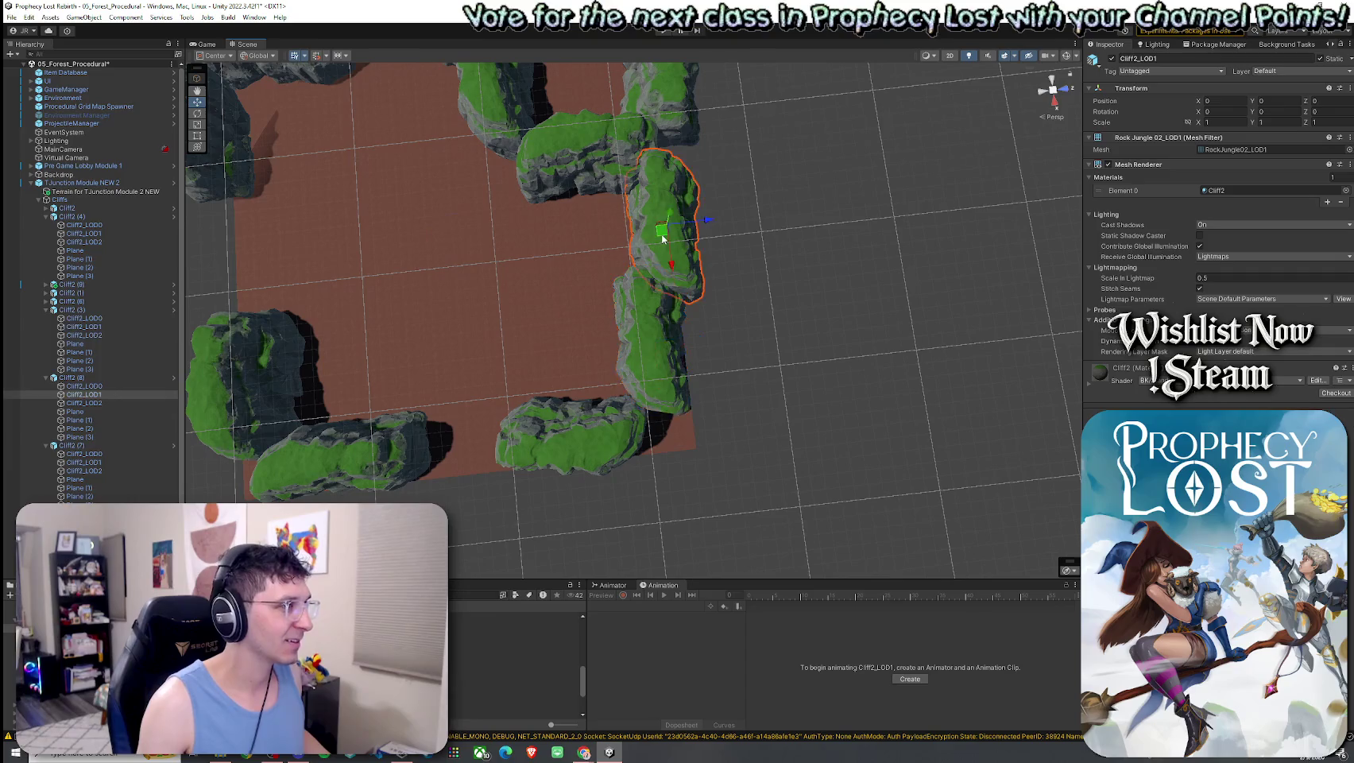
pyautogui.click(95, 412)
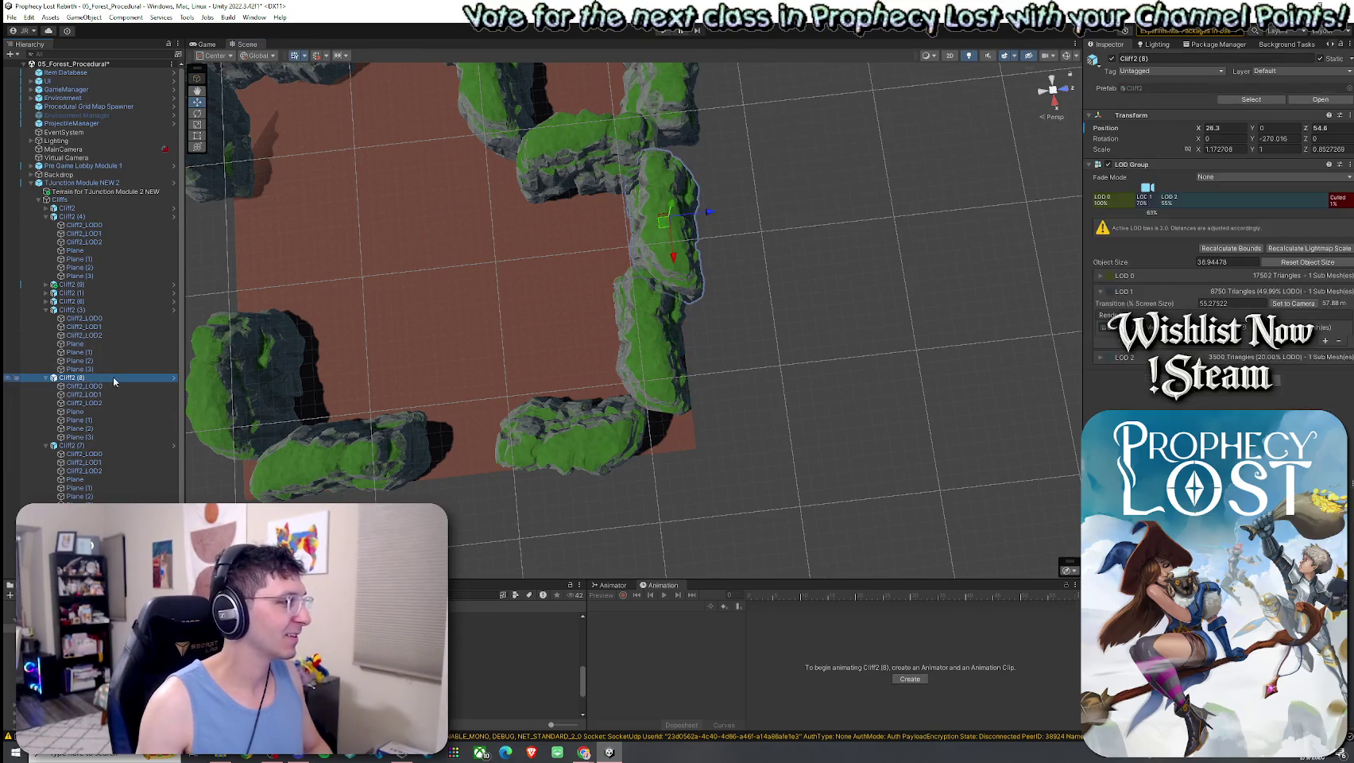
pyautogui.click(72, 378)
pyautogui.click(46, 378)
pyautogui.click(45, 386)
# Move the Cliff2 group toward the lower right of the clearing
pyautogui.click(525, 359)
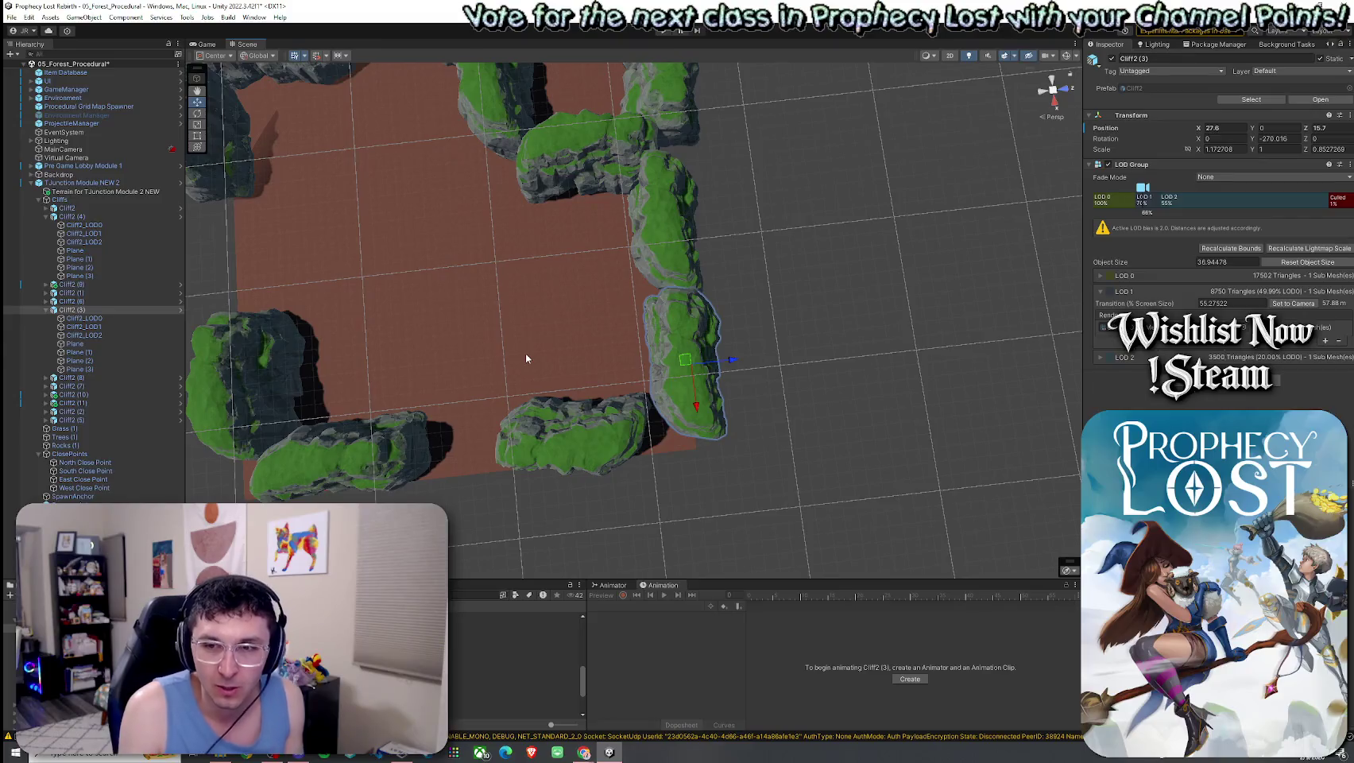
pyautogui.click(586, 436)
pyautogui.click(67, 208)
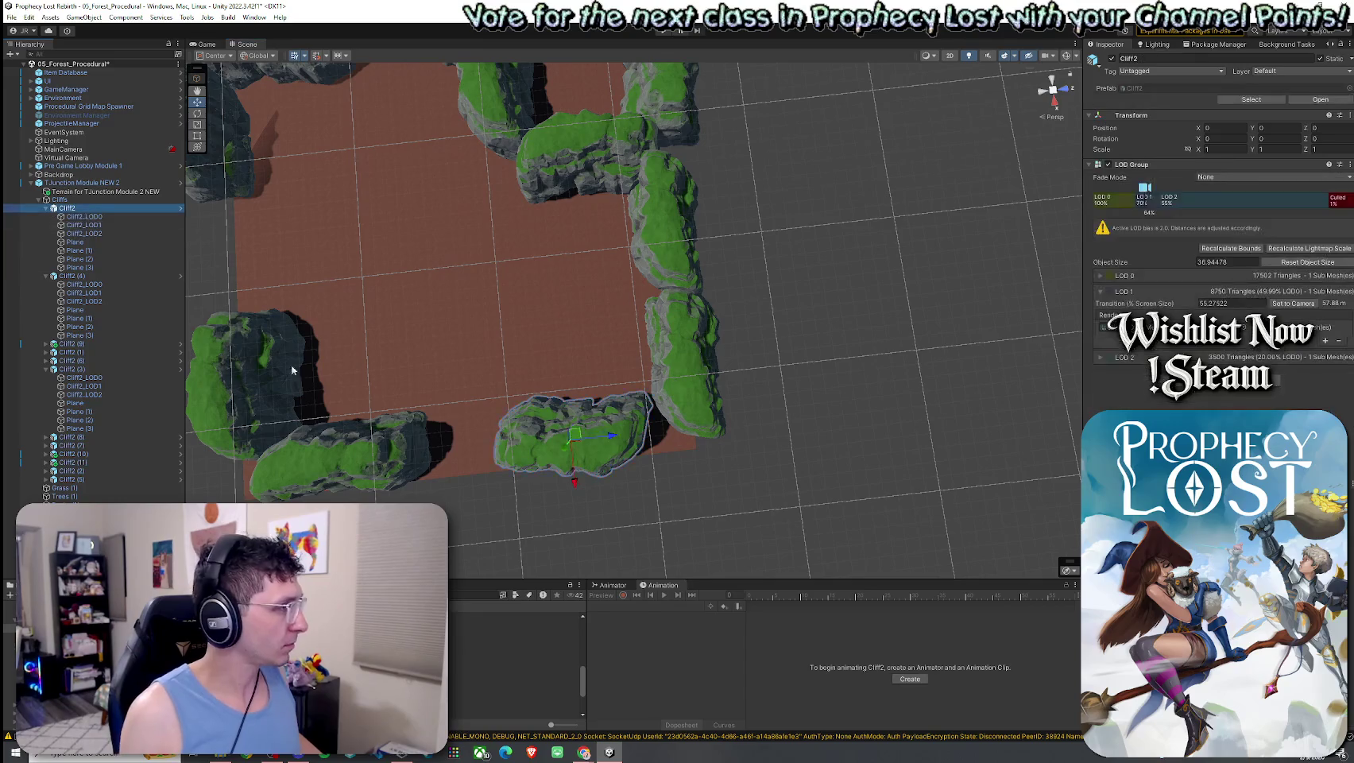
pyautogui.moveTo(575, 443)
pyautogui.mouseDown()
pyautogui.moveTo(612, 450)
pyautogui.moveTo(526, 444)
pyautogui.moveTo(565, 447)
pyautogui.moveTo(501, 383)
pyautogui.mouseUp()
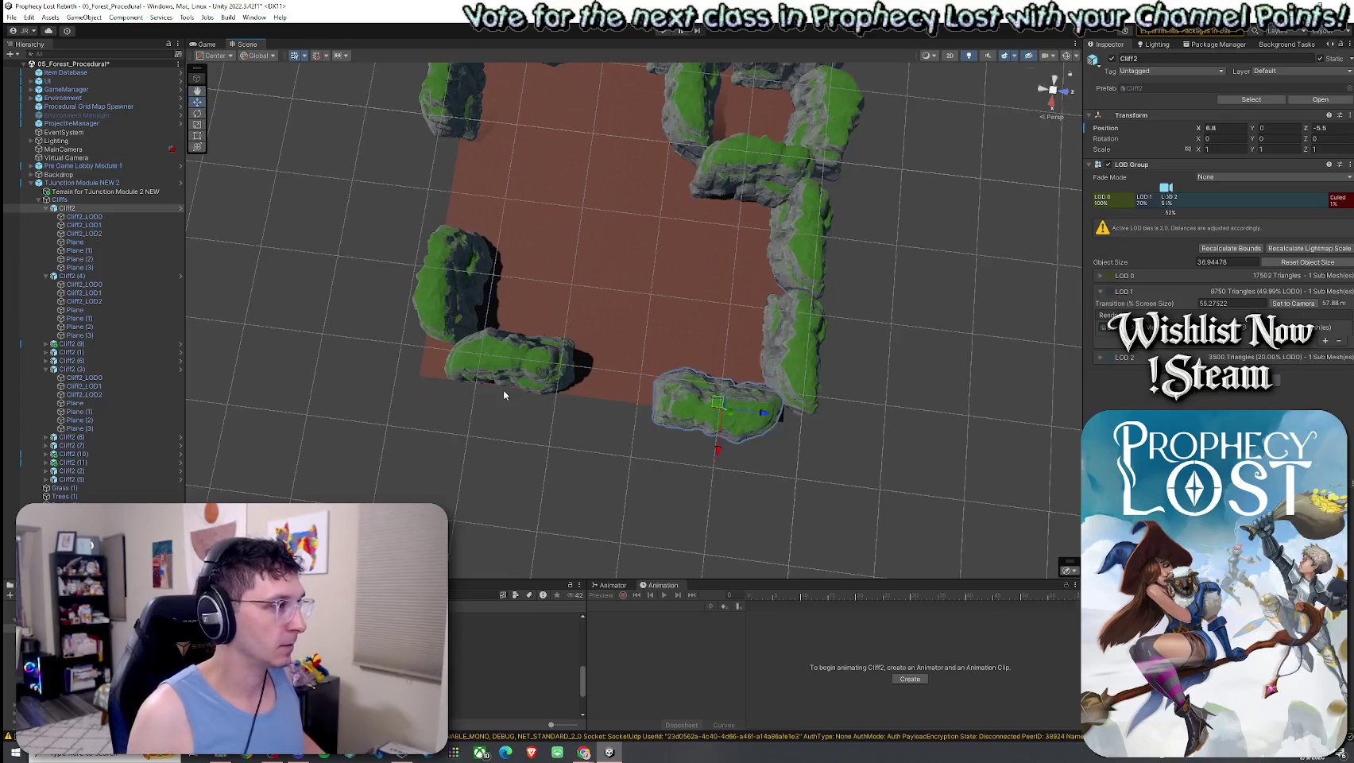
# Select the two left cliffs and move them together to a new spot
pyautogui.click(500, 380)
pyautogui.click(72, 471)
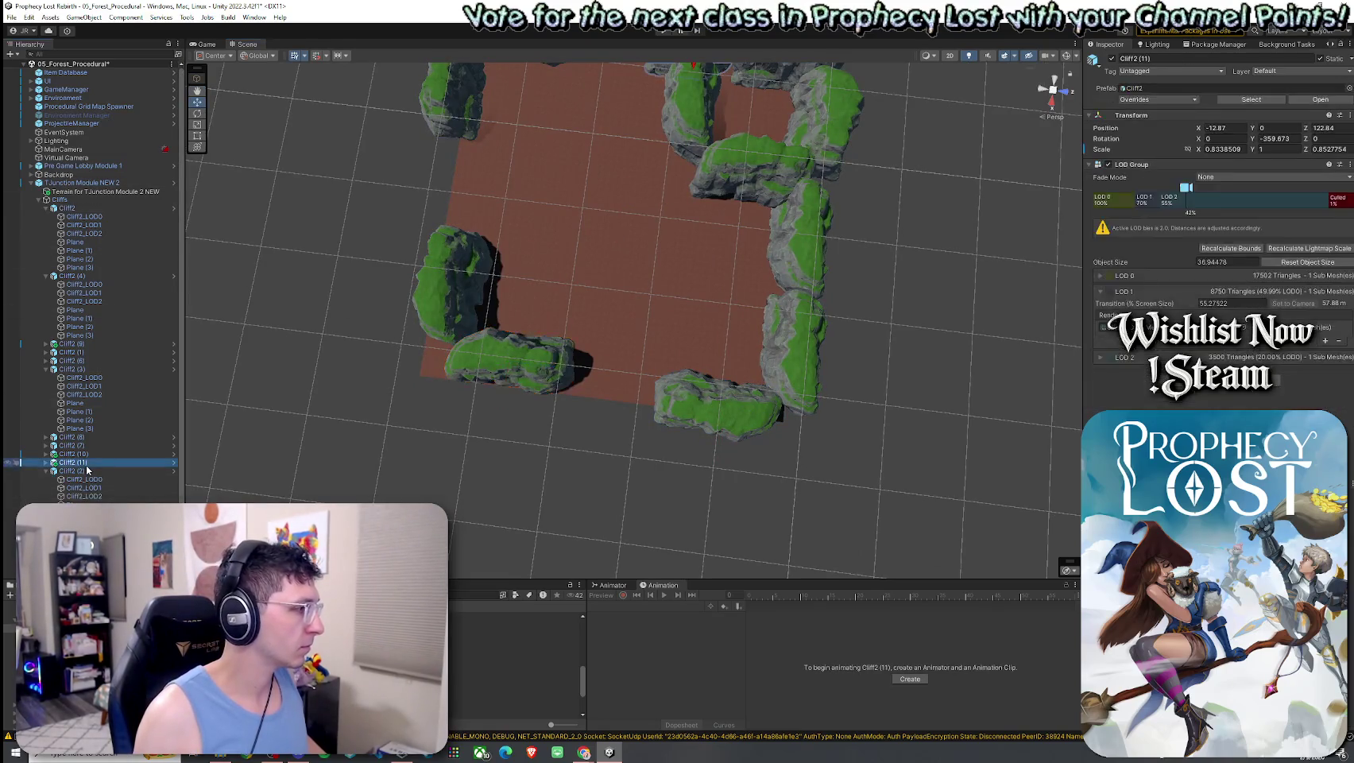
pyautogui.click(457, 286)
pyautogui.moveTo(457, 286); pyautogui.dragTo(516, 314)
pyautogui.keyDown('ctrl'); pyautogui.click(101, 367); pyautogui.keyUp('ctrl')
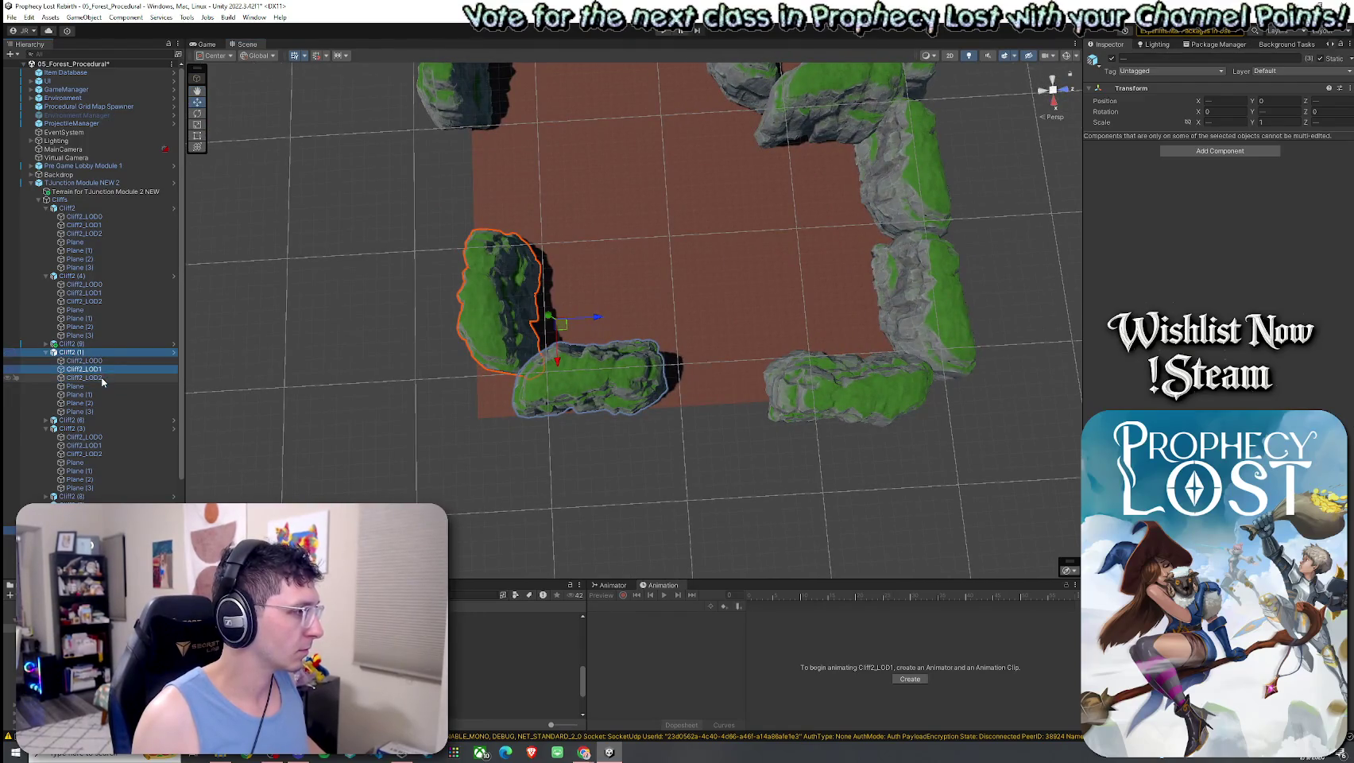
pyautogui.keyDown('ctrl'); pyautogui.click(102, 380); pyautogui.keyUp('ctrl')
pyautogui.moveTo(562, 331)
pyautogui.mouseDown()
pyautogui.moveTo(505, 361)
pyautogui.moveTo(534, 293)
pyautogui.moveTo(692, 293)
pyautogui.moveTo(658, 258)
pyautogui.moveTo(588, 248)
pyautogui.moveTo(544, 282)
pyautogui.mouseUp()
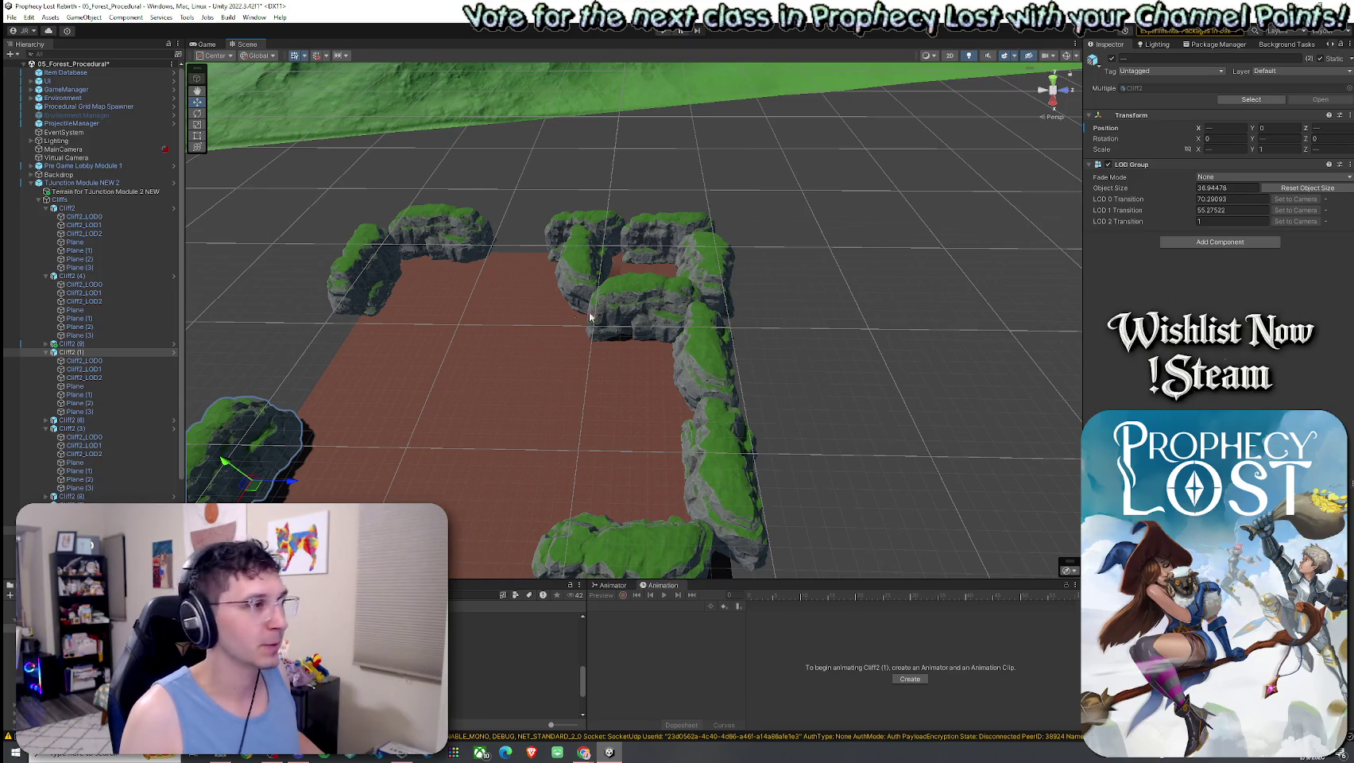
pyautogui.moveTo(552, 327)
pyautogui.mouseDown()
pyautogui.moveTo(520, 340)
pyautogui.moveTo(544, 305)
pyautogui.moveTo(722, 333)
pyautogui.mouseUp()
# Rotate Cliff2 (5) around its vertical axis and flatten it to Scale Y 0.782
pyautogui.click(695, 344)
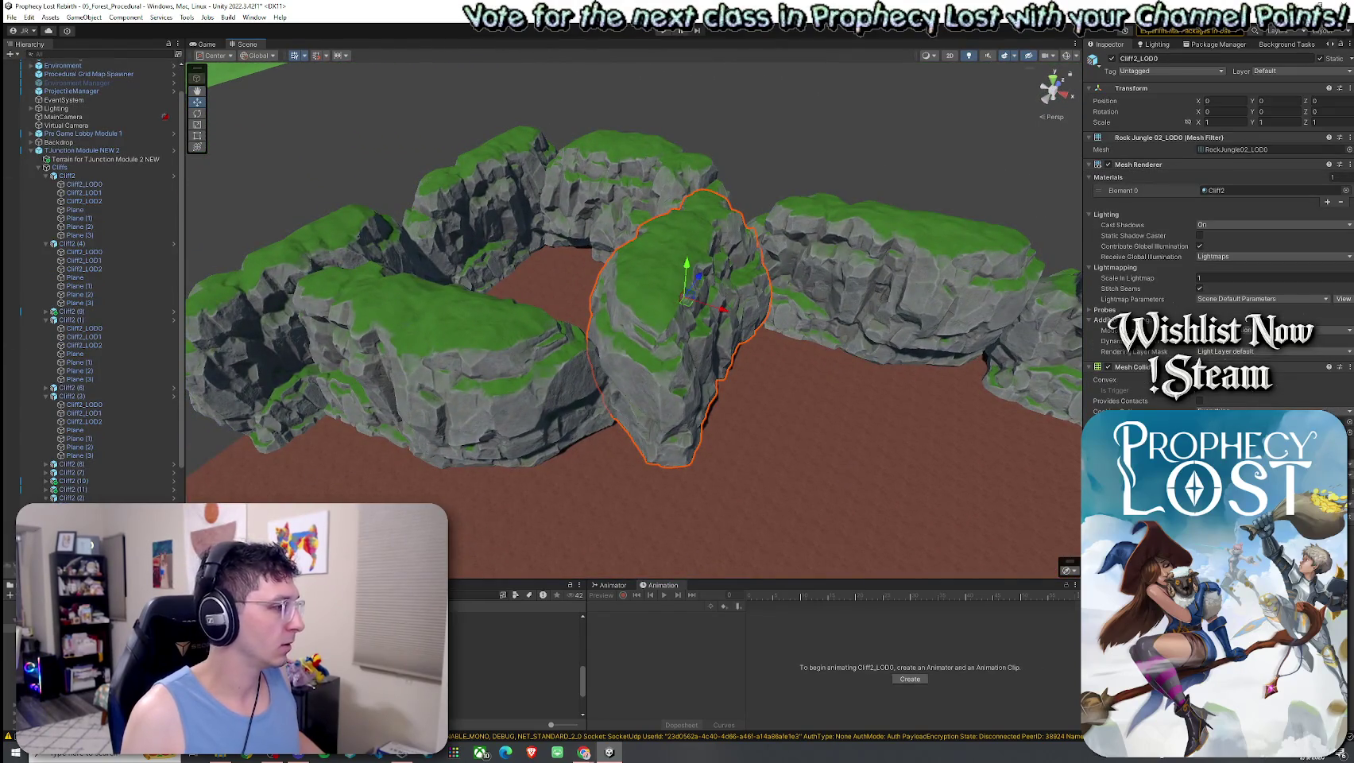
pyautogui.click(695, 344)
pyautogui.press('e')
pyautogui.moveTo(681, 288)
pyautogui.mouseDown()
pyautogui.moveTo(711, 273)
pyautogui.moveTo(691, 230)
pyautogui.moveTo(696, 258)
pyautogui.mouseUp()
pyautogui.press('r')
pyautogui.press('w')
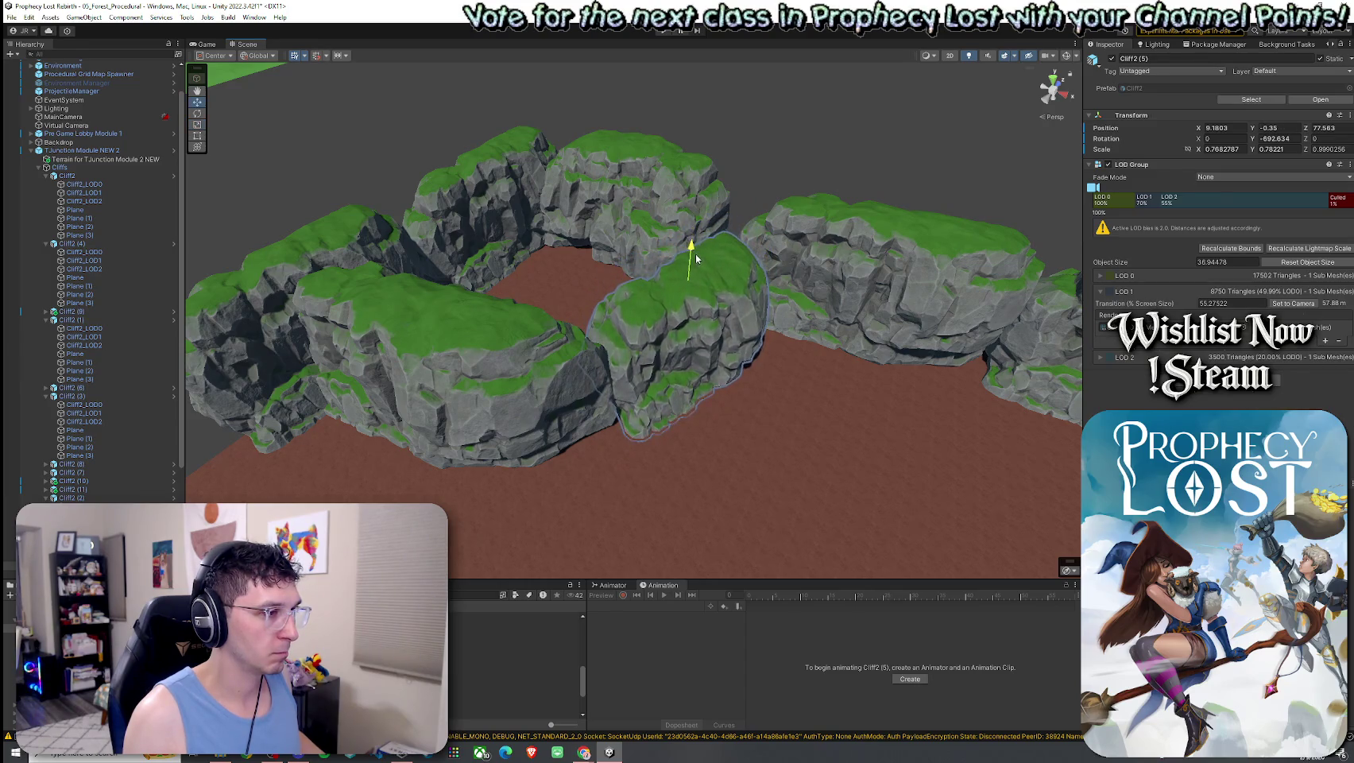
# Delete Cliff2 (6) and reselect Cliff2 (5), collapsing the Hierarchy groups
pyautogui.click(475, 388)
pyautogui.press('Delete')
pyautogui.click(592, 334)
pyautogui.click(588, 332)
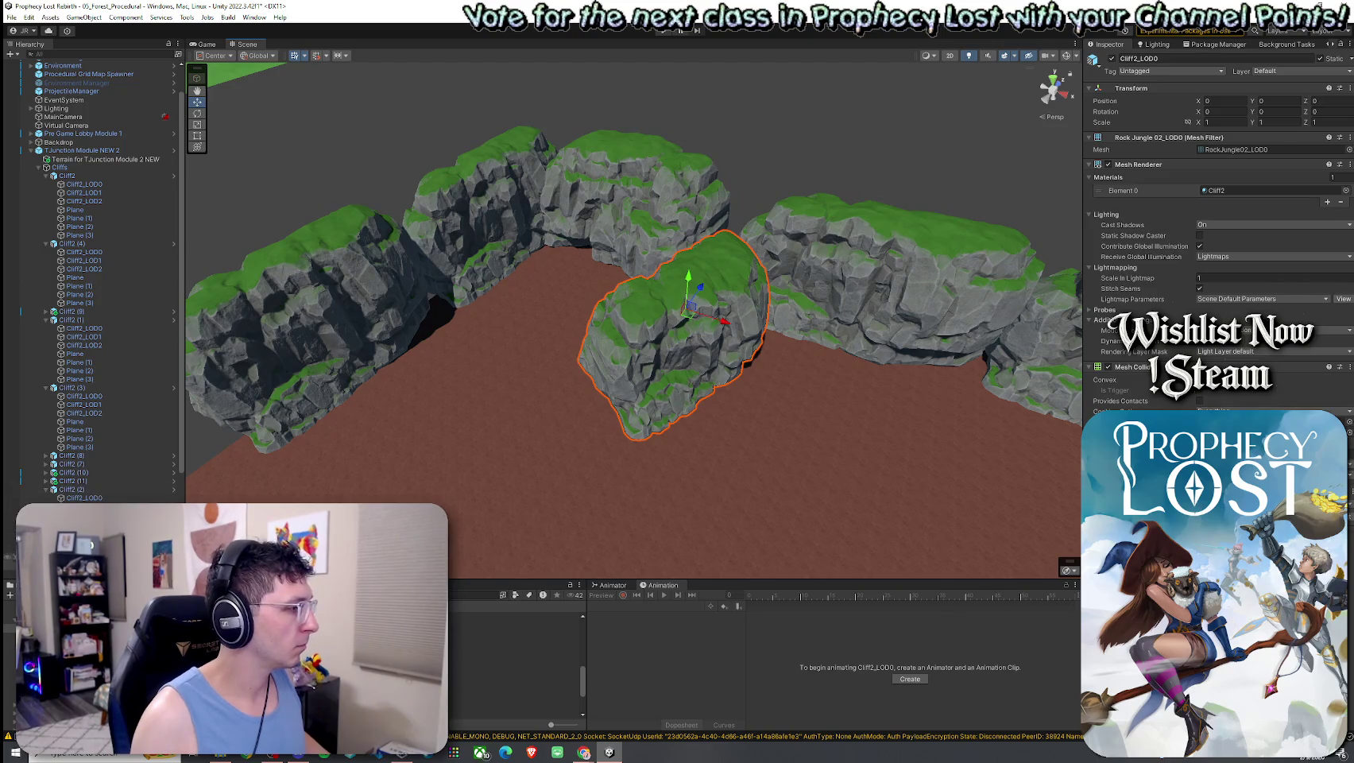
pyautogui.click(671, 333)
pyautogui.click(45, 387)
pyautogui.click(45, 320)
pyautogui.click(45, 277)
pyautogui.click(45, 209)
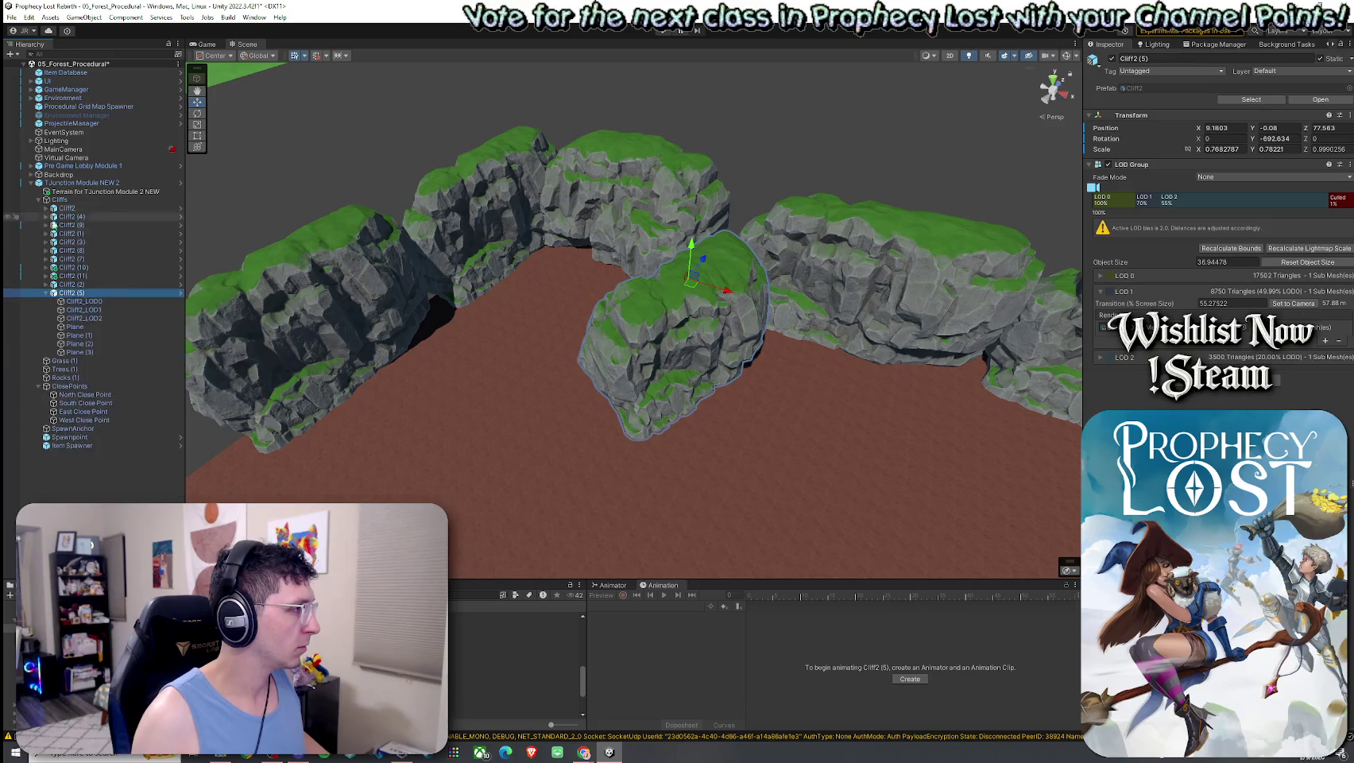
pyautogui.click(46, 292)
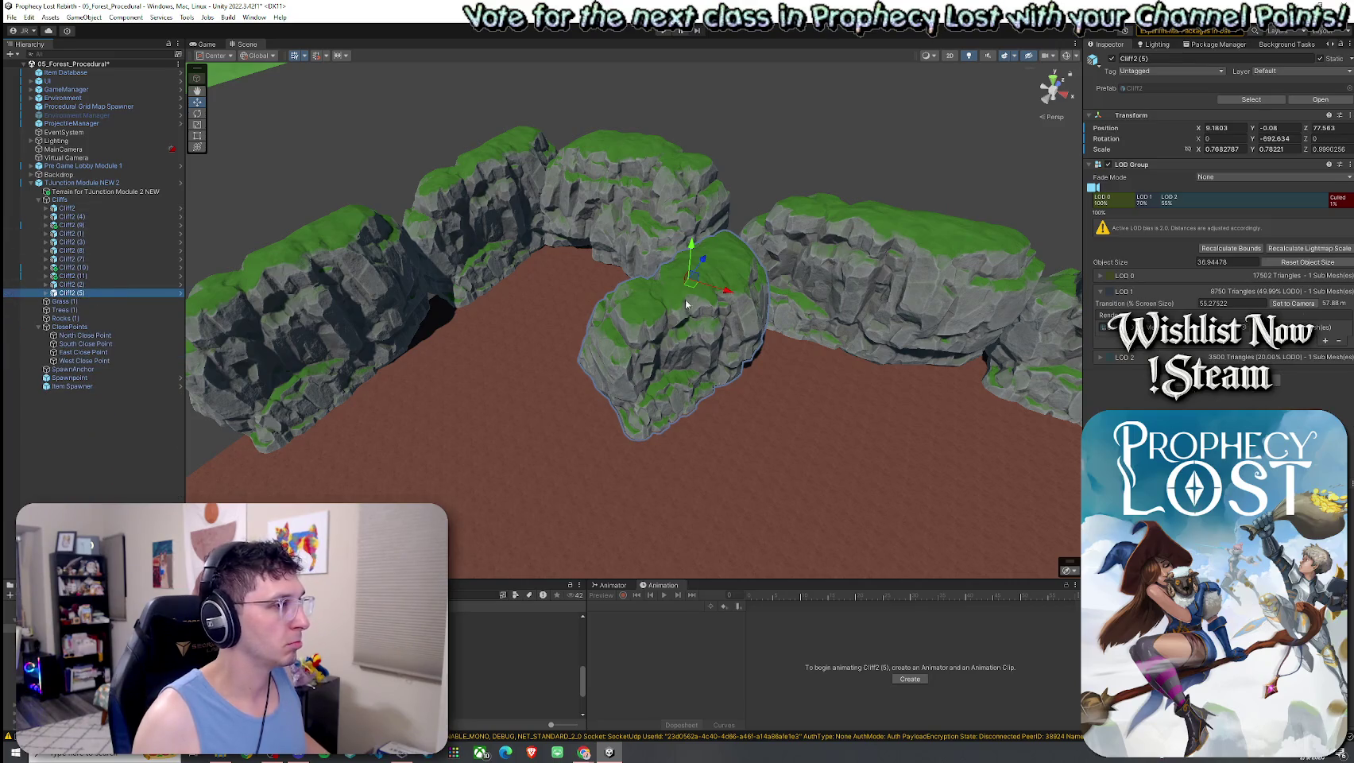
# Nudge Cliff2 (5) into place and duplicate it into the lower-right corner gap
pyautogui.moveTo(691, 285); pyautogui.dragTo(689, 288)
pyautogui.scroll(-5, 430, 228)
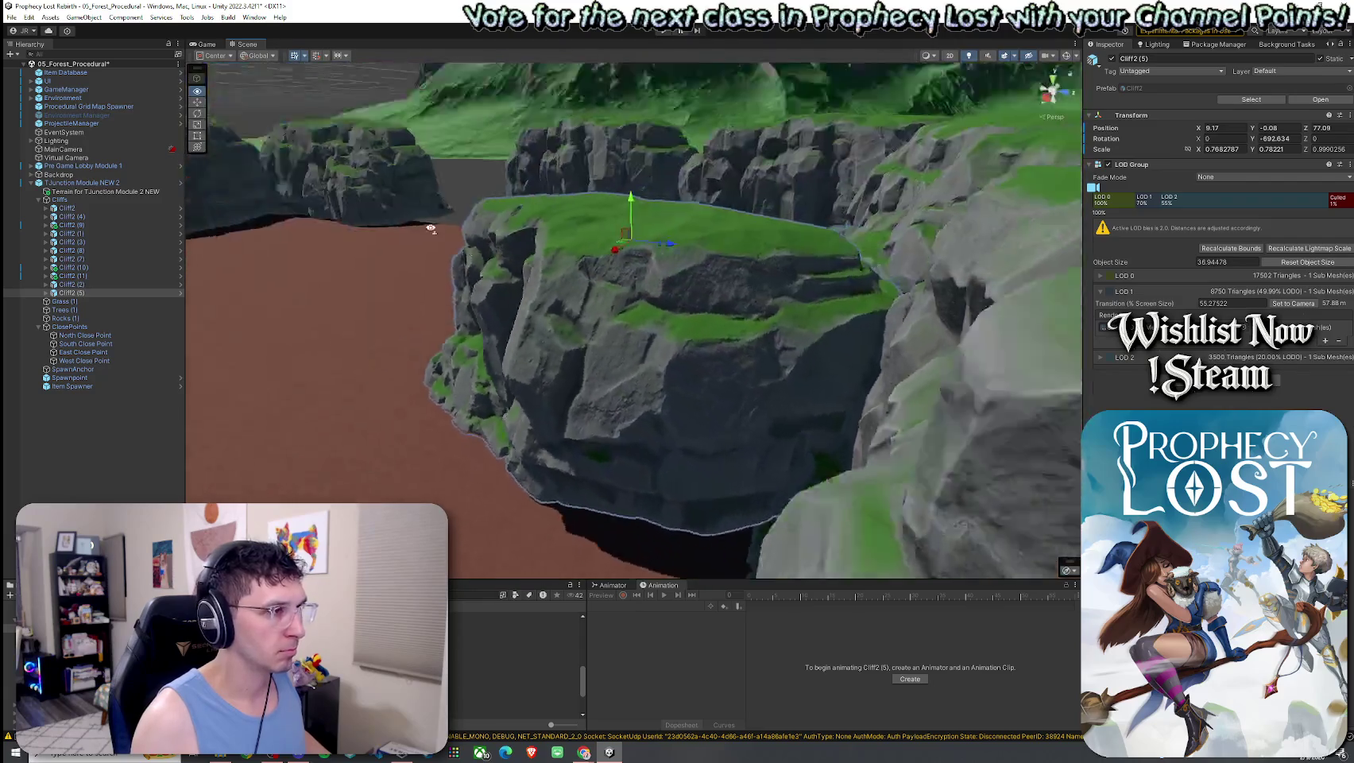
pyautogui.moveTo(429, 228)
pyautogui.mouseDown()
pyautogui.moveTo(45, 318)
pyautogui.moveTo(469, 236)
pyautogui.moveTo(529, 281)
pyautogui.moveTo(484, 191)
pyautogui.moveTo(477, 198)
pyautogui.moveTo(1012, 333)
pyautogui.mouseUp()
pyautogui.hotkey('ctrl', 'd')
pyautogui.moveTo(572, 181)
pyautogui.mouseDown()
pyautogui.moveTo(628, 290)
pyautogui.moveTo(737, 392)
pyautogui.mouseUp()
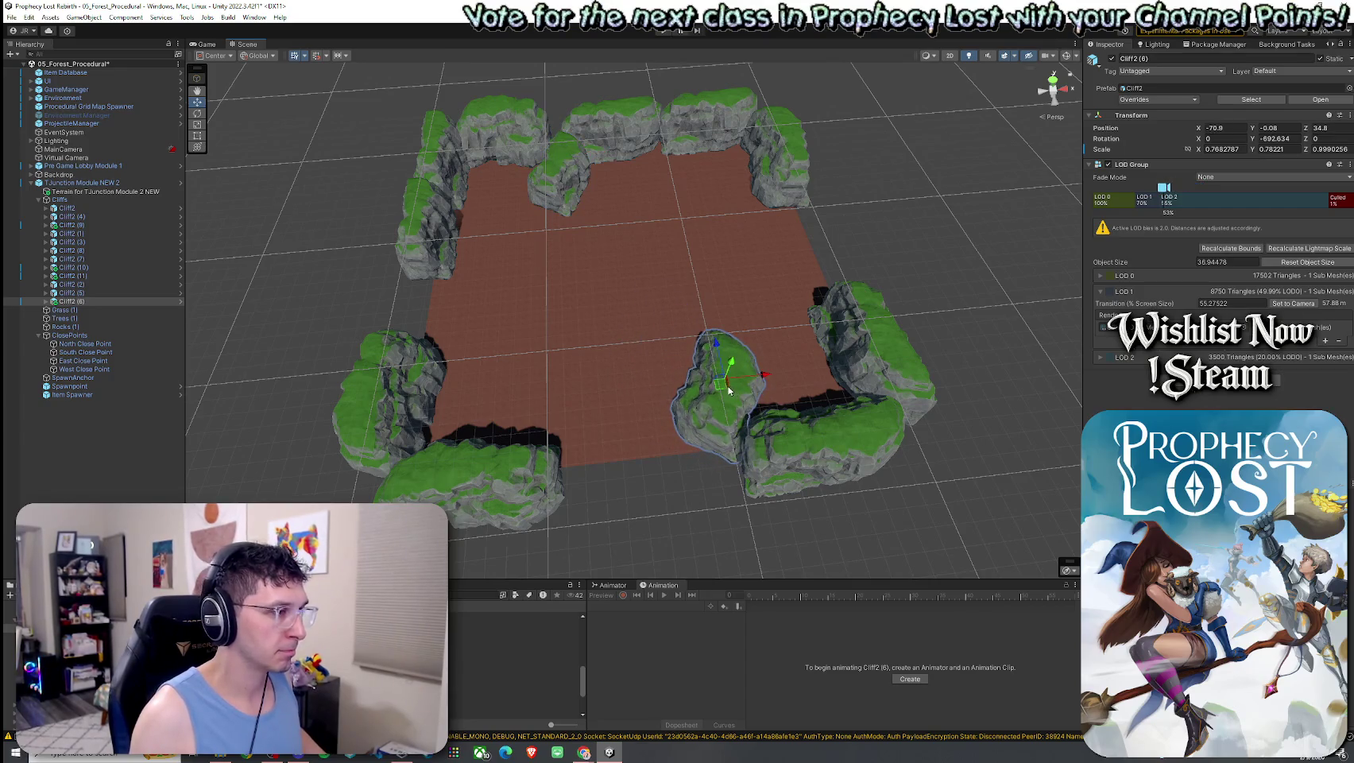
# Duplicate the cliff again and rotate and fit Cliff2 (12) into the lower-left gap
pyautogui.hotkey('ctrl', 'd')
pyautogui.moveTo(720, 392)
pyautogui.mouseDown()
pyautogui.moveTo(573, 409)
pyautogui.moveTo(584, 439)
pyautogui.moveTo(821, 388)
pyautogui.moveTo(836, 335)
pyautogui.moveTo(858, 341)
pyautogui.mouseUp()
pyautogui.press('e')
pyautogui.press('w')
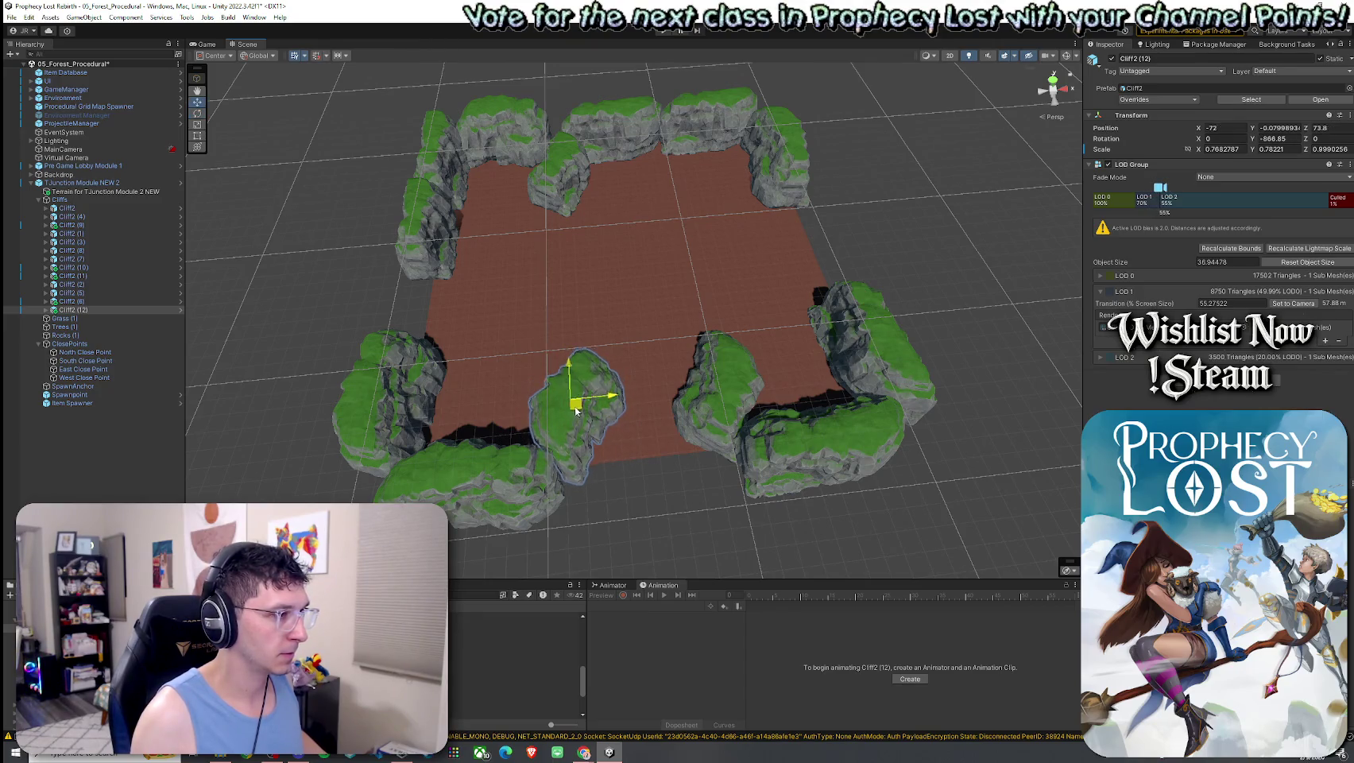
pyautogui.moveTo(575, 412); pyautogui.dragTo(567, 422)
pyautogui.scroll(3, 607, 377)
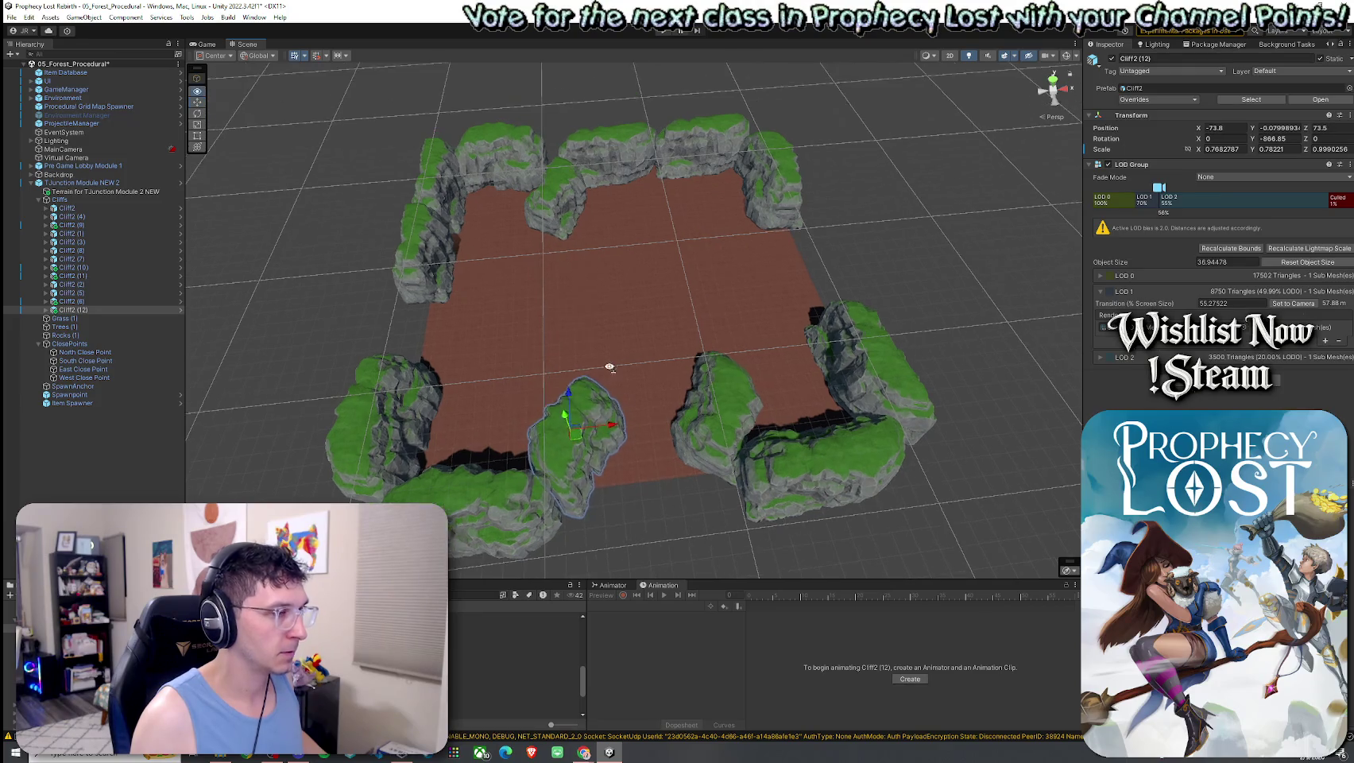
pyautogui.moveTo(618, 374)
pyautogui.mouseDown()
pyautogui.moveTo(589, 380)
pyautogui.moveTo(588, 407)
pyautogui.mouseUp()
pyautogui.scroll(-5, 588, 407)
# Reset the Transform of the left cliff's Cliff2_LOD0 piece
pyautogui.click(499, 375)
pyautogui.moveTo(499, 374)
pyautogui.mouseDown()
pyautogui.moveTo(574, 422)
pyautogui.moveTo(508, 409)
pyautogui.mouseUp()
pyautogui.scroll(3, 556, 429)
pyautogui.click(140, 224)
pyautogui.click(173, 240)
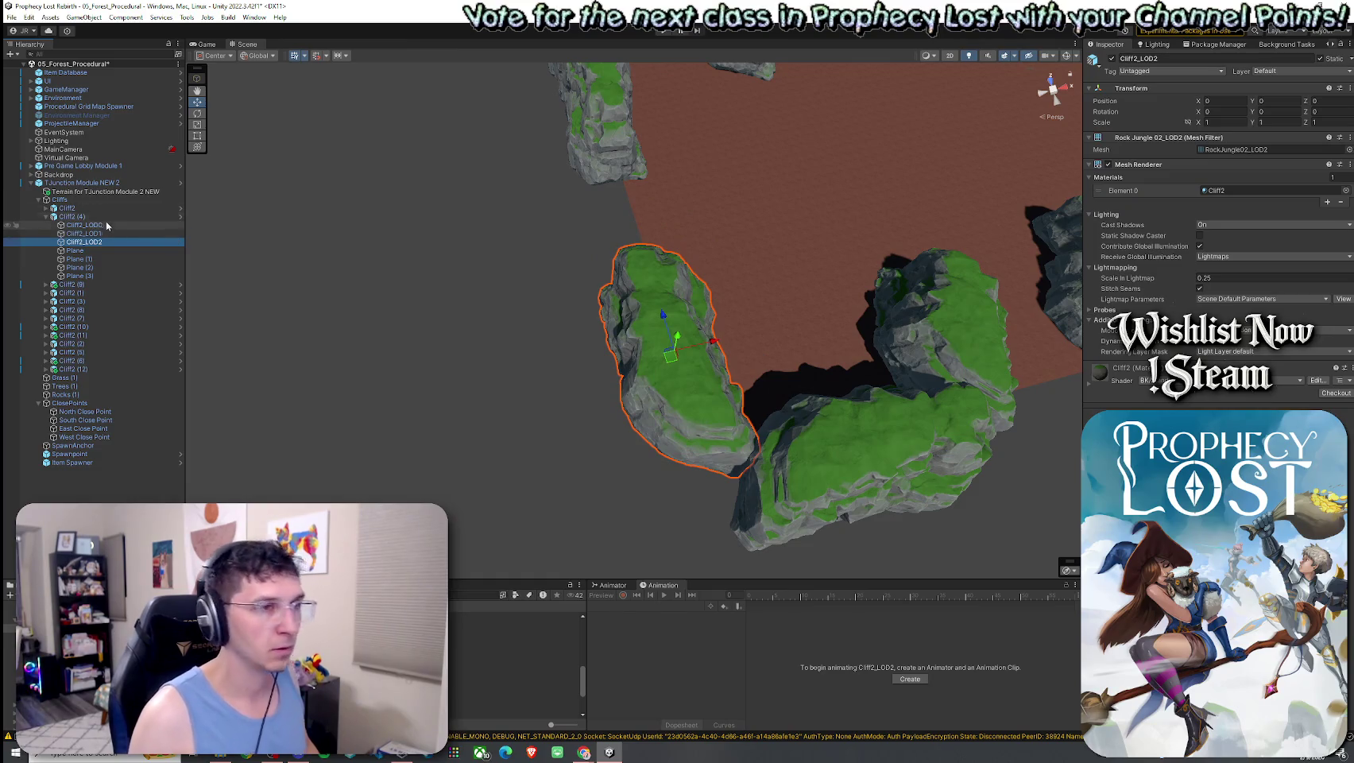
pyautogui.click(114, 225)
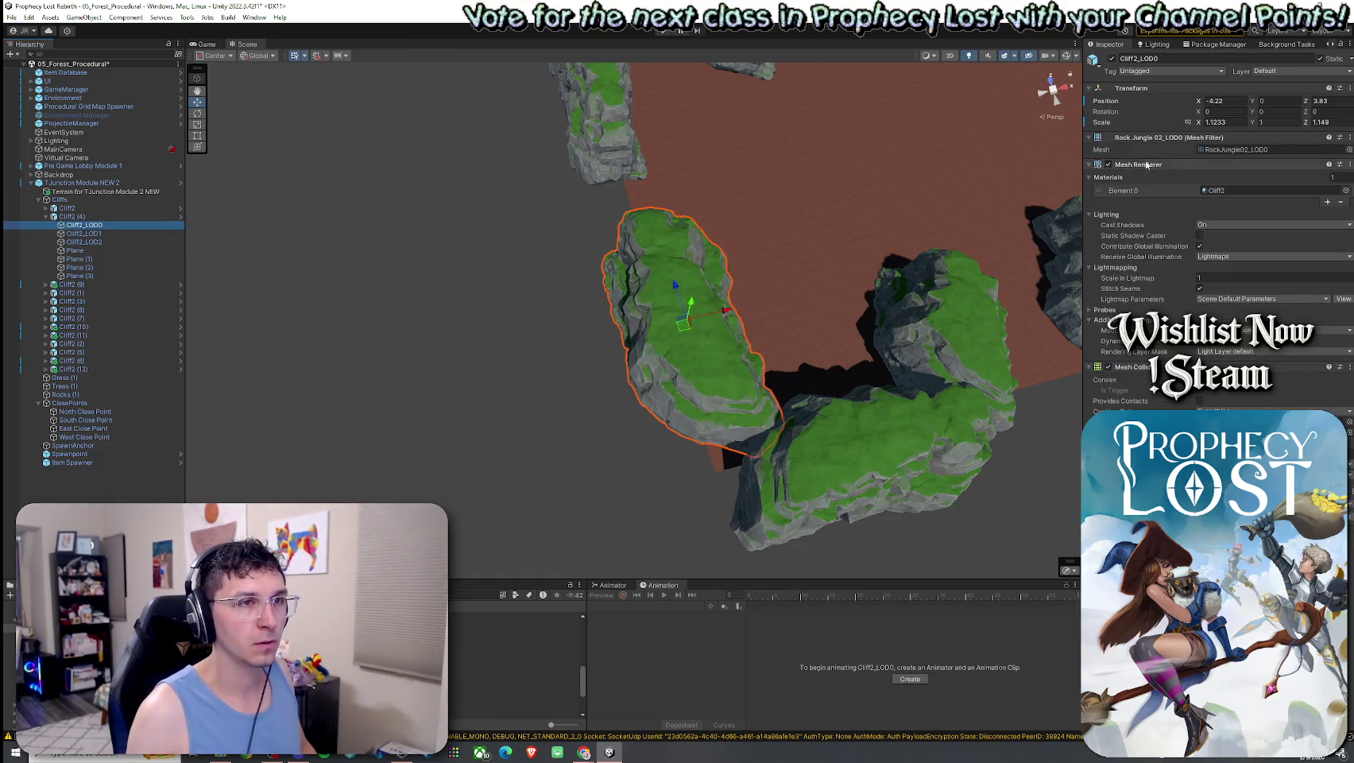
pyautogui.rightClick(1307, 102)
pyautogui.click(1132, 100)
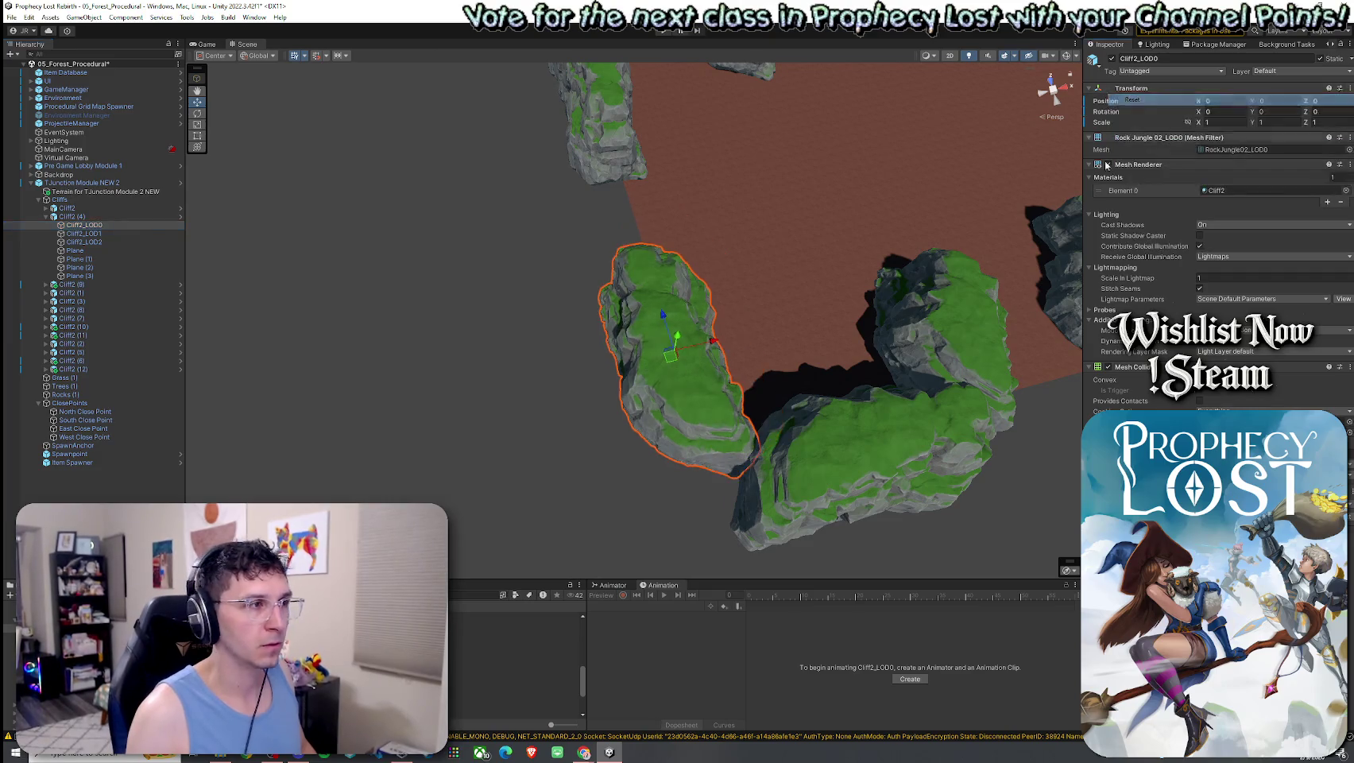
# Step through the cliff group's child planes and collapse Cliff2 (4)
pyautogui.press('Up')
pyautogui.press('Down')
pyautogui.press('Down')
pyautogui.press('Down')
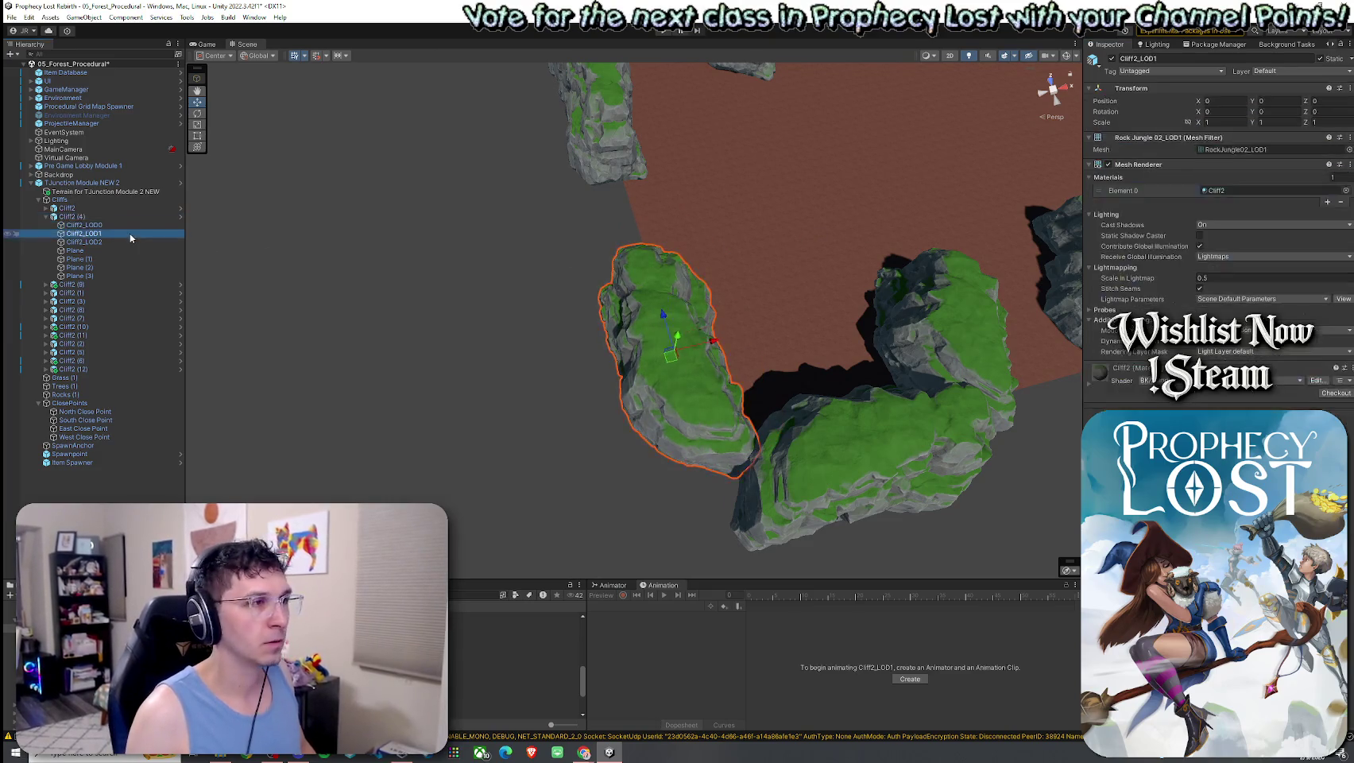
pyautogui.press('Up')
pyautogui.press('Up')
pyautogui.press('Up')
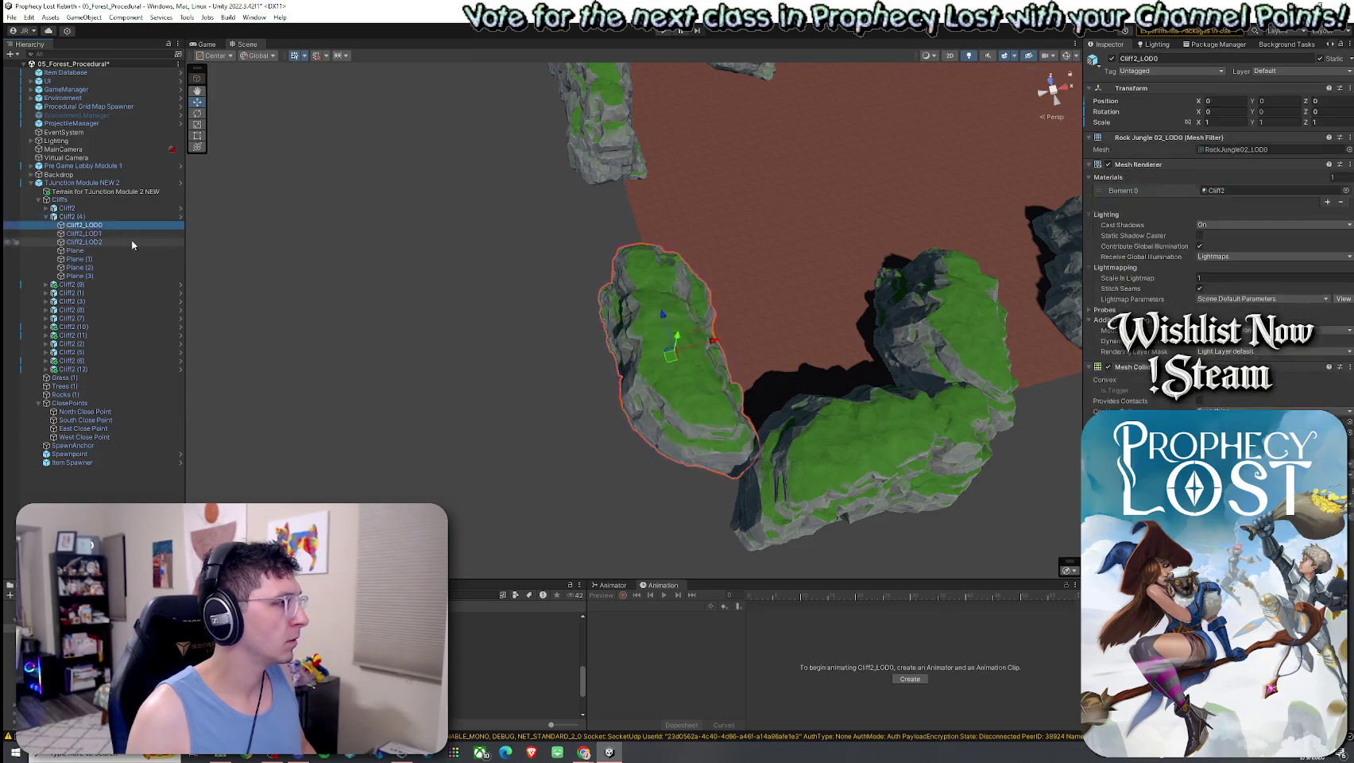
pyautogui.press('Down')
pyautogui.press('Down')
pyautogui.press('Down')
pyautogui.press('Down')
pyautogui.press('Up')
pyautogui.press('Up')
pyautogui.press('Up')
pyautogui.press('Down')
pyautogui.press('Down')
pyautogui.press('Down')
pyautogui.scroll(-5, 361, 373)
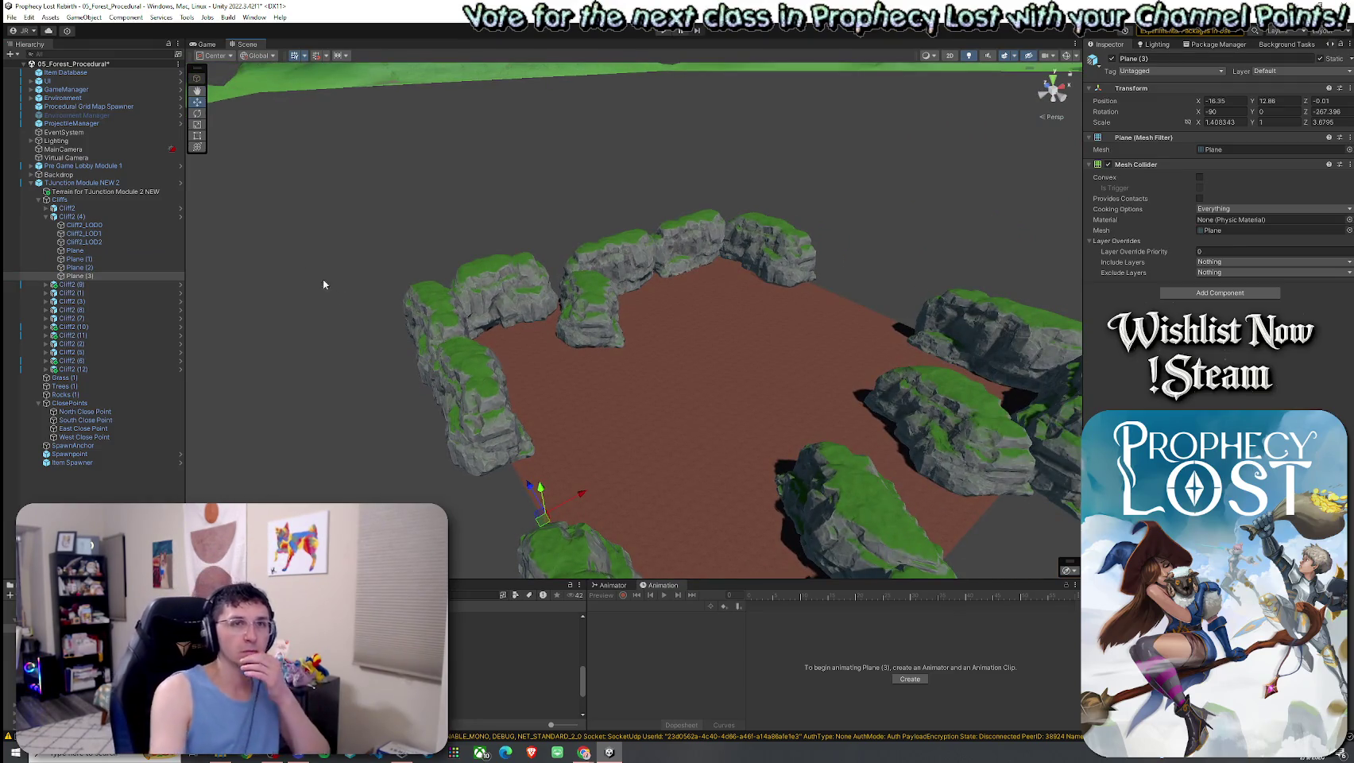
pyautogui.click(45, 216)
# Save the scene and reselect the terrain
pyautogui.click(14, 16)
pyautogui.click(32, 70)
pyautogui.moveTo(464, 353)
pyautogui.mouseDown()
pyautogui.moveTo(547, 381)
pyautogui.moveTo(342, 350)
pyautogui.moveTo(329, 336)
pyautogui.moveTo(363, 360)
pyautogui.mouseUp()
pyautogui.click(558, 347)
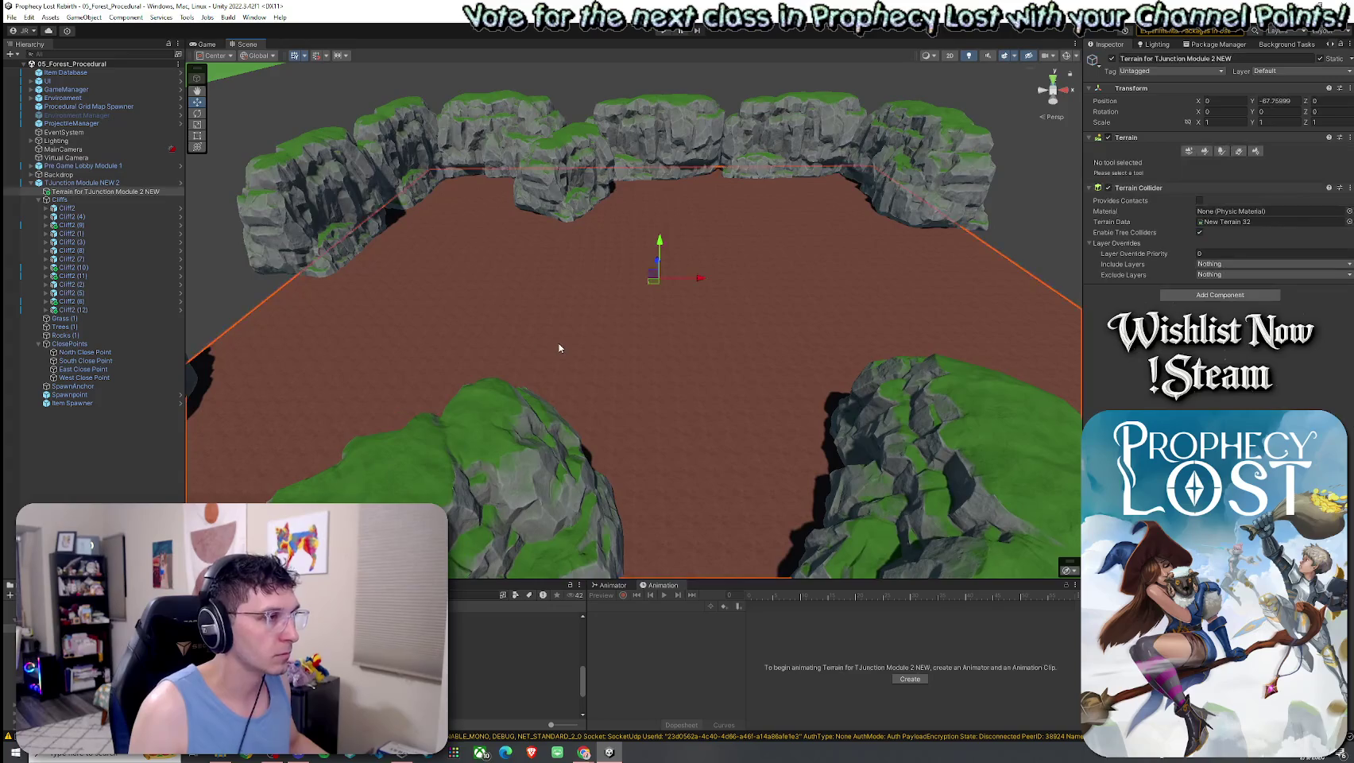
# Switch the terrain tool to Raise or Lower Terrain and enlarge the sculpting brush
pyautogui.click(1204, 150)
pyautogui.click(1151, 162)
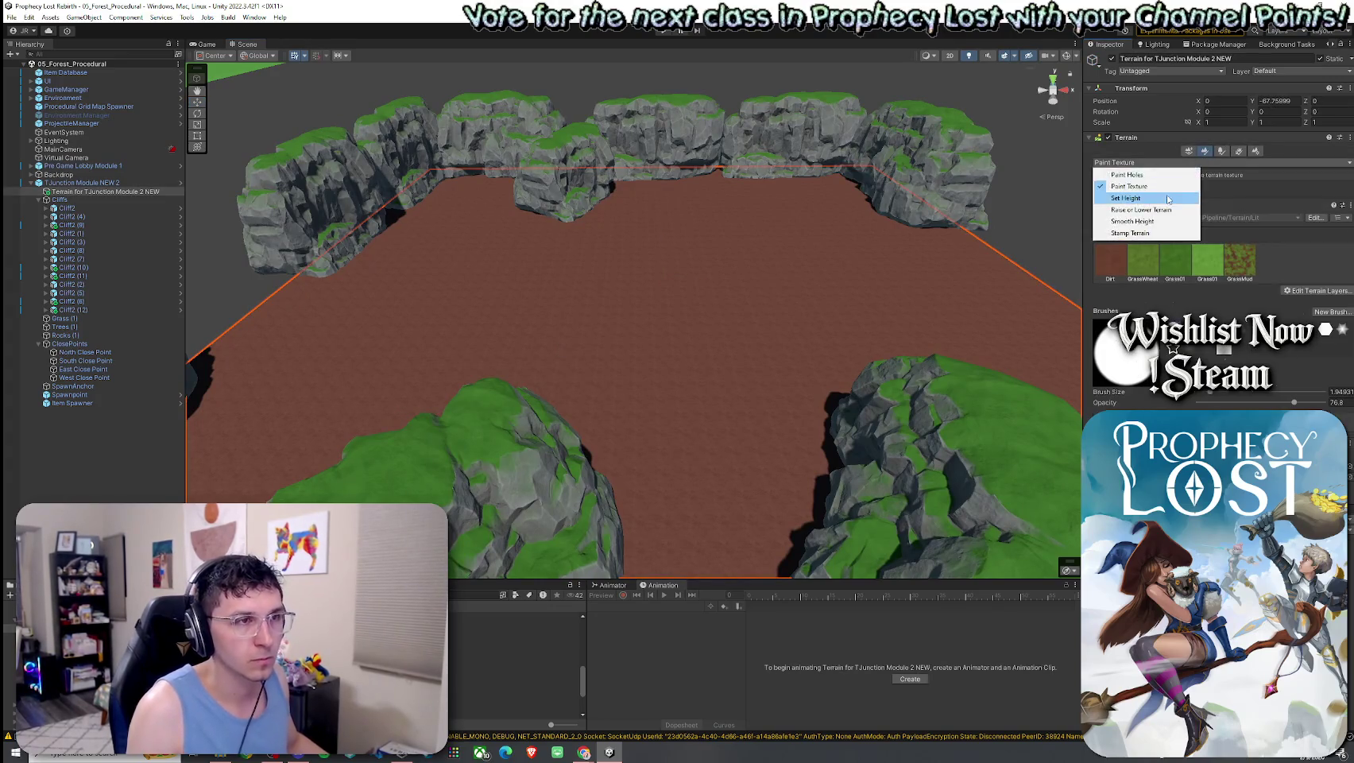
pyautogui.click(1165, 211)
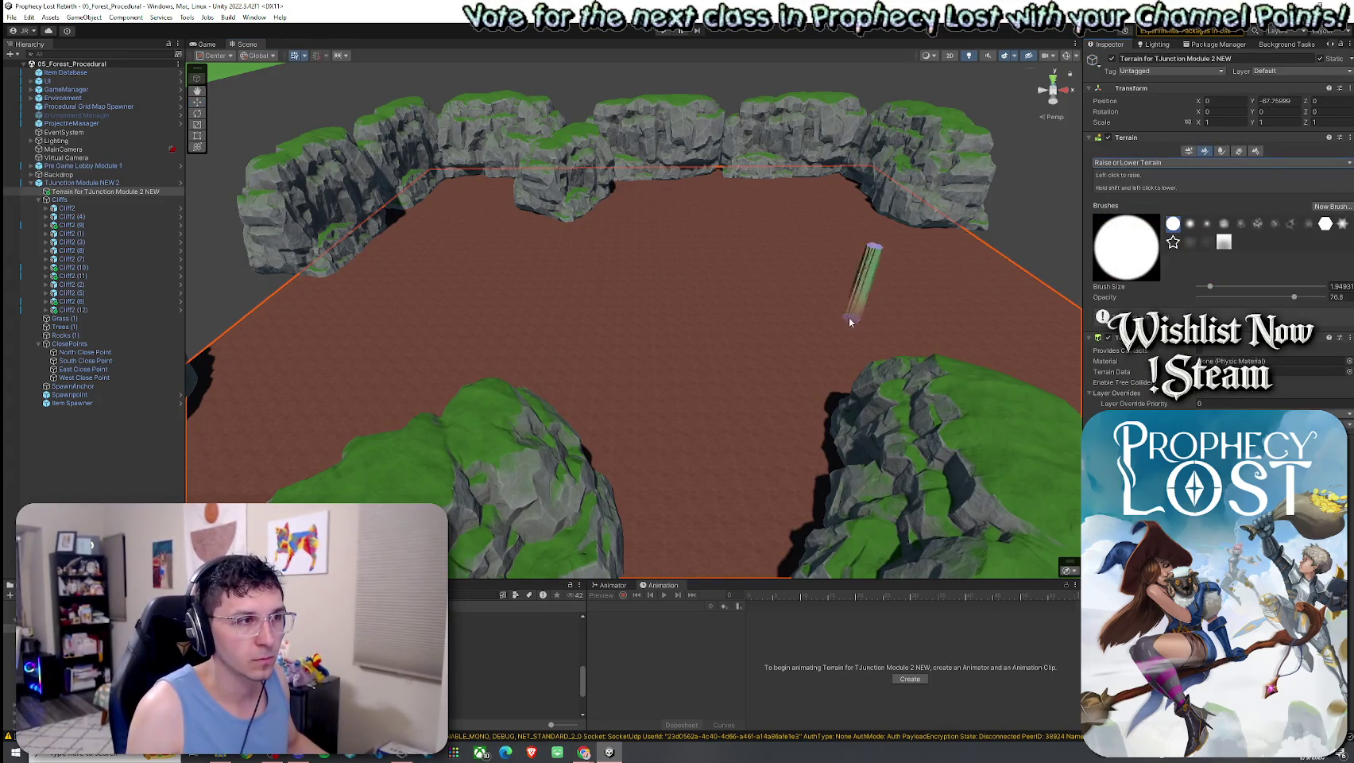
pyautogui.moveTo(1208, 287); pyautogui.dragTo(1265, 288)
pyautogui.moveTo(749, 241)
pyautogui.mouseDown()
pyautogui.moveTo(932, 320)
pyautogui.moveTo(1001, 318)
pyautogui.mouseUp()
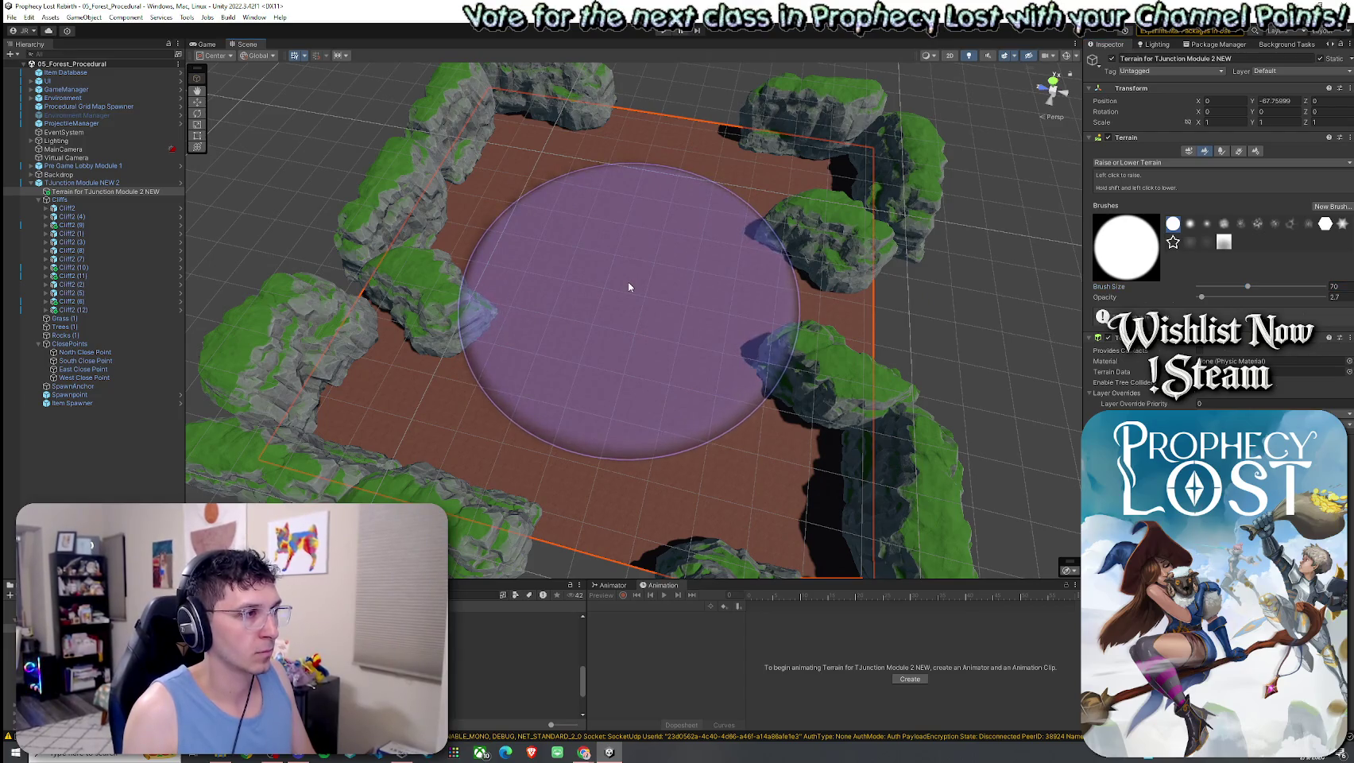
# Lower a round patch in the clearing's centre and check it from a low angle
pyautogui.keyDown('shift'); pyautogui.click(628, 287); pyautogui.keyUp('shift')
pyautogui.scroll(5, 661, 290)
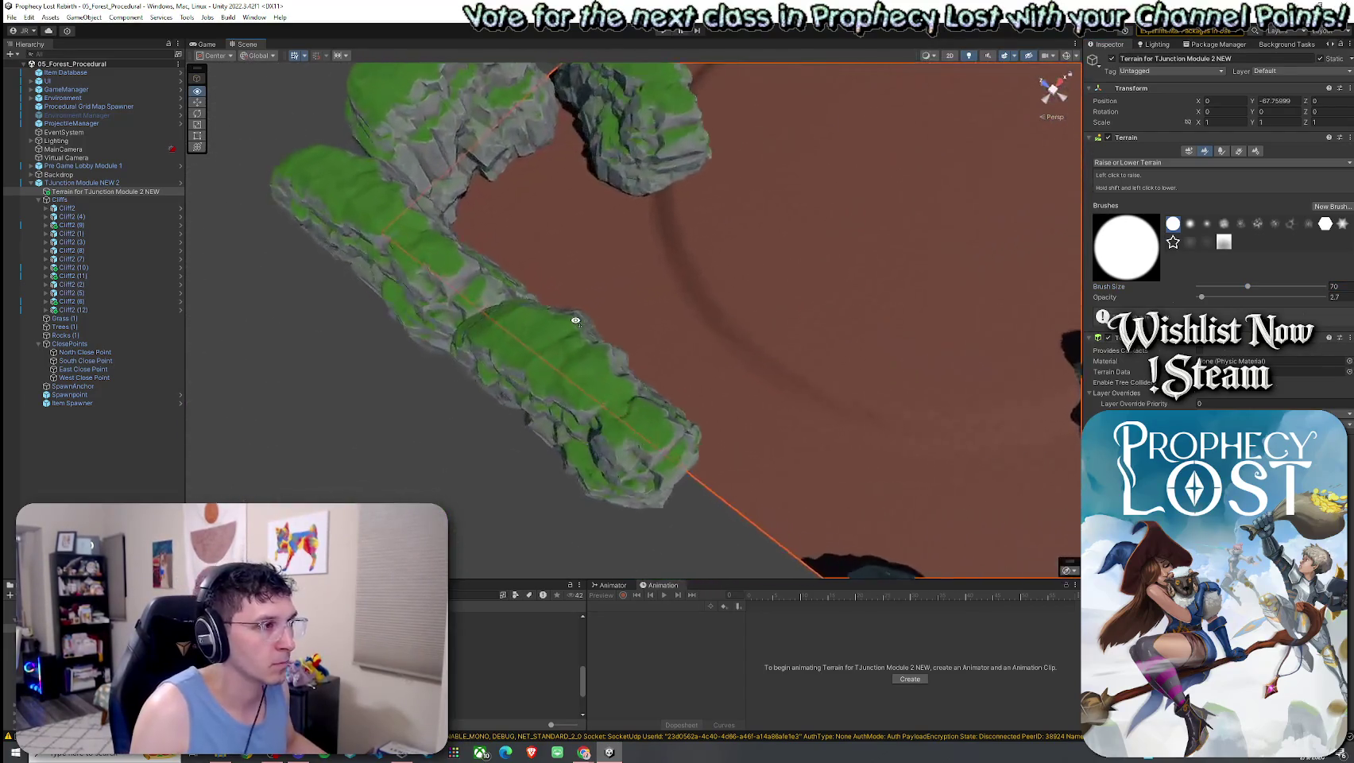
pyautogui.moveTo(675, 279)
pyautogui.mouseDown()
pyautogui.moveTo(715, 238)
pyautogui.moveTo(861, 166)
pyautogui.moveTo(625, 179)
pyautogui.mouseUp()
pyautogui.scroll(-6, 624, 180)
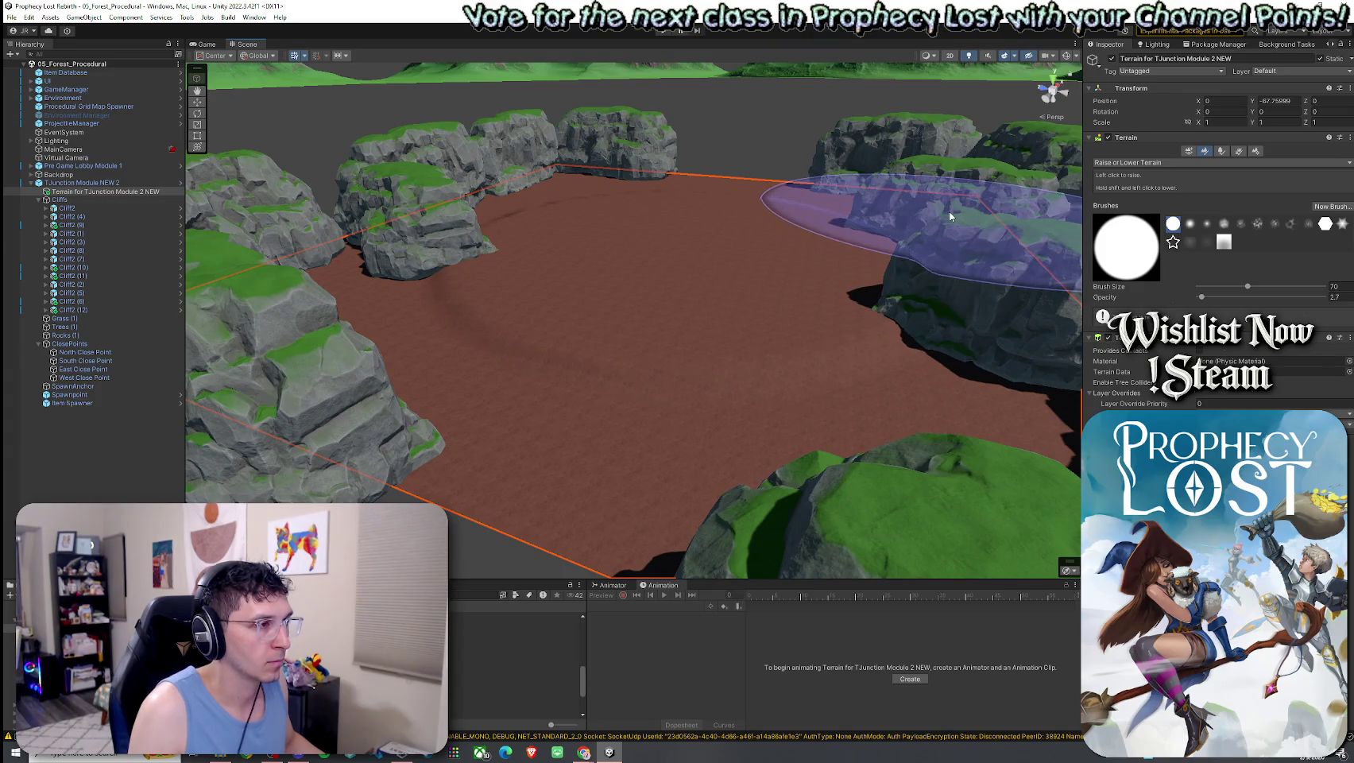
pyautogui.click(1143, 164)
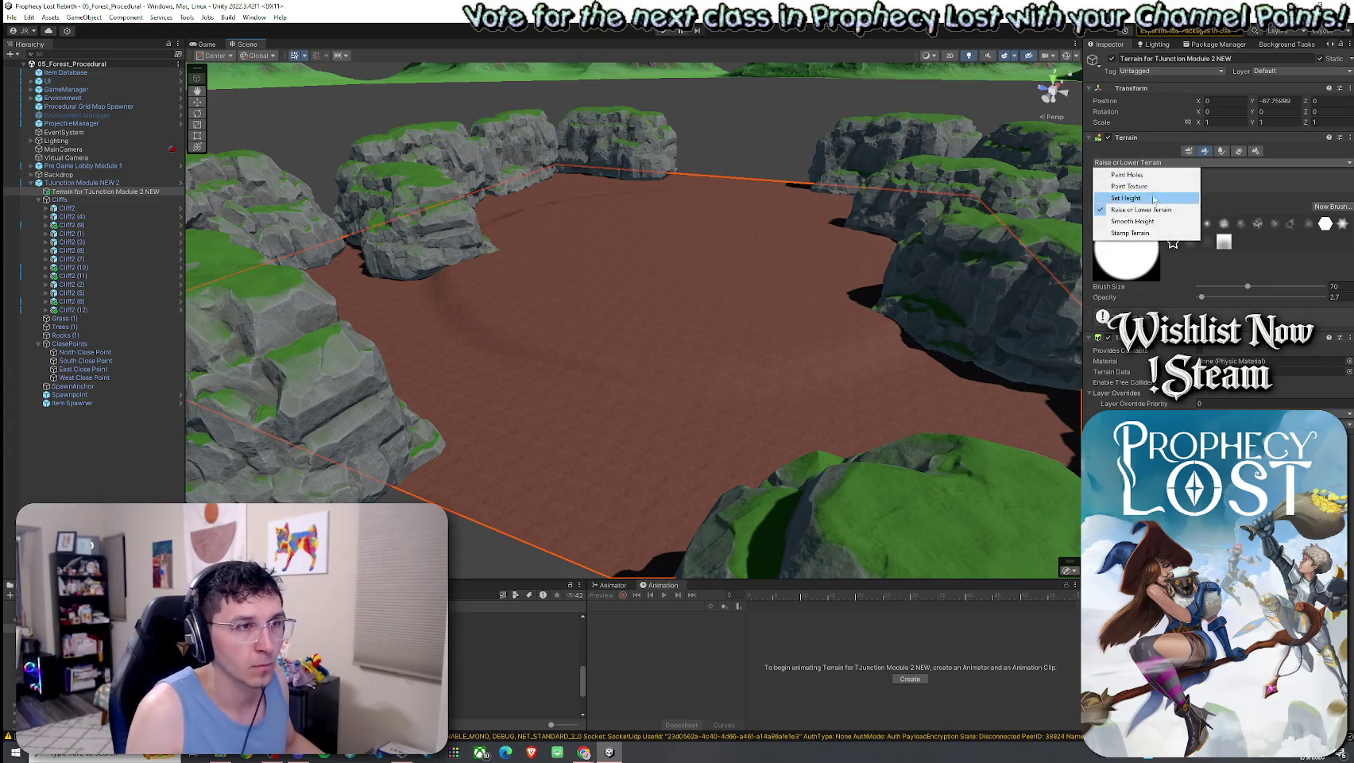
# Set the sculpting tool to Smooth Height, then select the cliffs at the front opening
pyautogui.click(1145, 222)
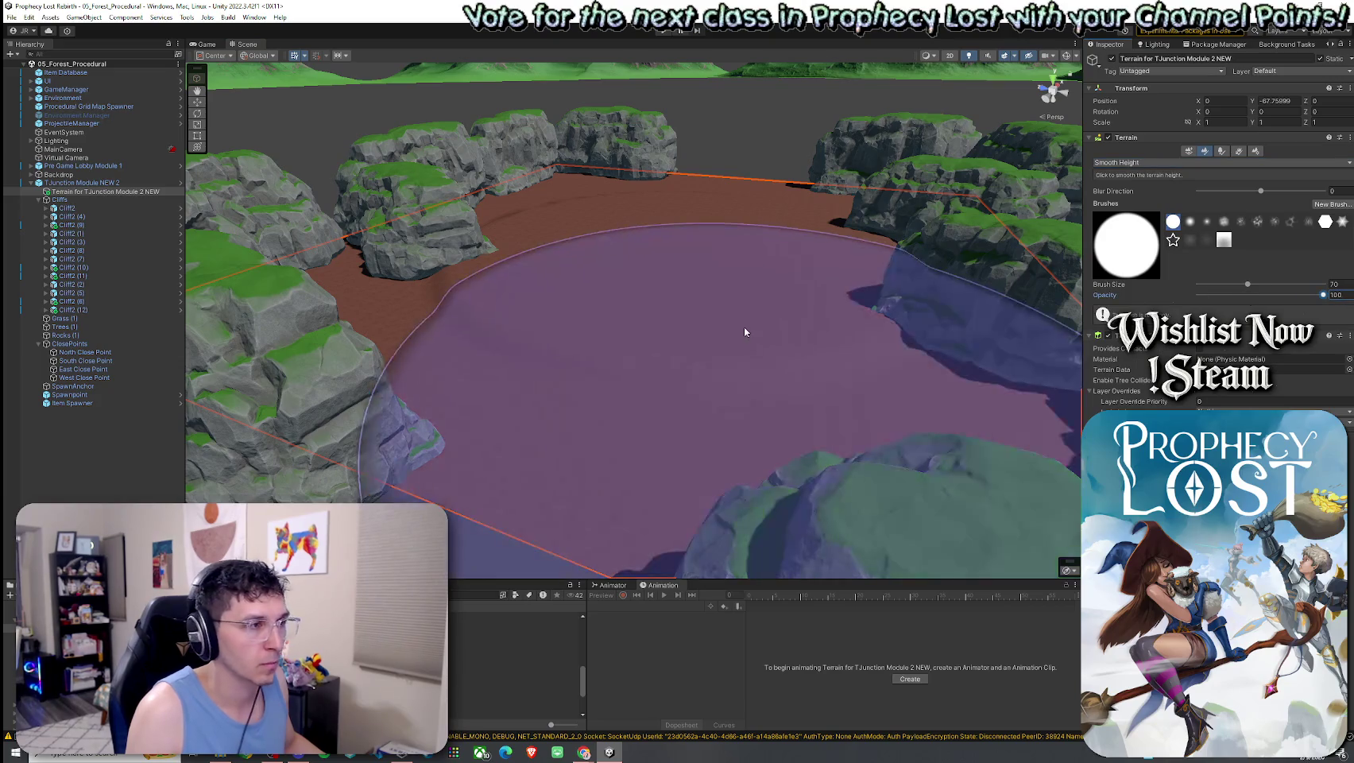
pyautogui.moveTo(718, 210)
pyautogui.mouseDown()
pyautogui.moveTo(762, 281)
pyautogui.moveTo(626, 293)
pyautogui.moveTo(599, 314)
pyautogui.moveTo(605, 231)
pyautogui.mouseUp()
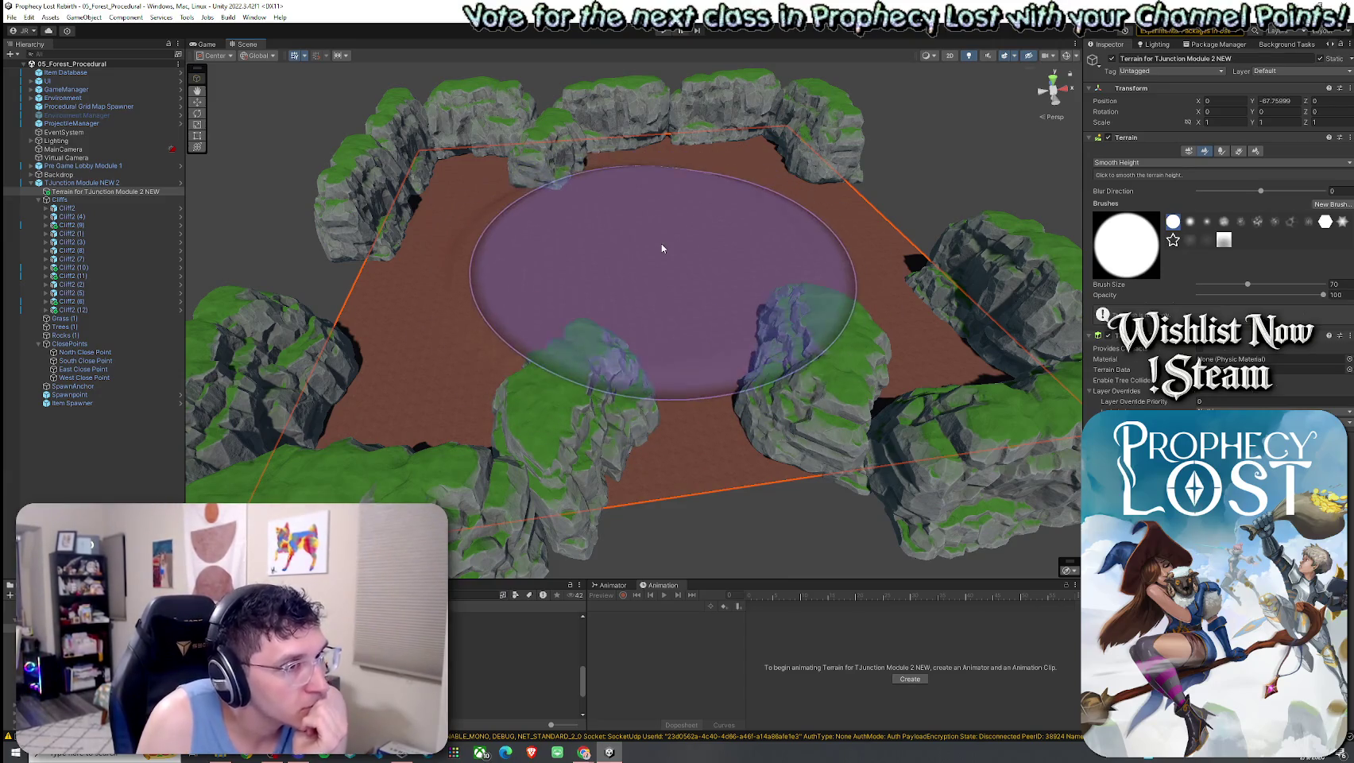
pyautogui.moveTo(711, 253)
pyautogui.mouseDown()
pyautogui.moveTo(665, 218)
pyautogui.moveTo(560, 217)
pyautogui.moveTo(519, 236)
pyautogui.moveTo(552, 226)
pyautogui.moveTo(659, 252)
pyautogui.moveTo(802, 333)
pyautogui.mouseUp()
pyautogui.scroll(-3, 629, 460)
pyautogui.click(734, 292)
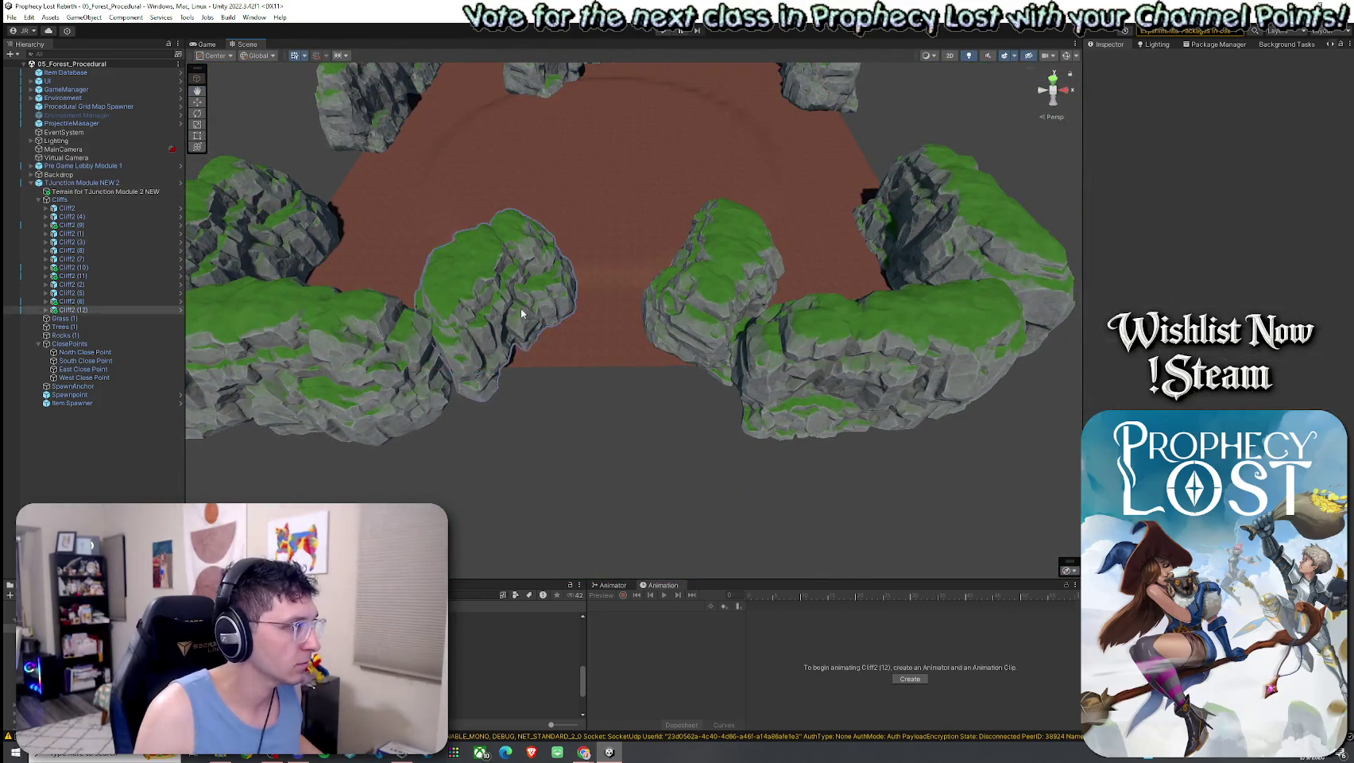
# Drag the front cliffs and the centre cliff Cliff2 (6) down and left
pyautogui.moveTo(609, 268); pyautogui.dragTo(592, 307)
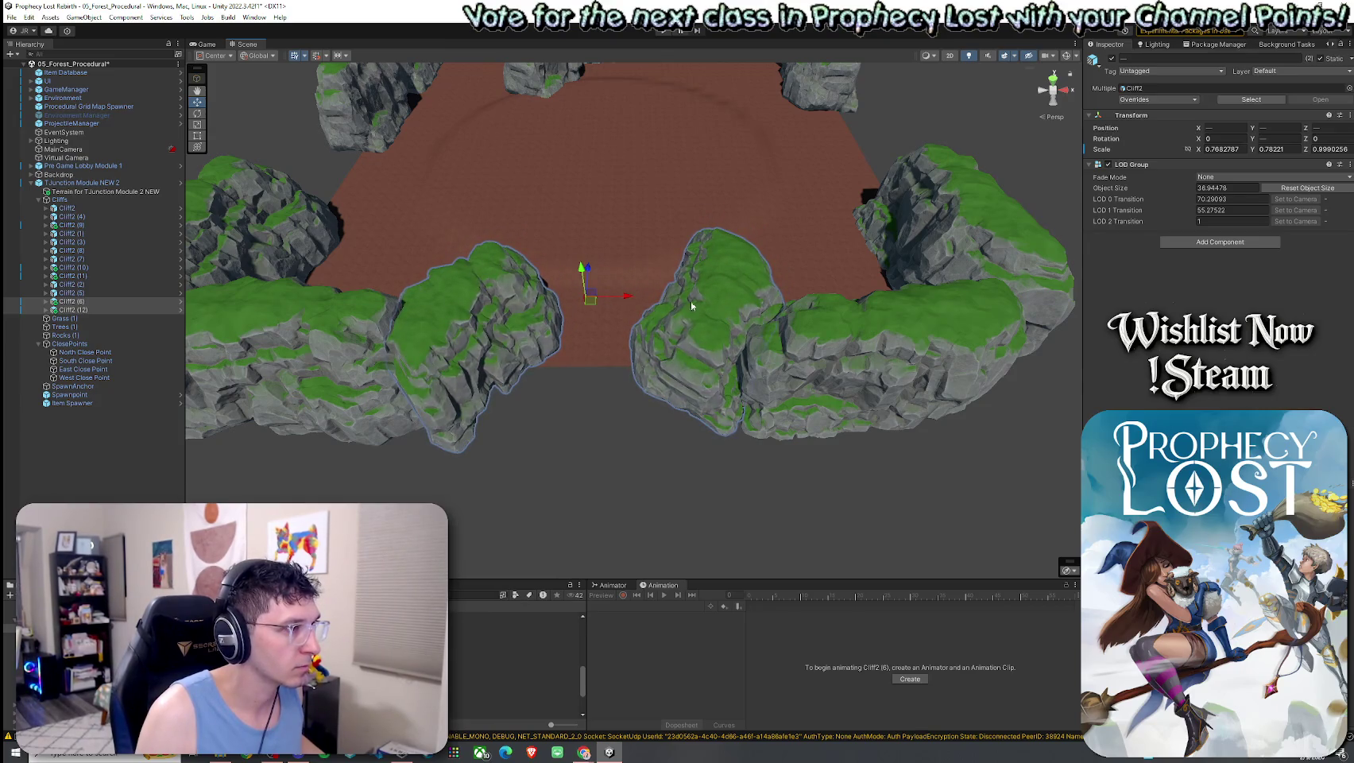
pyautogui.click(713, 308)
pyautogui.click(126, 302)
pyautogui.moveTo(711, 296)
pyautogui.mouseDown()
pyautogui.moveTo(698, 305)
pyautogui.moveTo(706, 325)
pyautogui.mouseUp()
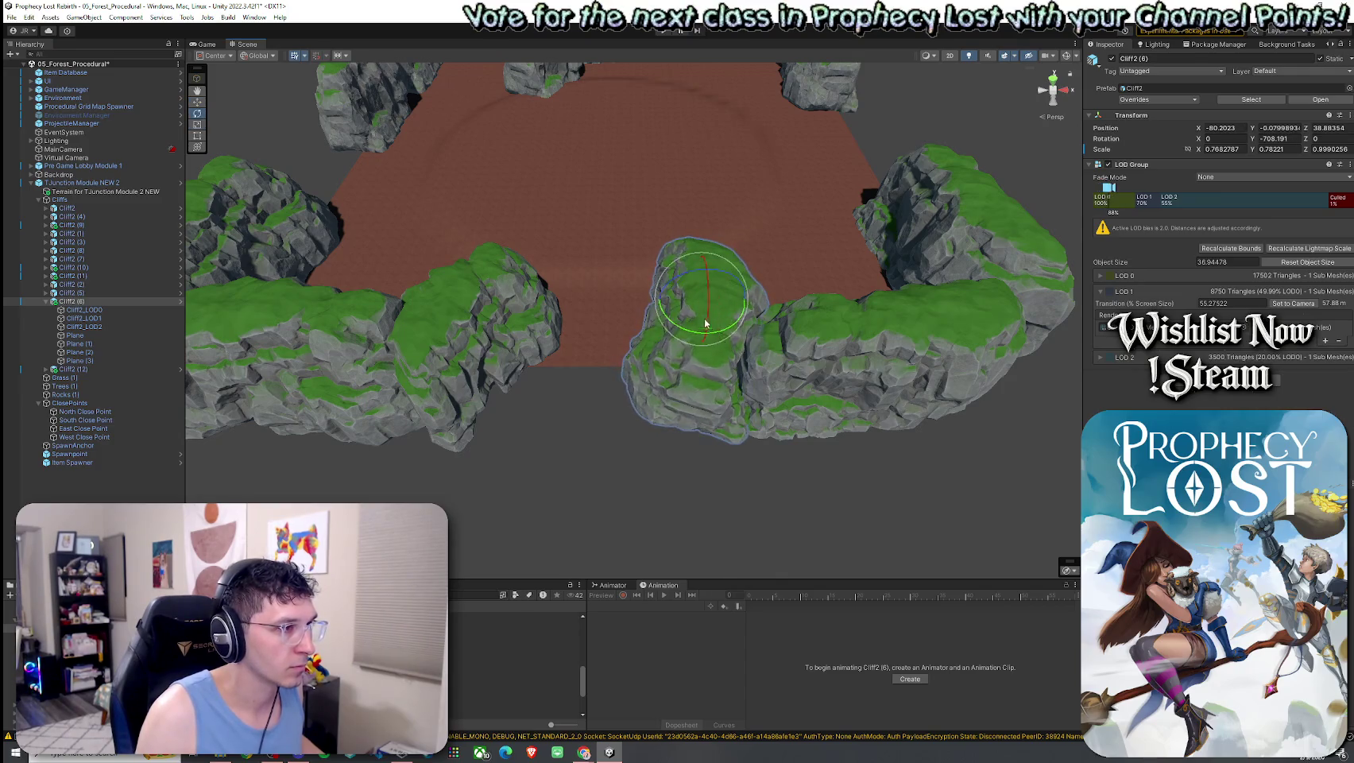
# Shift the left cliff Cliff2 (12) to X -75.79, Z 73.81, then select the terrain
pyautogui.click(480, 334)
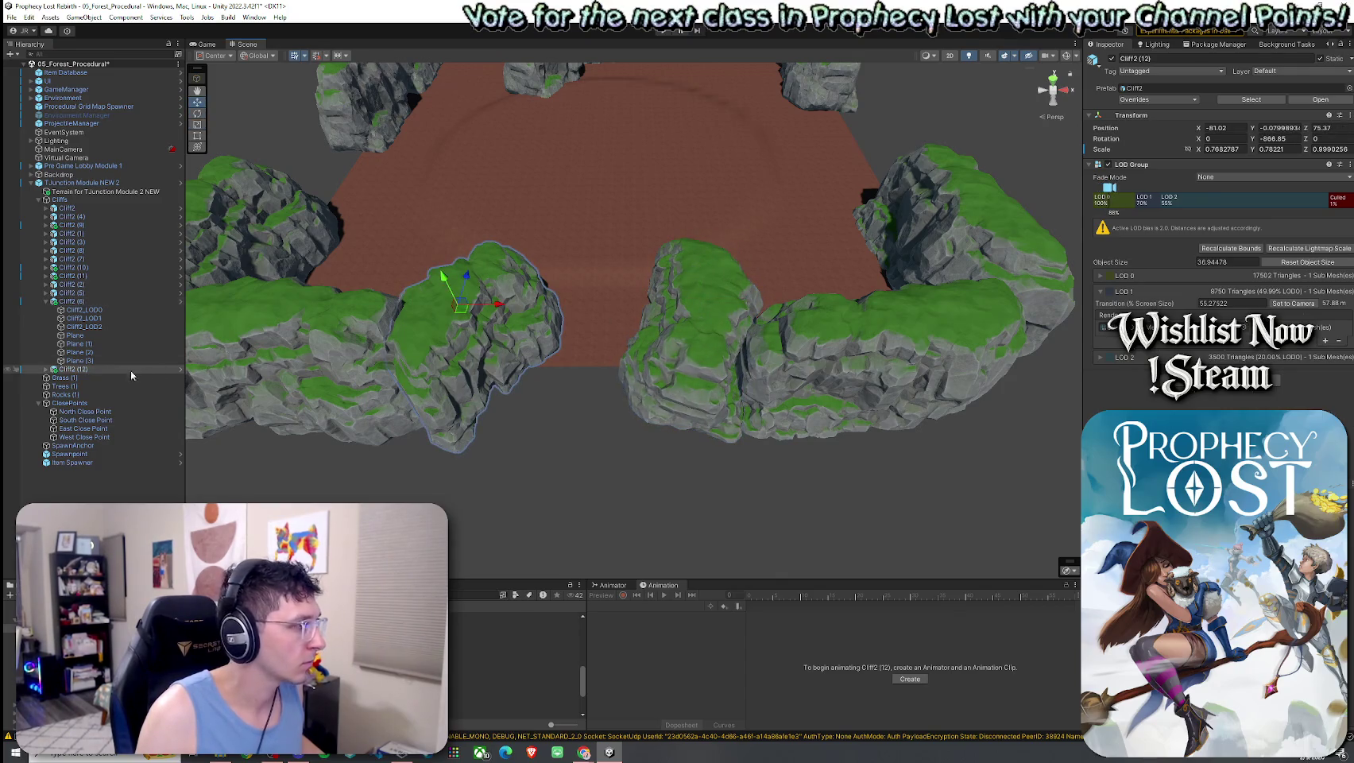
pyautogui.moveTo(468, 317); pyautogui.dragTo(501, 284)
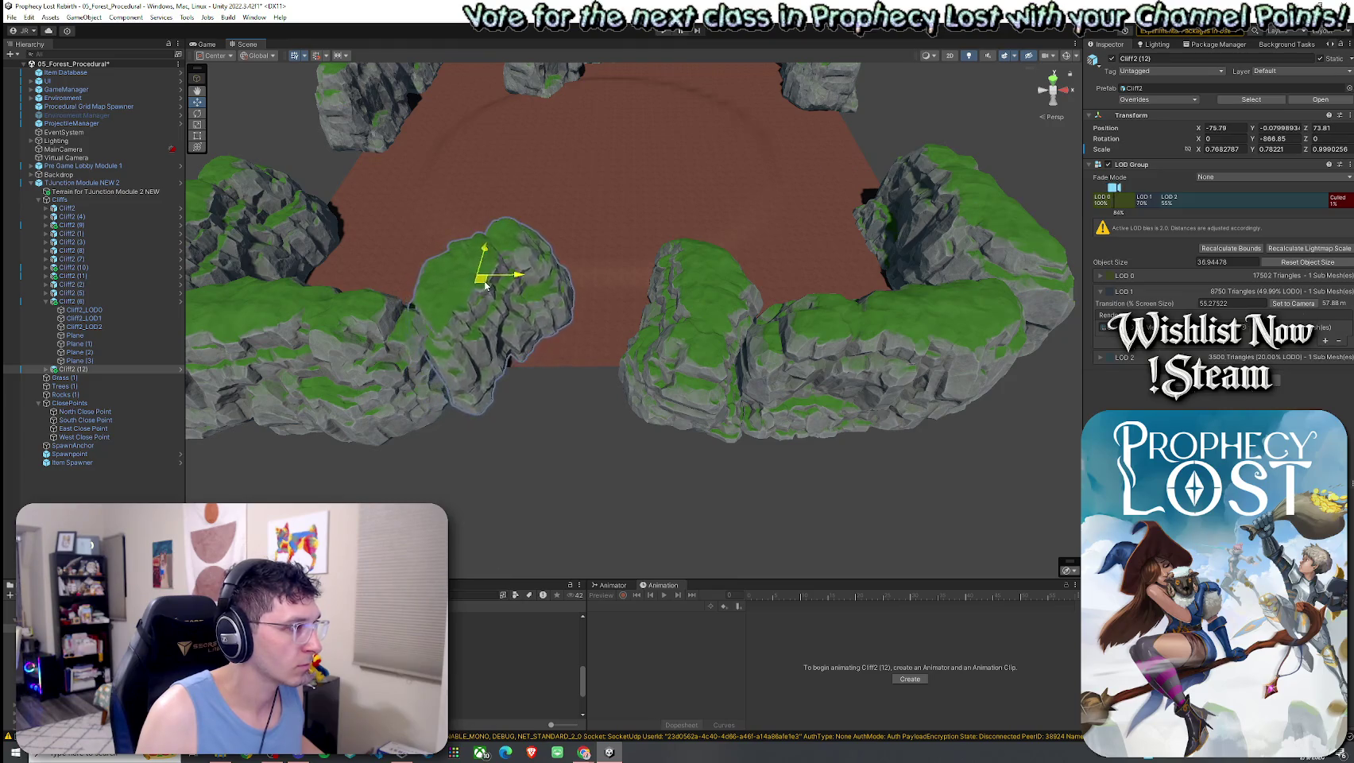
pyautogui.moveTo(500, 332)
pyautogui.mouseDown()
pyautogui.moveTo(413, 323)
pyautogui.moveTo(438, 293)
pyautogui.moveTo(393, 281)
pyautogui.moveTo(332, 314)
pyautogui.moveTo(520, 275)
pyautogui.moveTo(493, 232)
pyautogui.moveTo(232, 278)
pyautogui.moveTo(501, 339)
pyautogui.mouseUp()
pyautogui.scroll(-5, 516, 340)
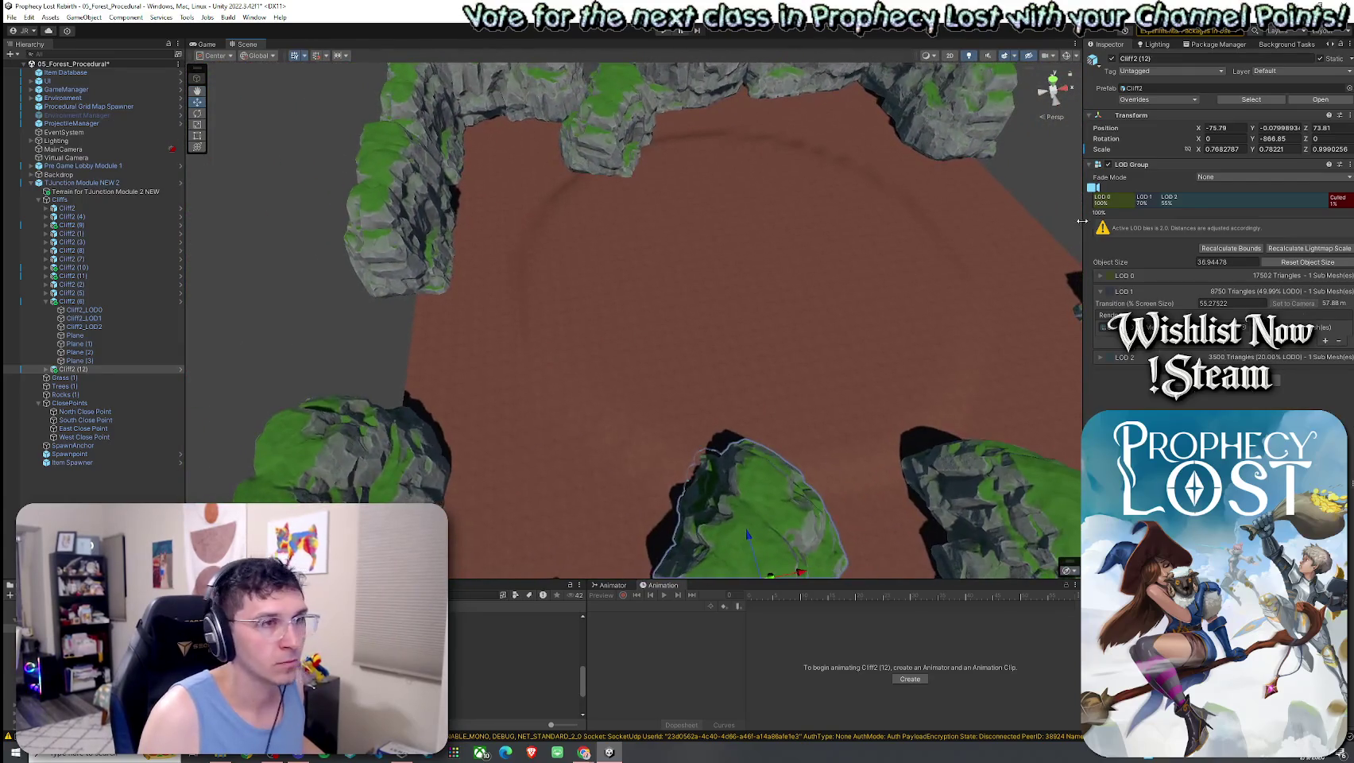
pyautogui.click(886, 160)
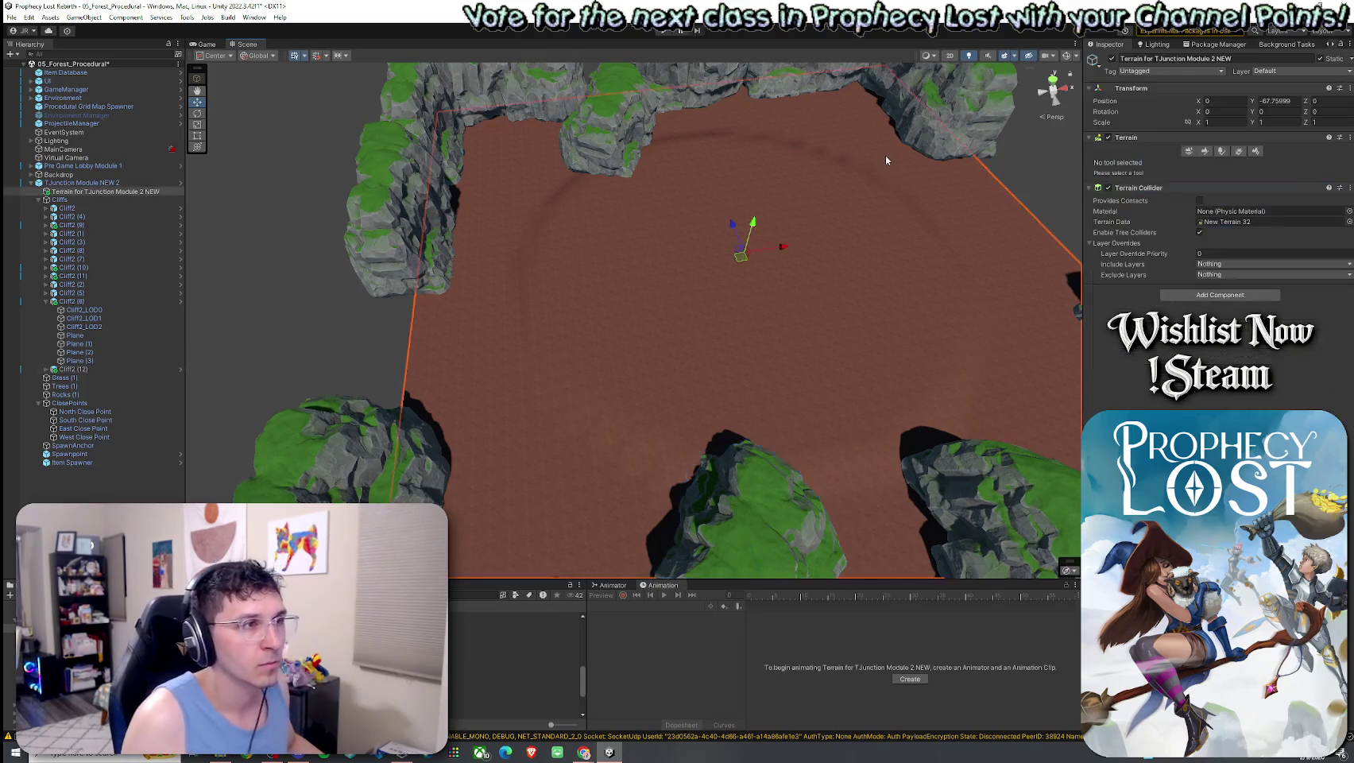
# Use Paint Texture to brush GrassWheat over the dirt floor, leaving a thin border under the cliffs
pyautogui.click(1204, 151)
pyautogui.click(1221, 153)
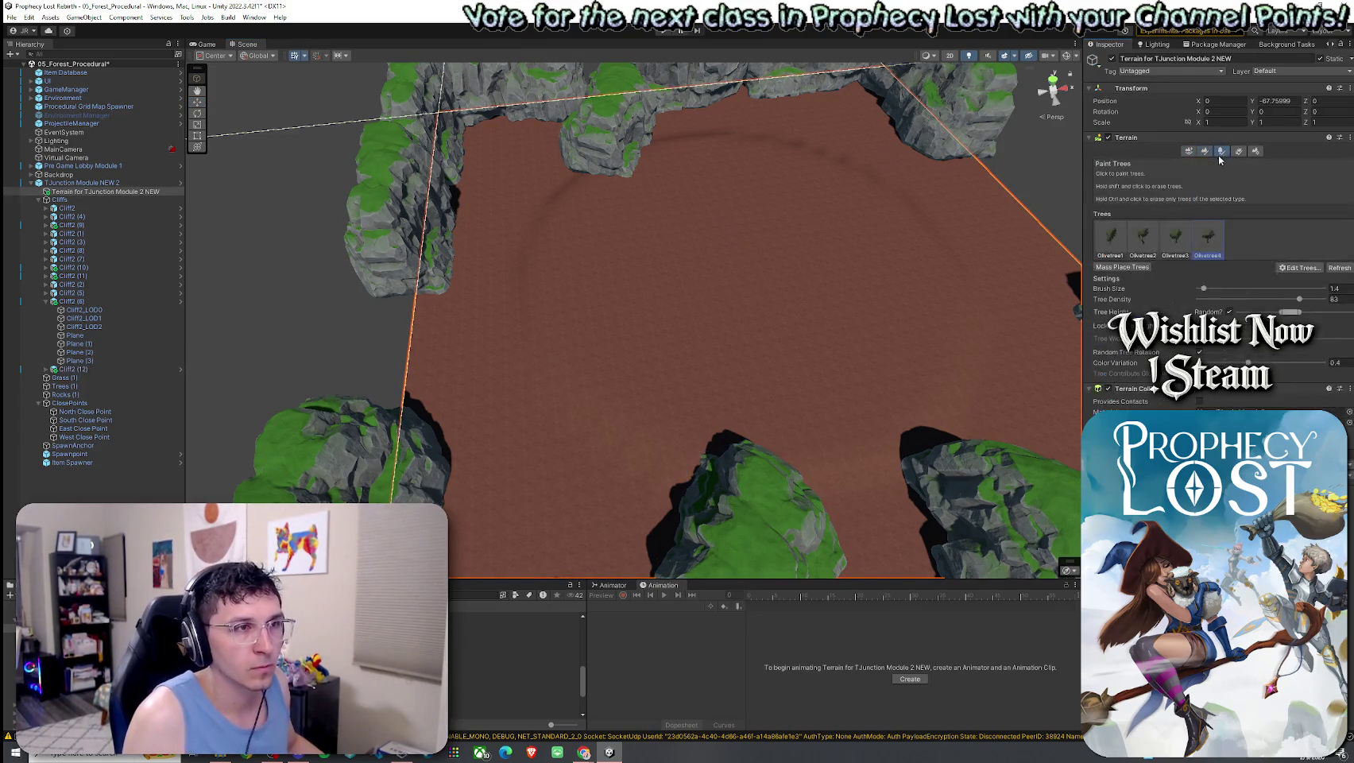
pyautogui.click(1204, 151)
pyautogui.click(1192, 162)
pyautogui.click(1120, 190)
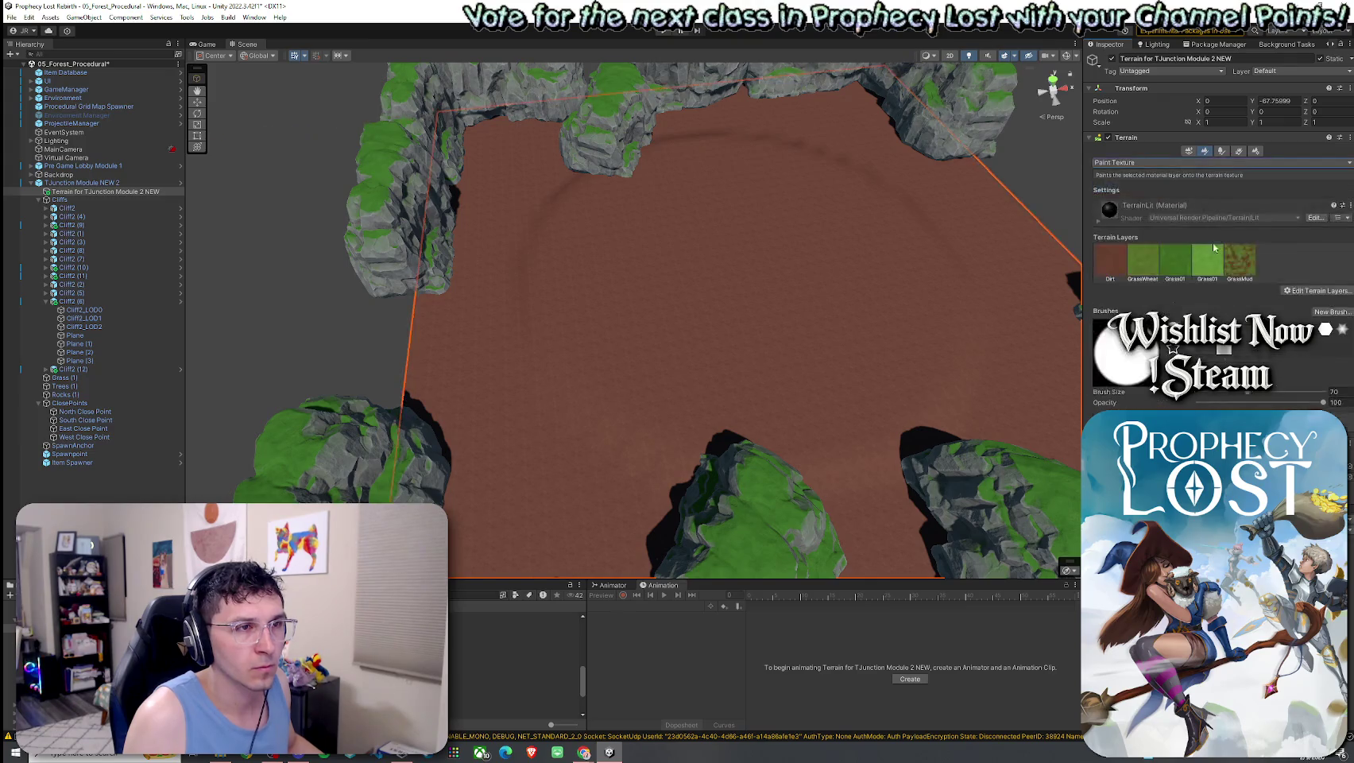
pyautogui.scroll(-10, 780, 318)
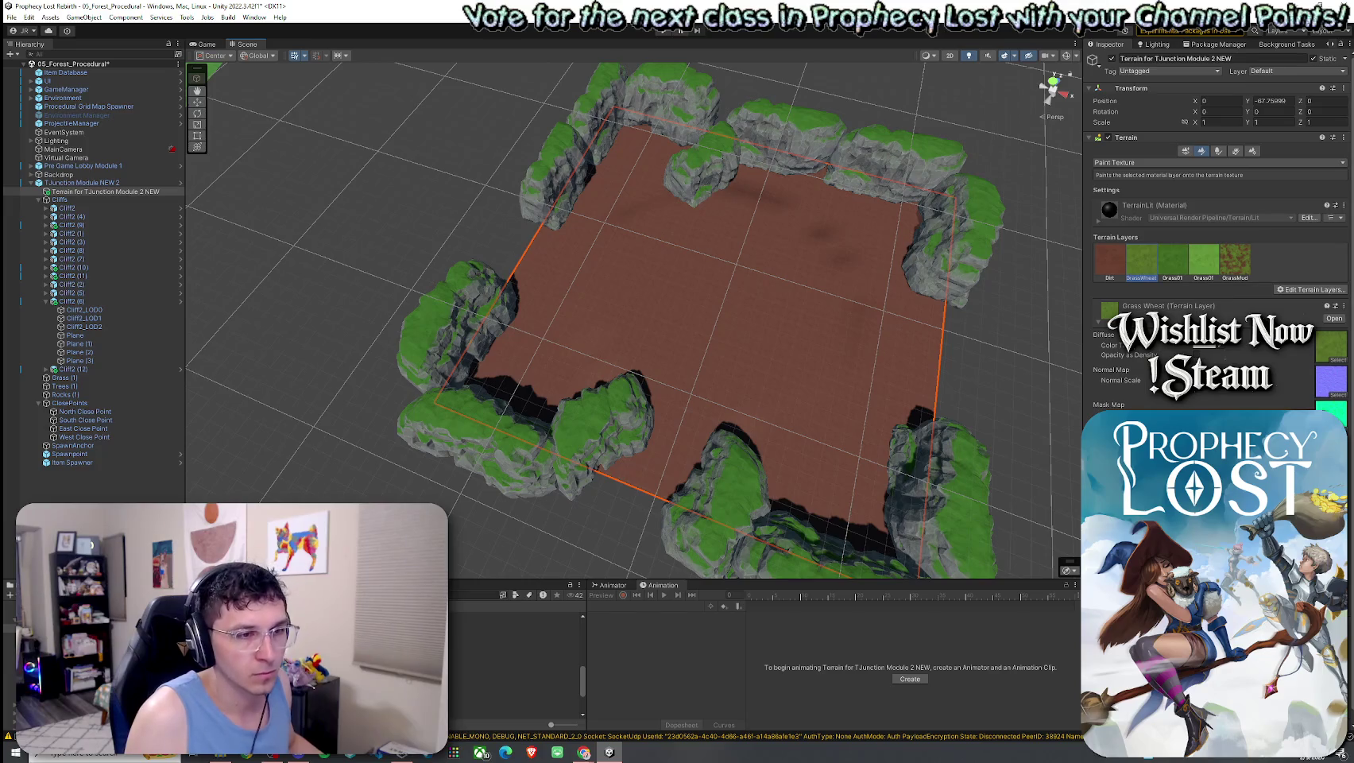
pyautogui.moveTo(819, 373)
pyautogui.mouseDown()
pyautogui.moveTo(715, 350)
pyautogui.moveTo(710, 278)
pyautogui.moveTo(701, 332)
pyautogui.moveTo(728, 321)
pyautogui.mouseUp()
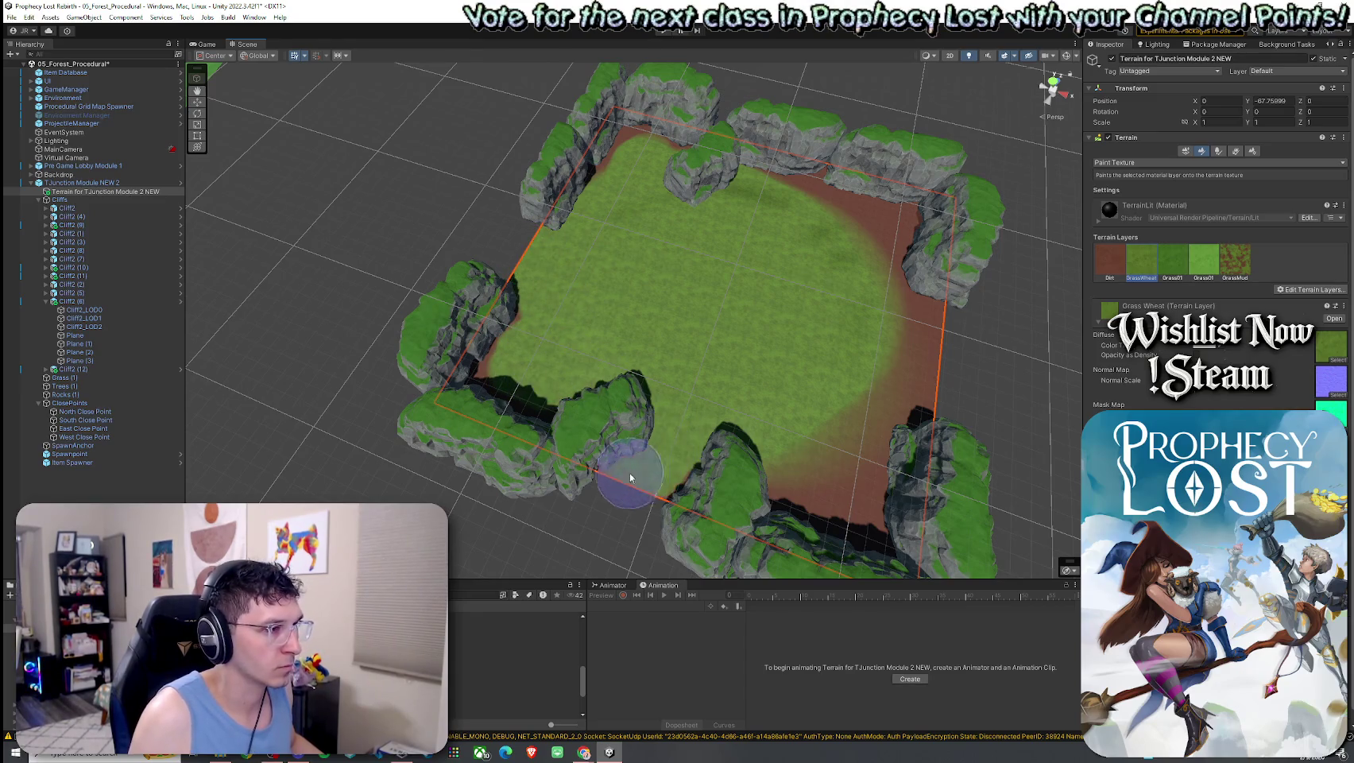
pyautogui.moveTo(714, 501)
pyautogui.mouseDown()
pyautogui.moveTo(809, 482)
pyautogui.moveTo(866, 496)
pyautogui.moveTo(883, 310)
pyautogui.mouseUp()
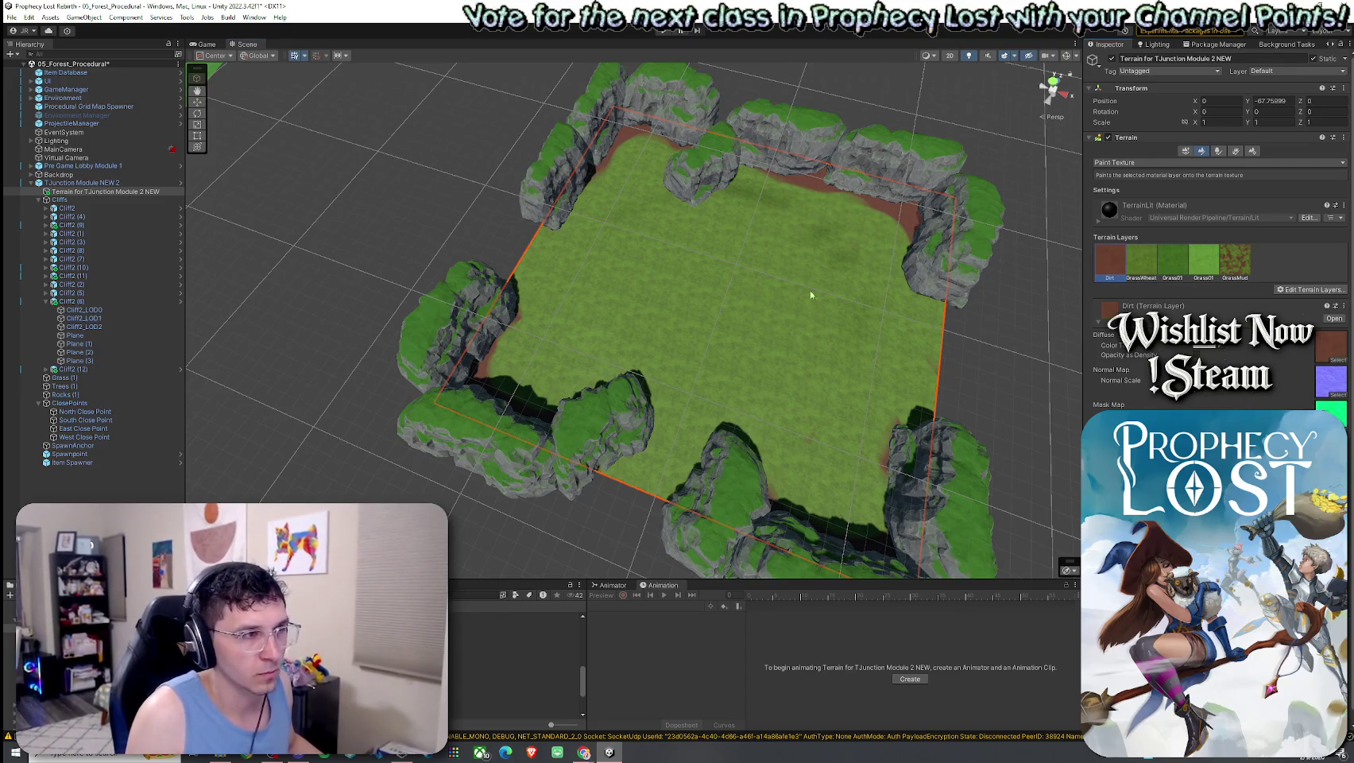
# Brush a large round Dirt patch into the grass centre, toggling scene lighting to judge it
pyautogui.moveTo(783, 258)
pyautogui.mouseDown()
pyautogui.moveTo(687, 235)
pyautogui.moveTo(699, 222)
pyautogui.moveTo(628, 323)
pyautogui.moveTo(774, 248)
pyautogui.moveTo(739, 227)
pyautogui.moveTo(649, 323)
pyautogui.moveTo(624, 239)
pyautogui.mouseUp()
pyautogui.scroll(-3, 624, 238)
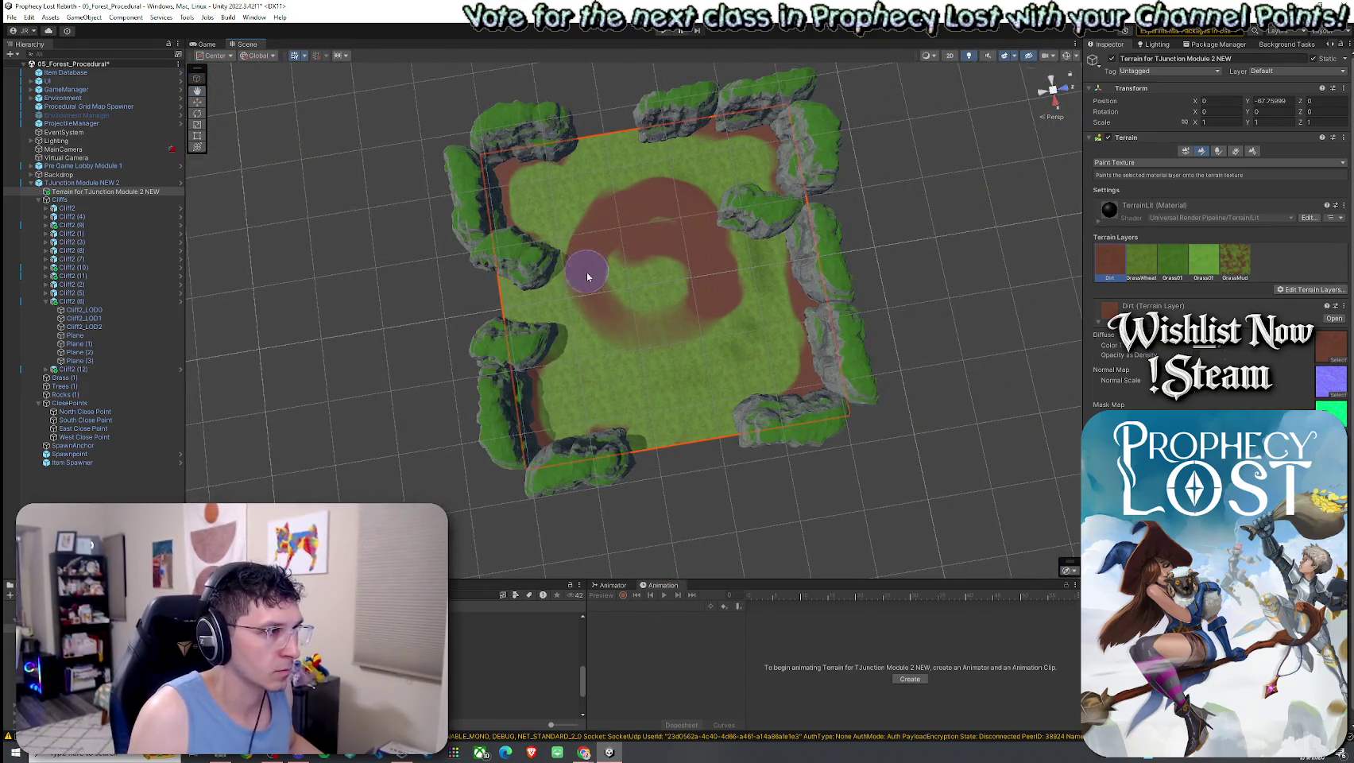
pyautogui.click(965, 57)
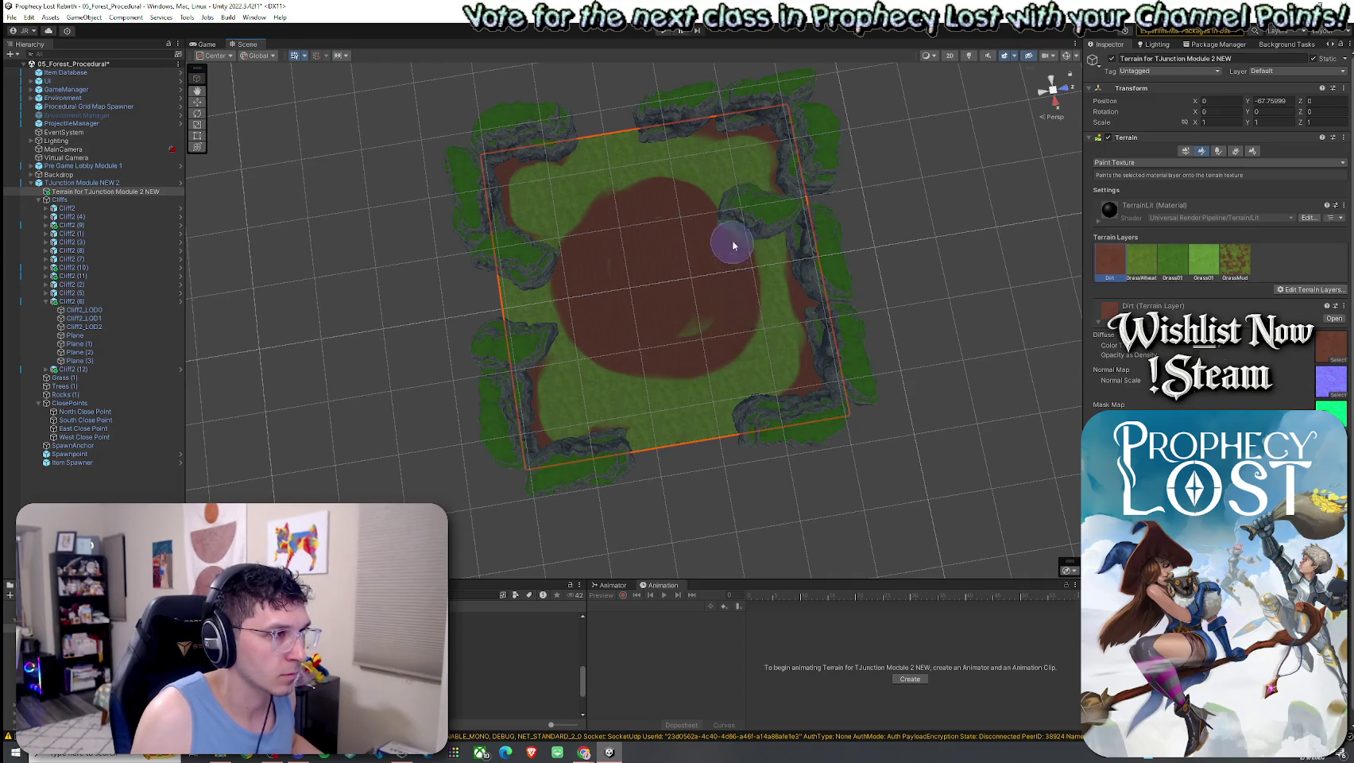
pyautogui.moveTo(604, 203); pyautogui.dragTo(699, 296)
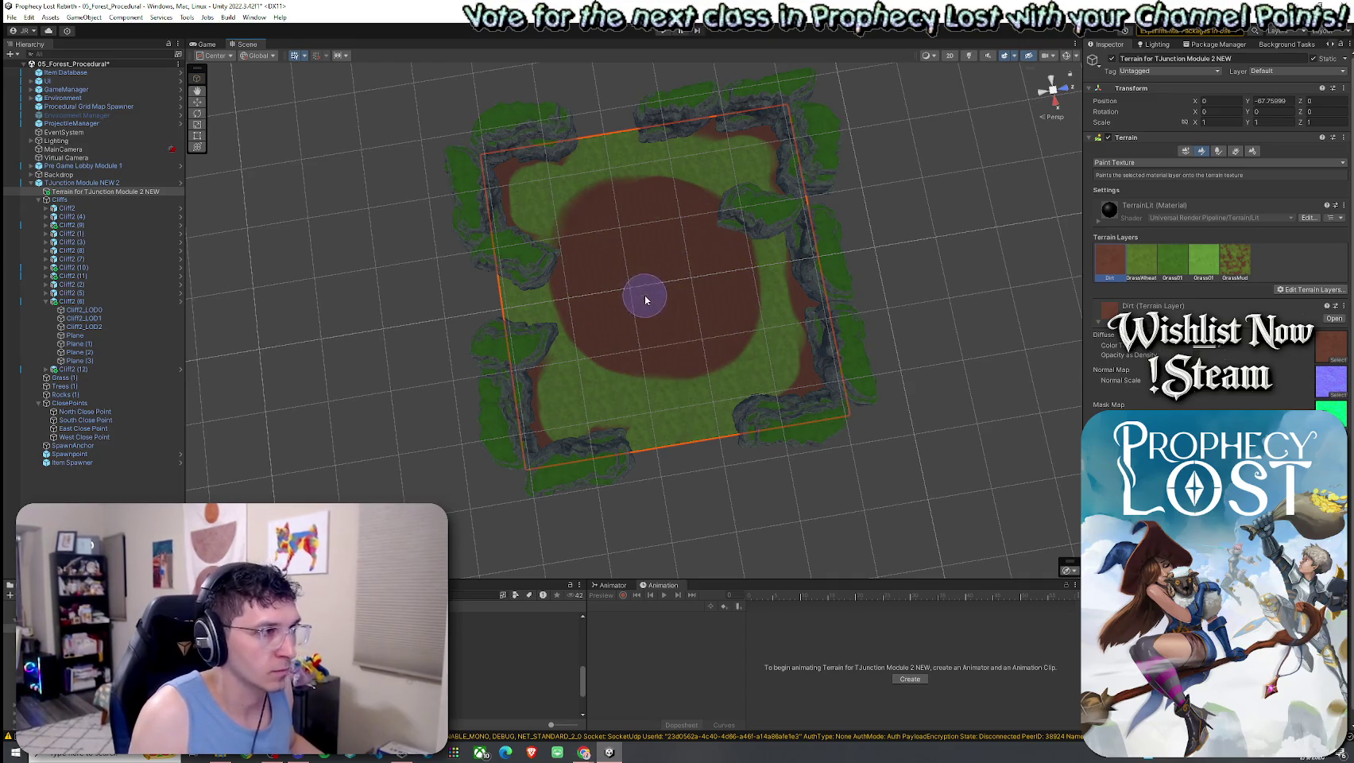
pyautogui.click(969, 57)
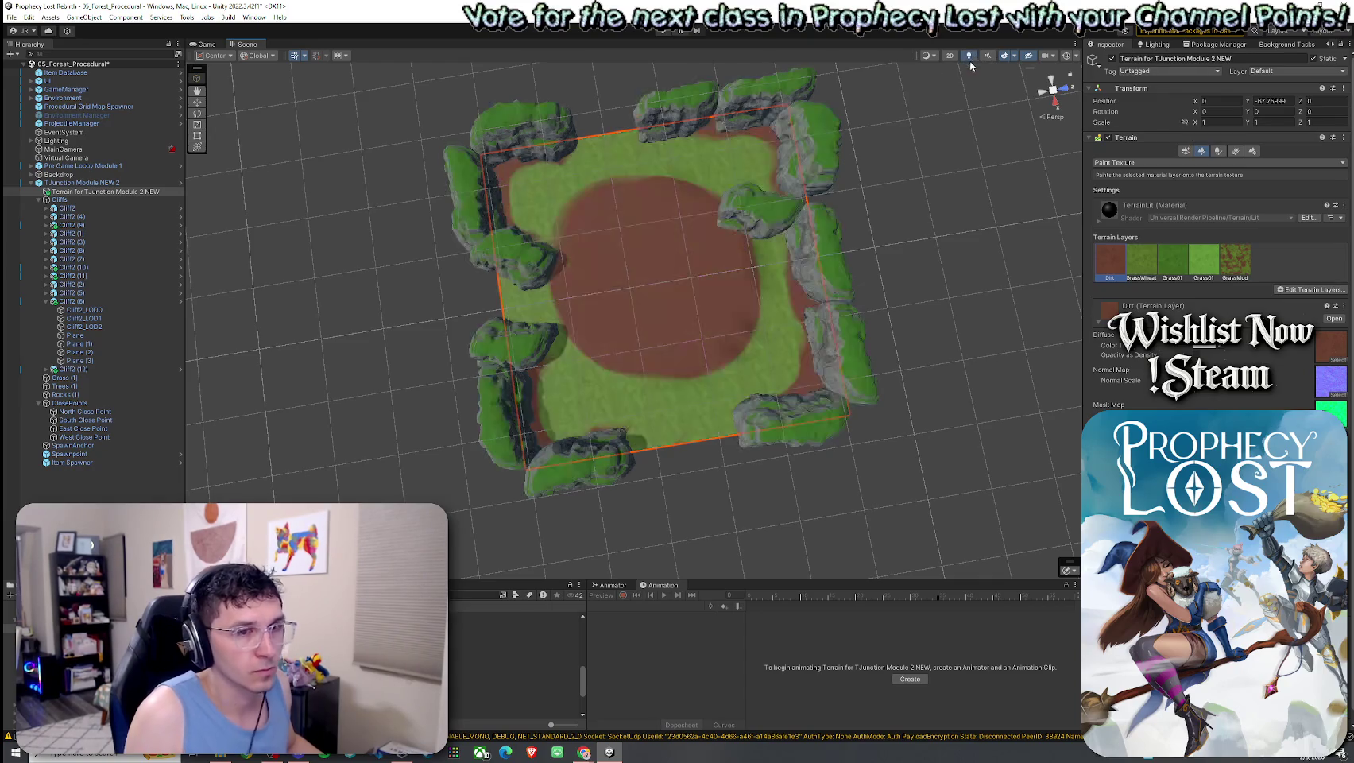
pyautogui.scroll(6, 832, 277)
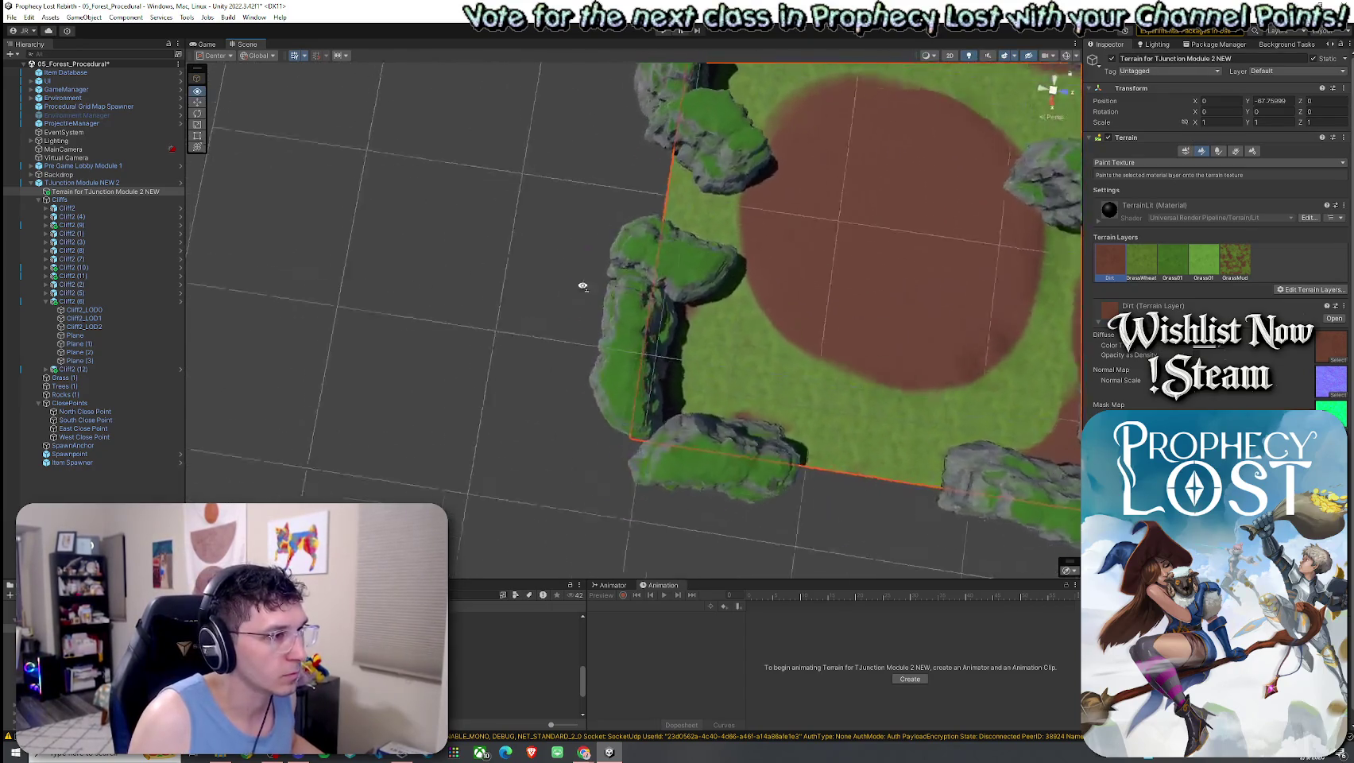
pyautogui.moveTo(740, 208)
pyautogui.mouseDown()
pyautogui.moveTo(725, 94)
pyautogui.moveTo(680, 226)
pyautogui.mouseUp()
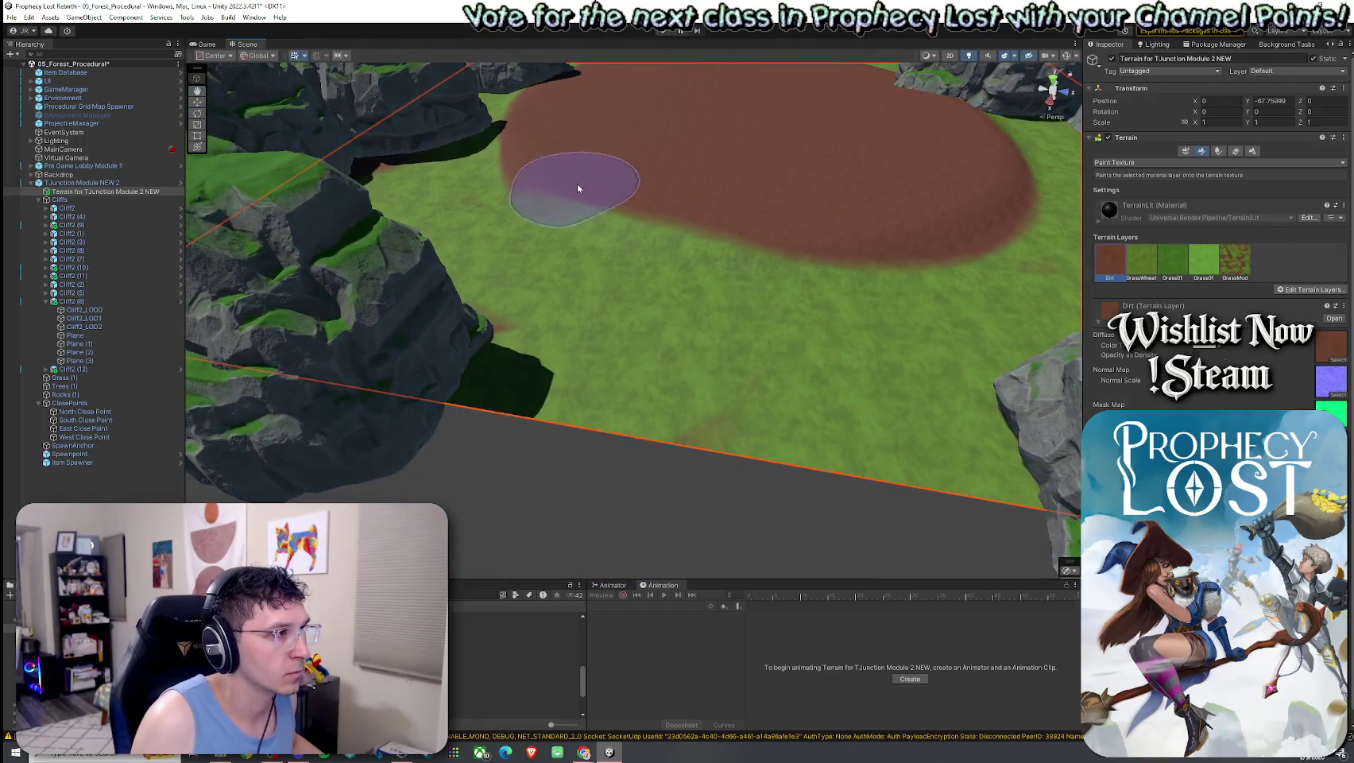
pyautogui.moveTo(562, 181); pyautogui.dragTo(617, 176)
pyautogui.moveTo(884, 218)
pyautogui.mouseDown()
pyautogui.moveTo(853, 230)
pyautogui.moveTo(1056, 261)
pyautogui.mouseUp()
# Select front cliffs Cliff2 (6) and Cliff2 (12) and duplicate them
pyautogui.press('f')
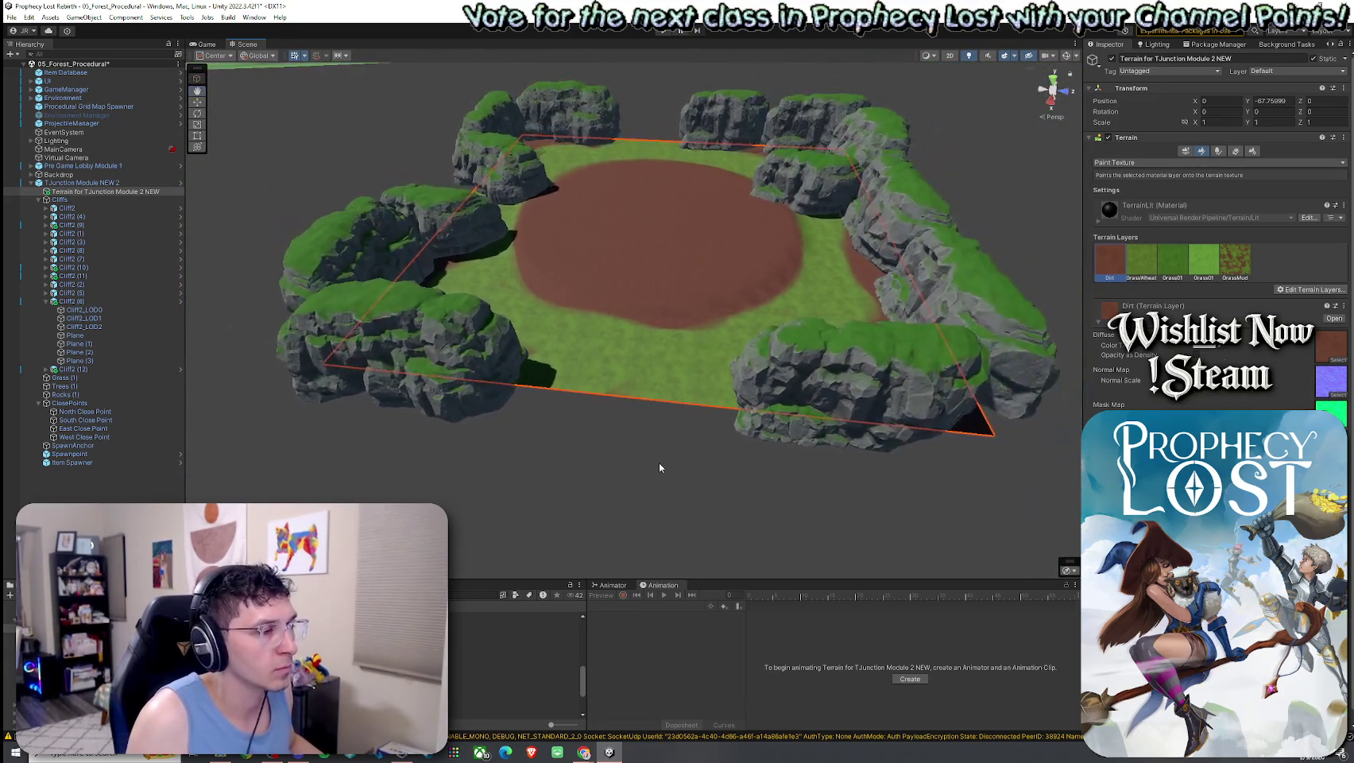
pyautogui.click(628, 459)
pyautogui.click(478, 240)
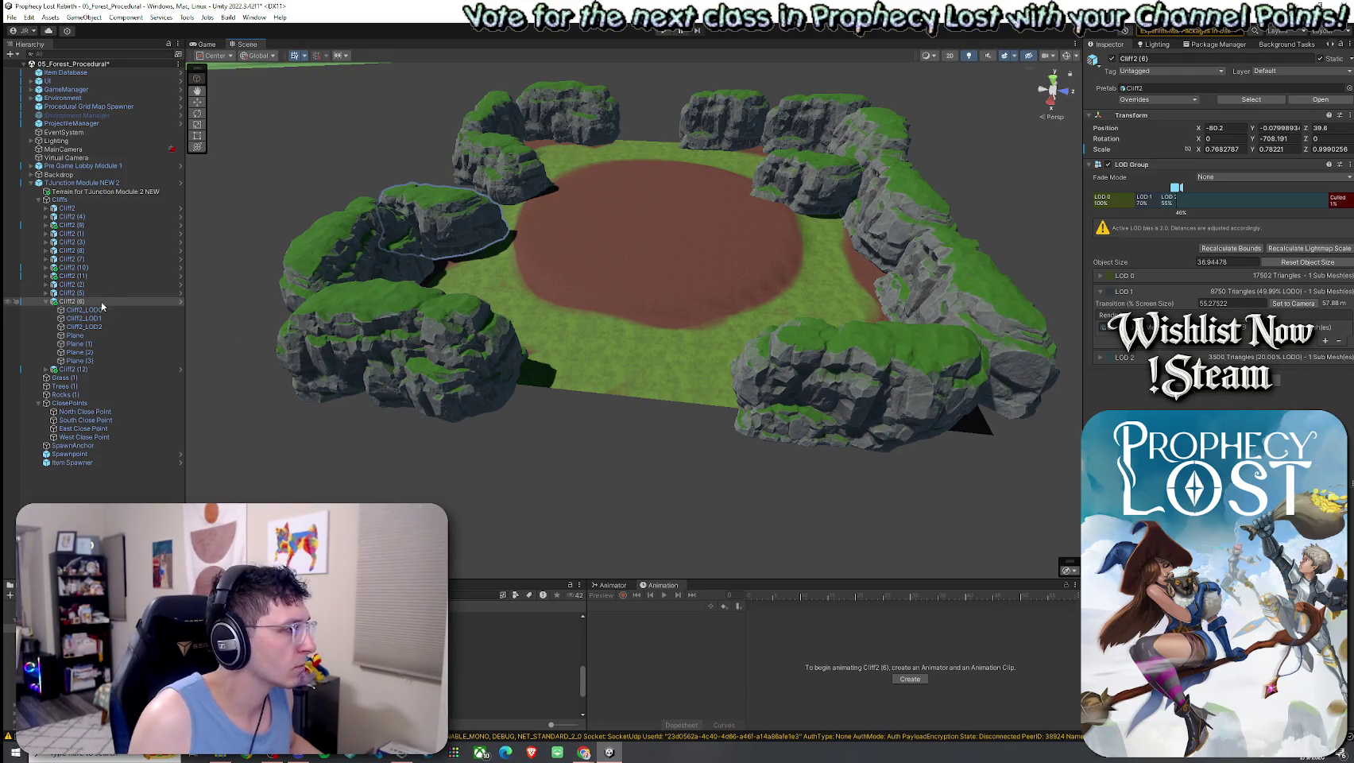
pyautogui.keyDown('shift'); pyautogui.click(513, 176); pyautogui.keyUp('shift')
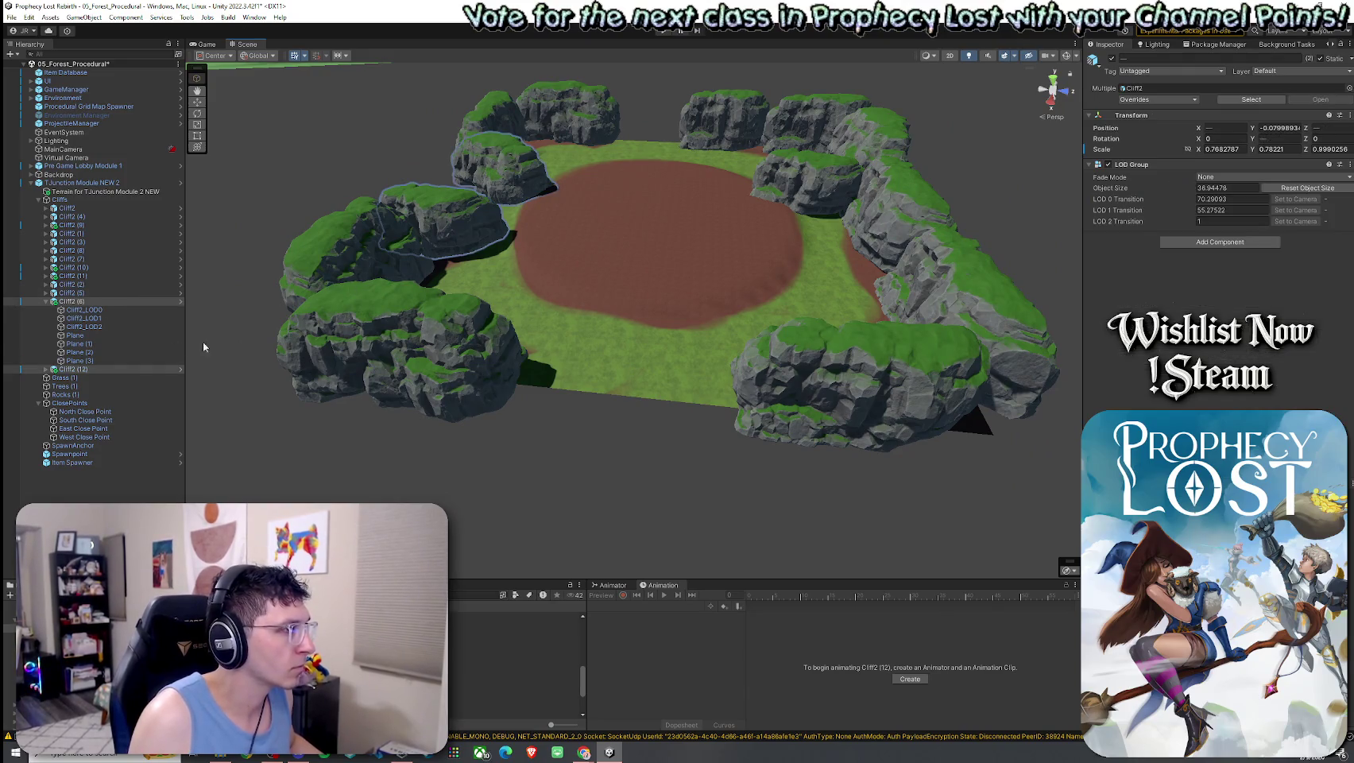
pyautogui.click(52, 303)
pyautogui.hotkey('ctrl', 'd')
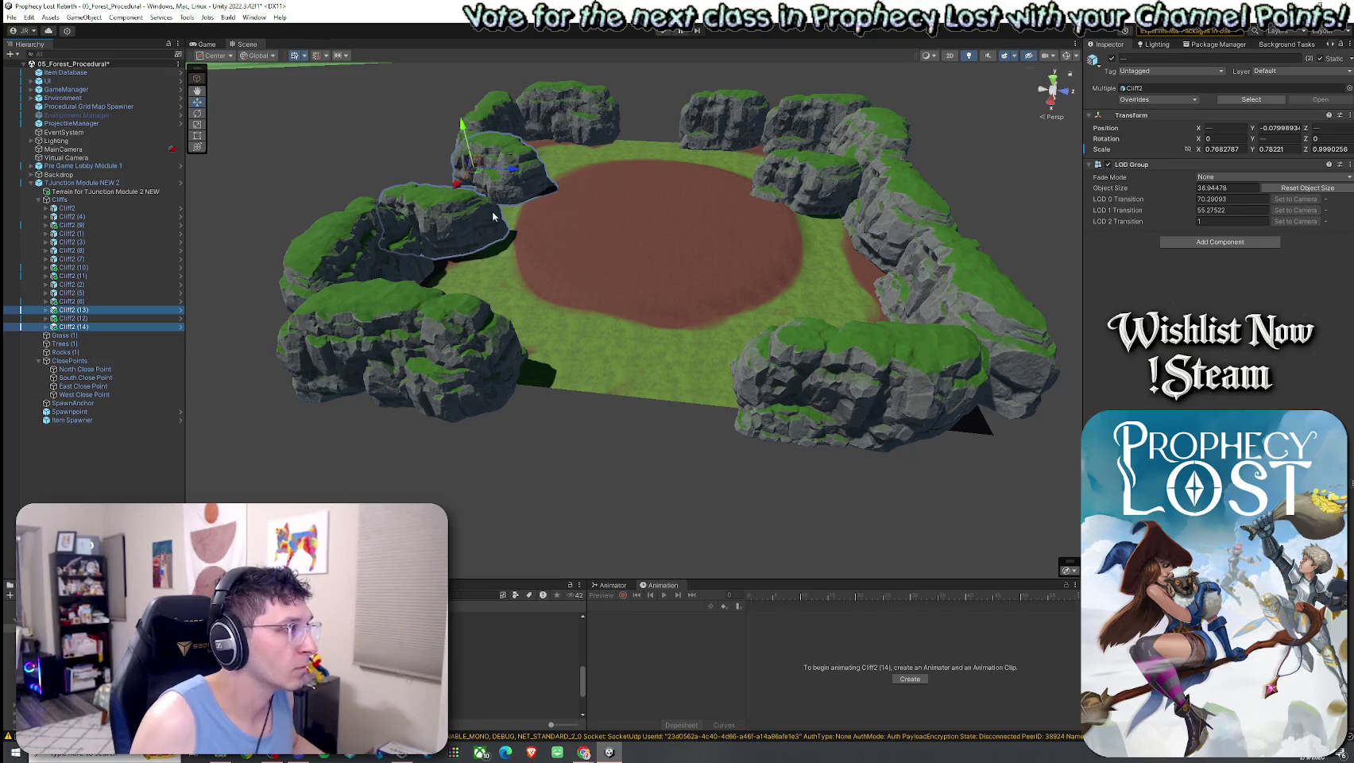
# Move and rotate copies Cliff2 (13) and Cliff2 (14) to close the front edge
pyautogui.moveTo(478, 173); pyautogui.dragTo(647, 347)
pyautogui.moveTo(657, 364)
pyautogui.mouseDown()
pyautogui.moveTo(610, 392)
pyautogui.moveTo(629, 388)
pyautogui.mouseUp()
pyautogui.click(634, 472)
pyautogui.scroll(5, 634, 471)
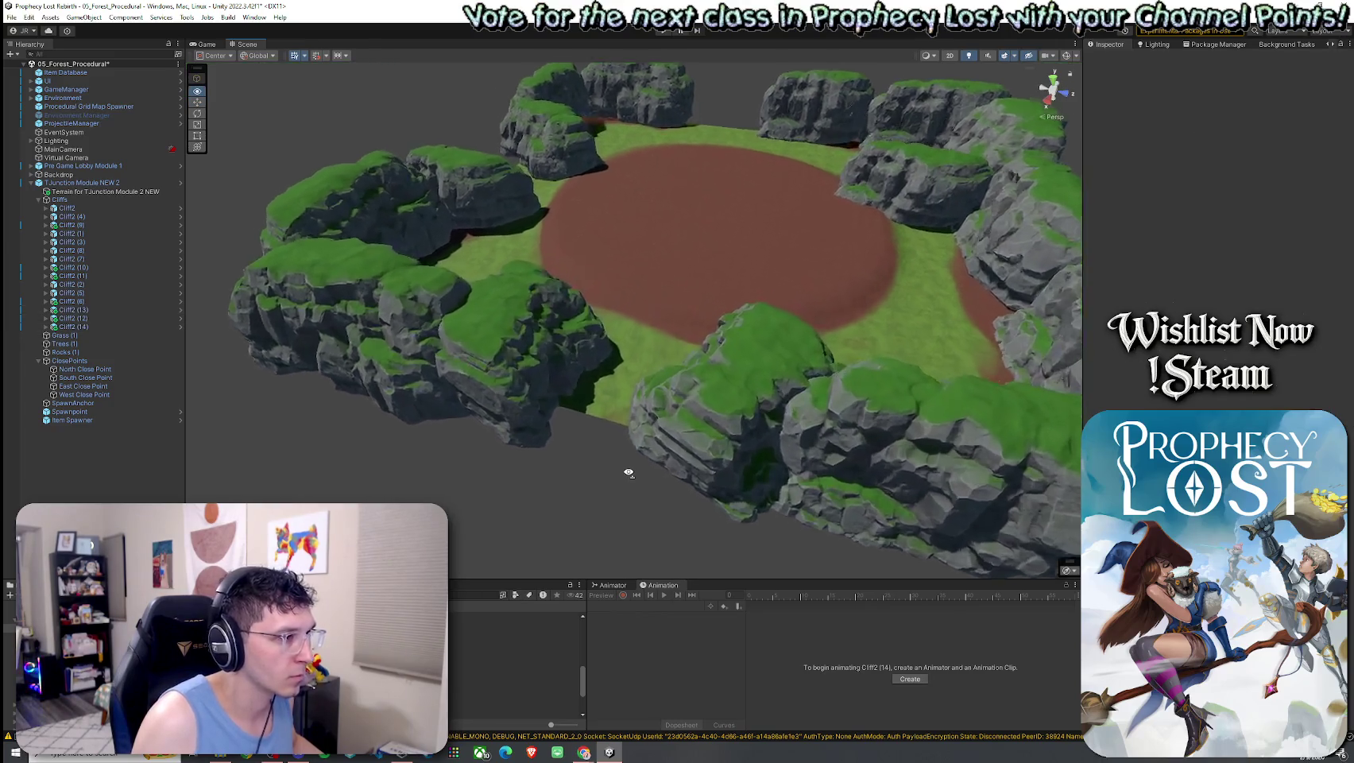
pyautogui.click(630, 463)
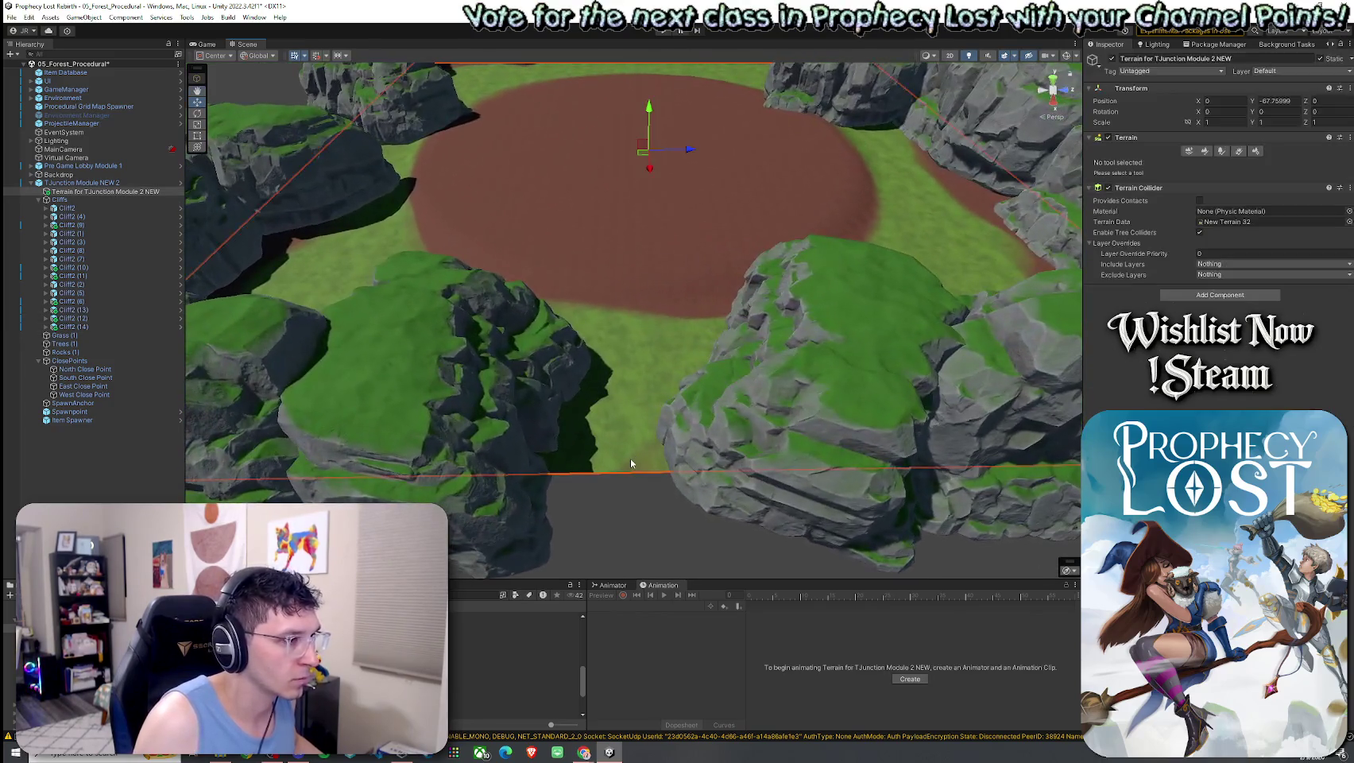
# Put the terrain in Paint Texture mode with the GrassWheat layer chosen
pyautogui.click(1205, 151)
pyautogui.click(1143, 163)
pyautogui.click(1128, 196)
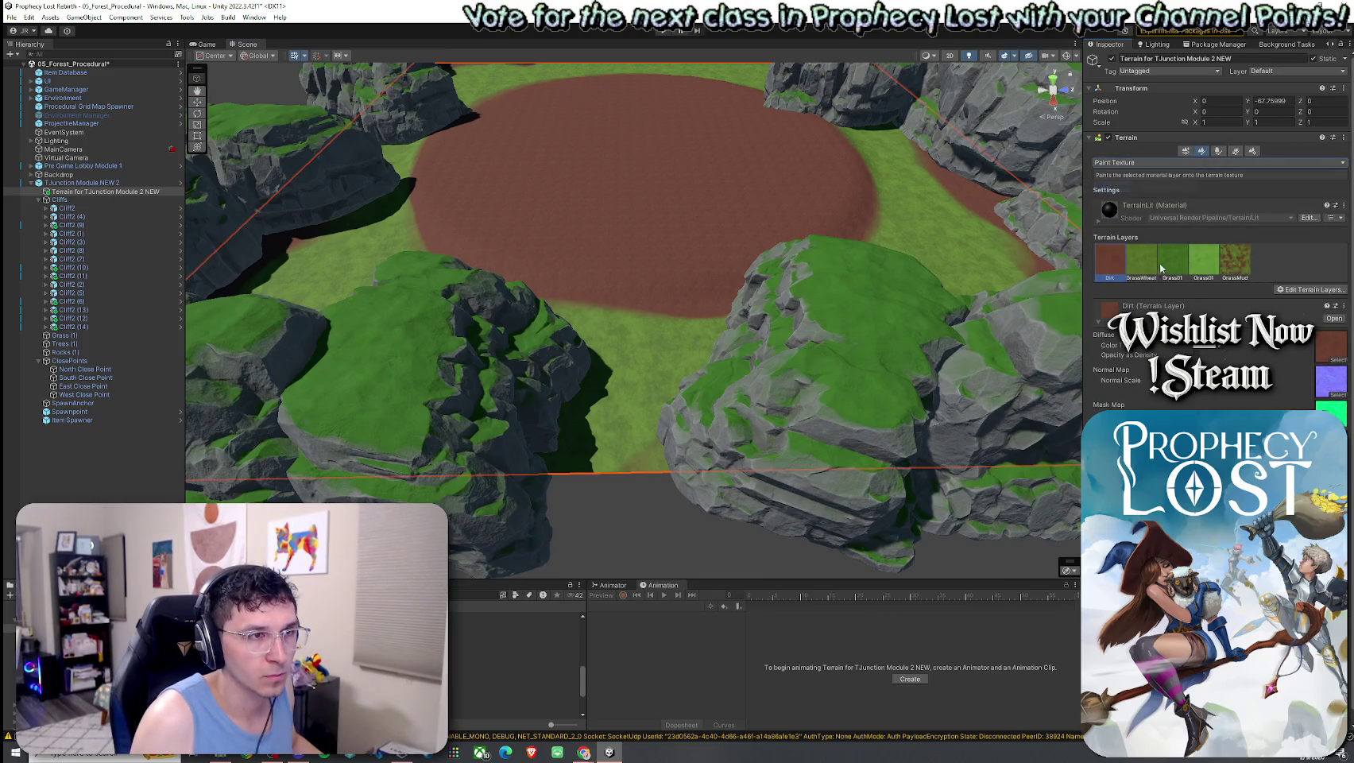
pyautogui.click(1146, 278)
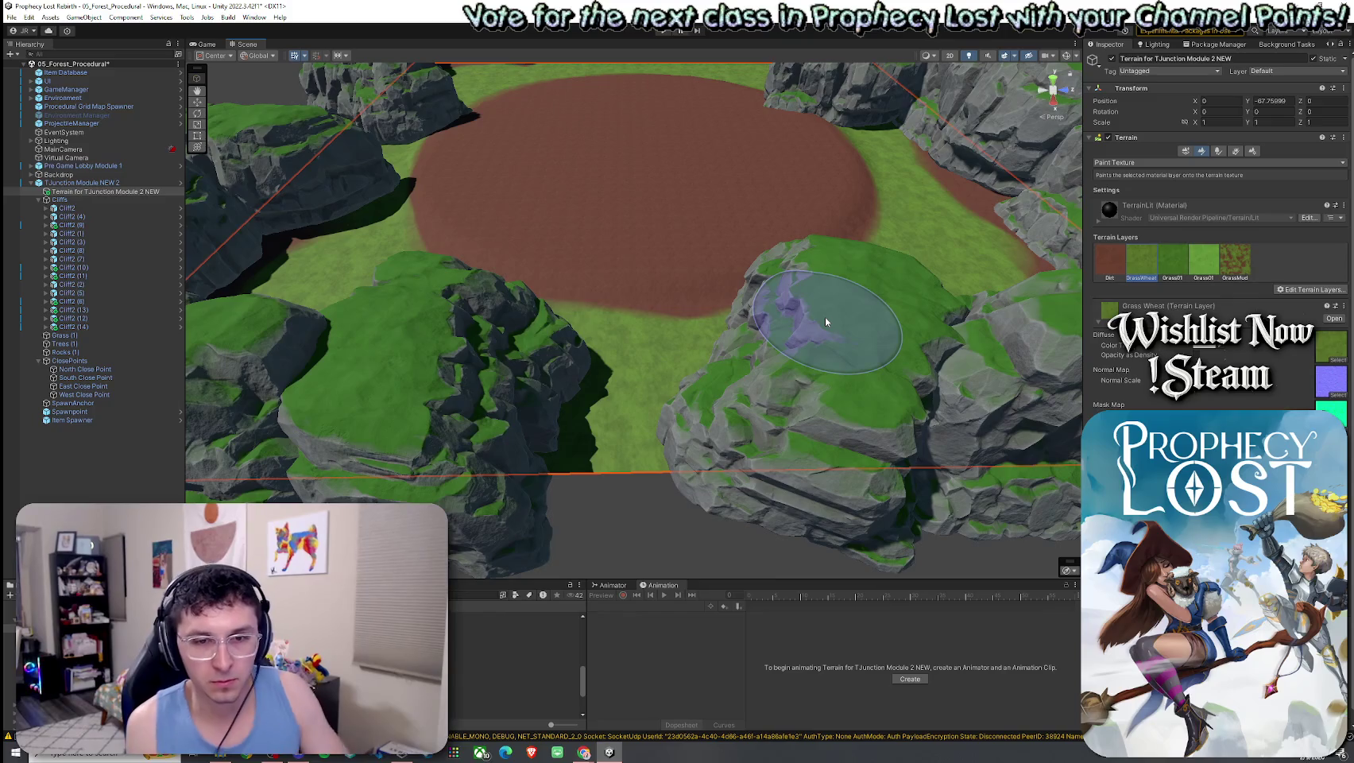
# Touch up grass at the clearing's bottom edge and inspect the clearing from low angles
pyautogui.moveTo(826, 318)
pyautogui.mouseDown()
pyautogui.moveTo(772, 337)
pyautogui.moveTo(653, 324)
pyautogui.moveTo(556, 334)
pyautogui.moveTo(363, 423)
pyautogui.mouseUp()
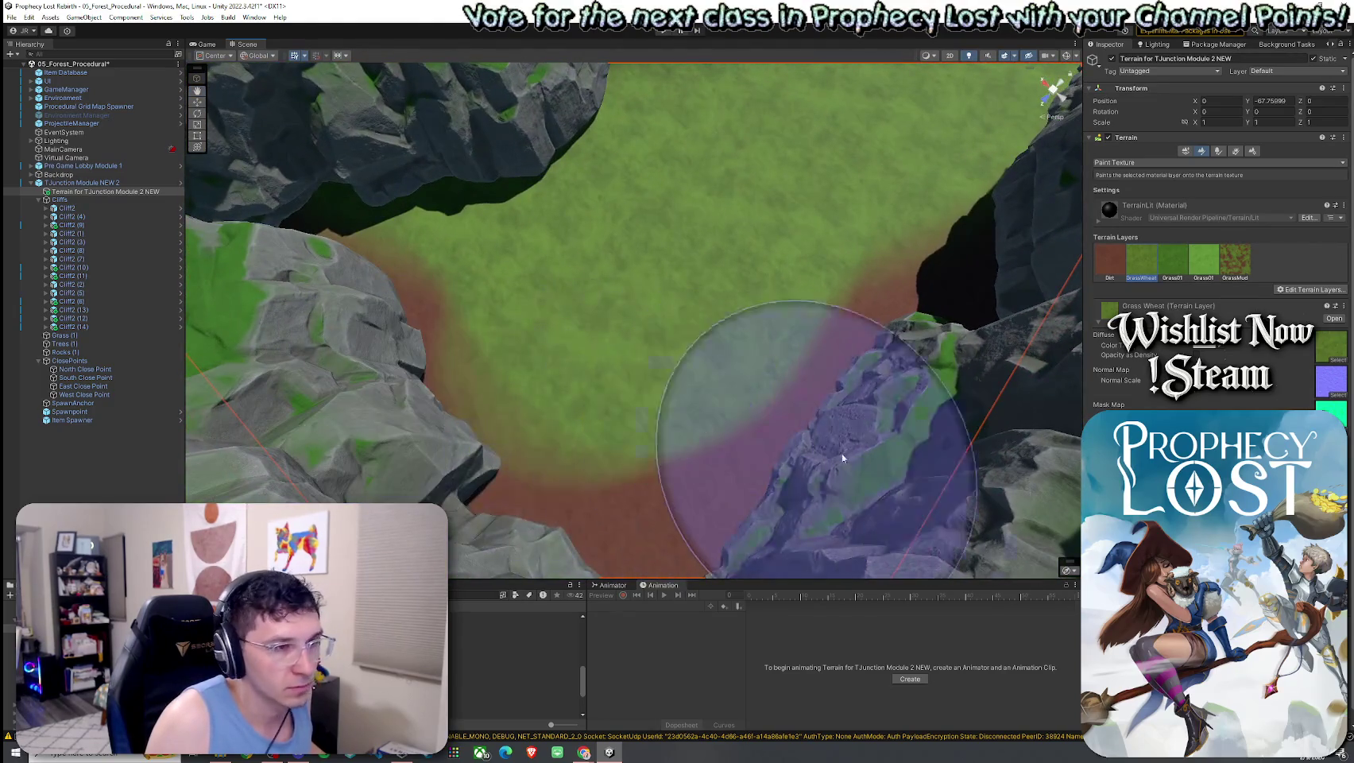
pyautogui.moveTo(741, 492)
pyautogui.mouseDown()
pyautogui.moveTo(638, 514)
pyautogui.moveTo(722, 450)
pyautogui.moveTo(676, 522)
pyautogui.moveTo(707, 475)
pyautogui.moveTo(747, 444)
pyautogui.moveTo(774, 445)
pyautogui.moveTo(688, 426)
pyautogui.moveTo(592, 475)
pyautogui.moveTo(616, 514)
pyautogui.moveTo(742, 527)
pyautogui.mouseUp()
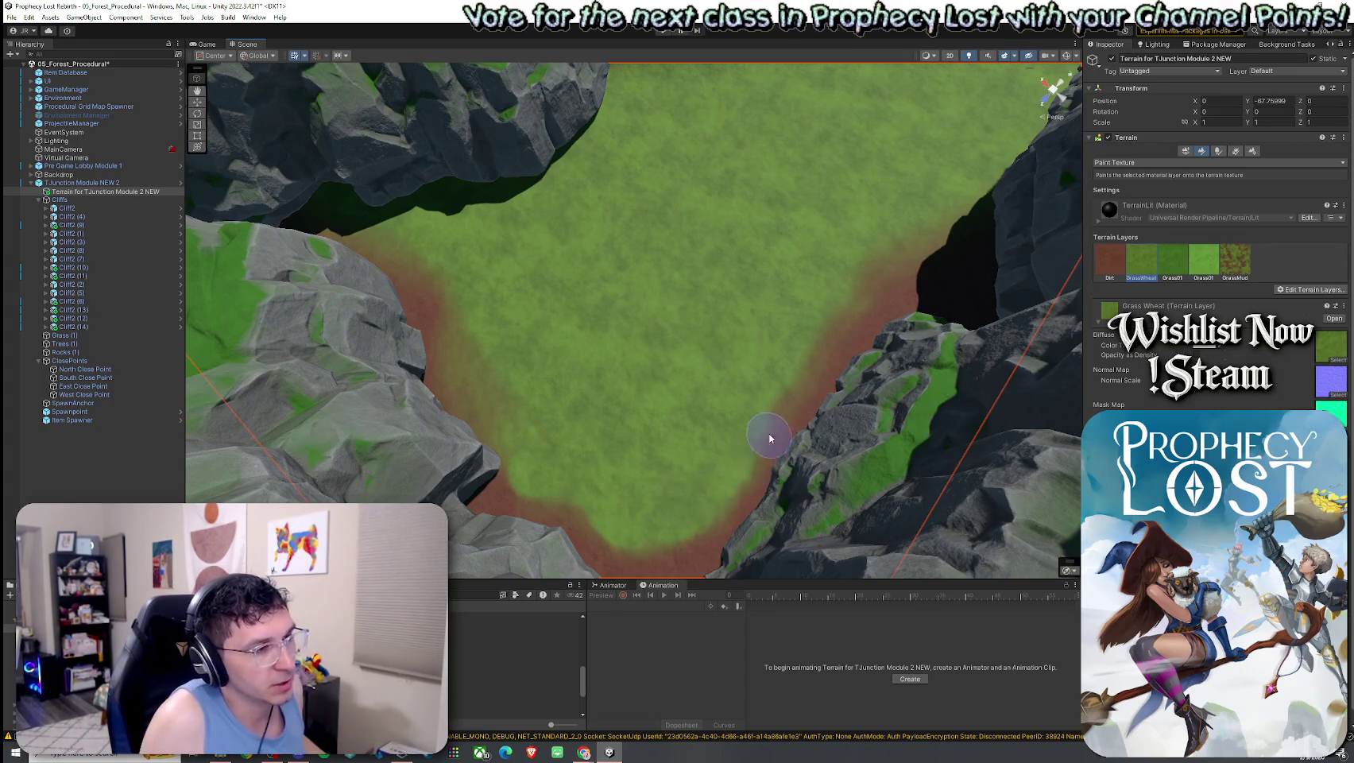
pyautogui.moveTo(688, 519)
pyautogui.mouseDown()
pyautogui.moveTo(734, 357)
pyautogui.moveTo(758, 338)
pyautogui.moveTo(787, 376)
pyautogui.moveTo(728, 474)
pyautogui.mouseUp()
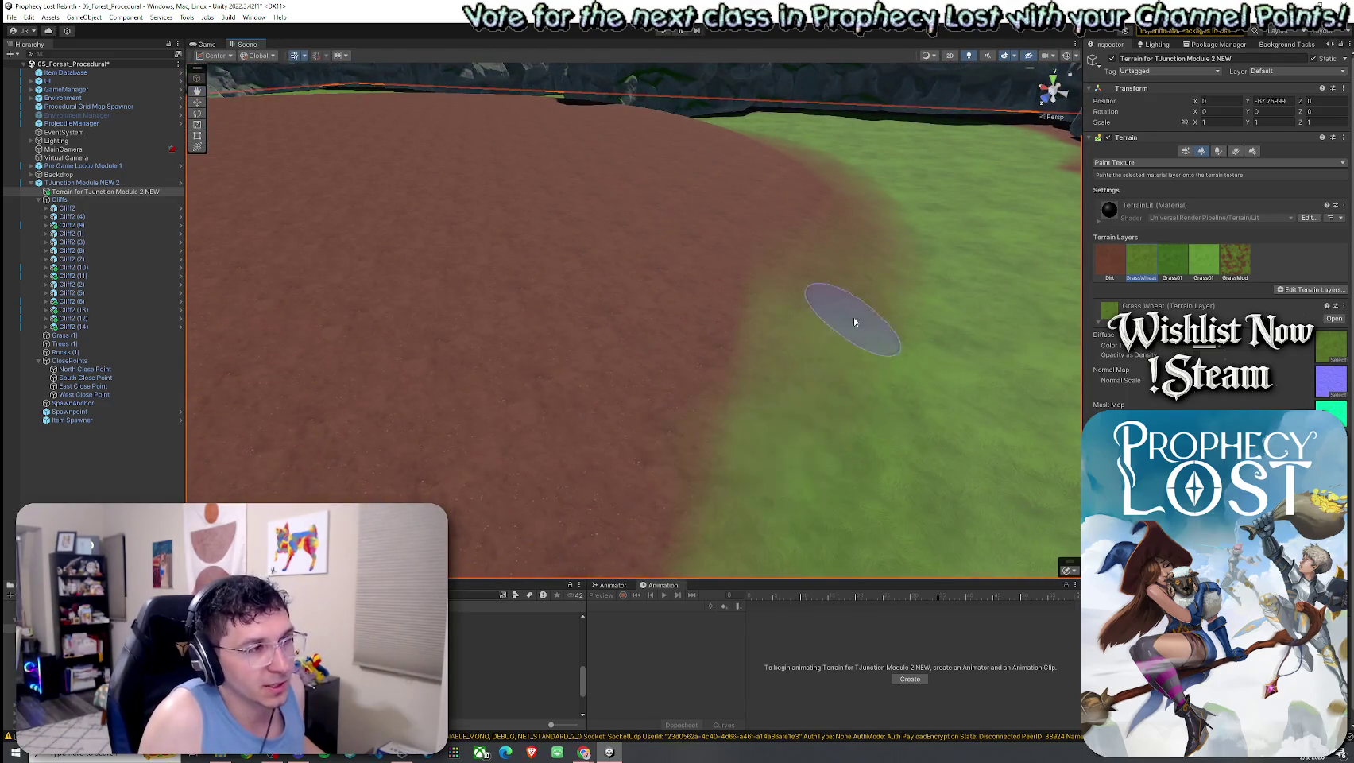
pyautogui.scroll(-5, 761, 459)
pyautogui.scroll(-5, 753, 445)
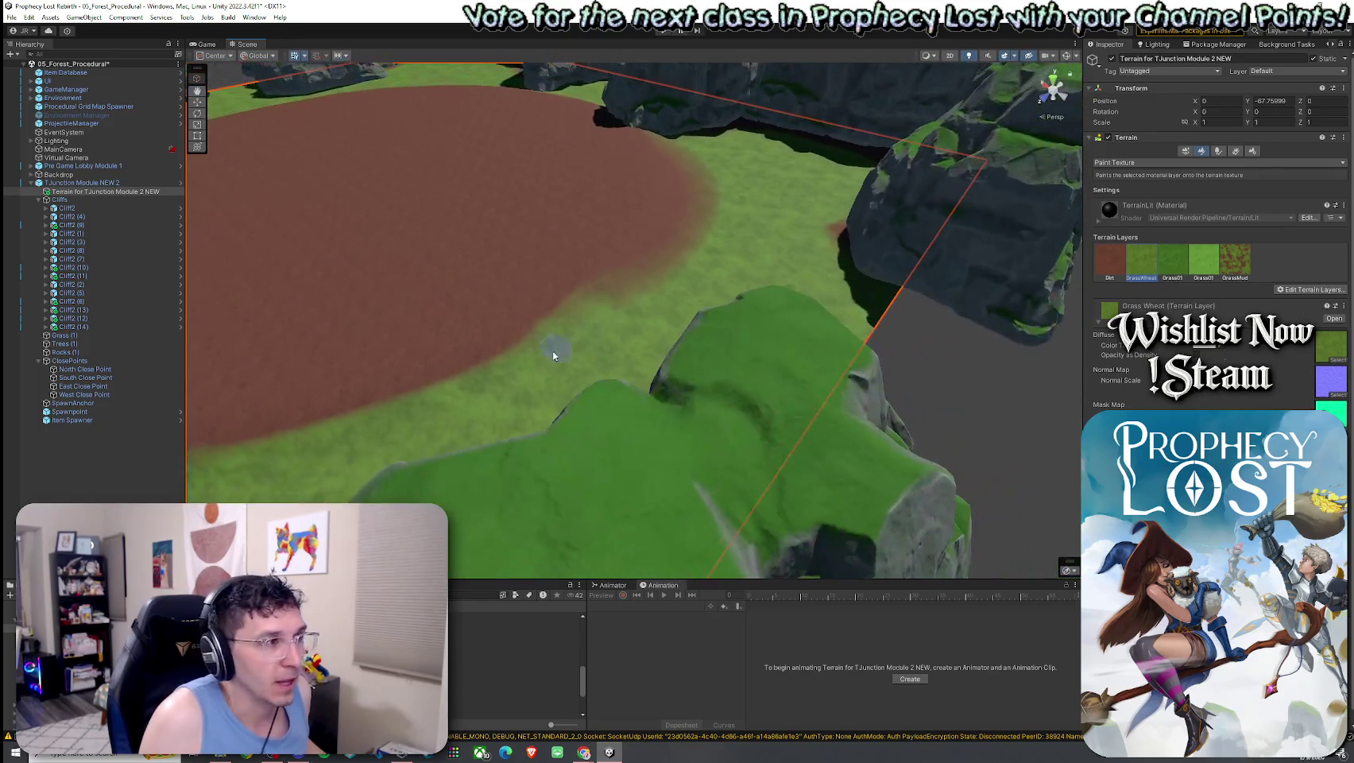
pyautogui.press('f')
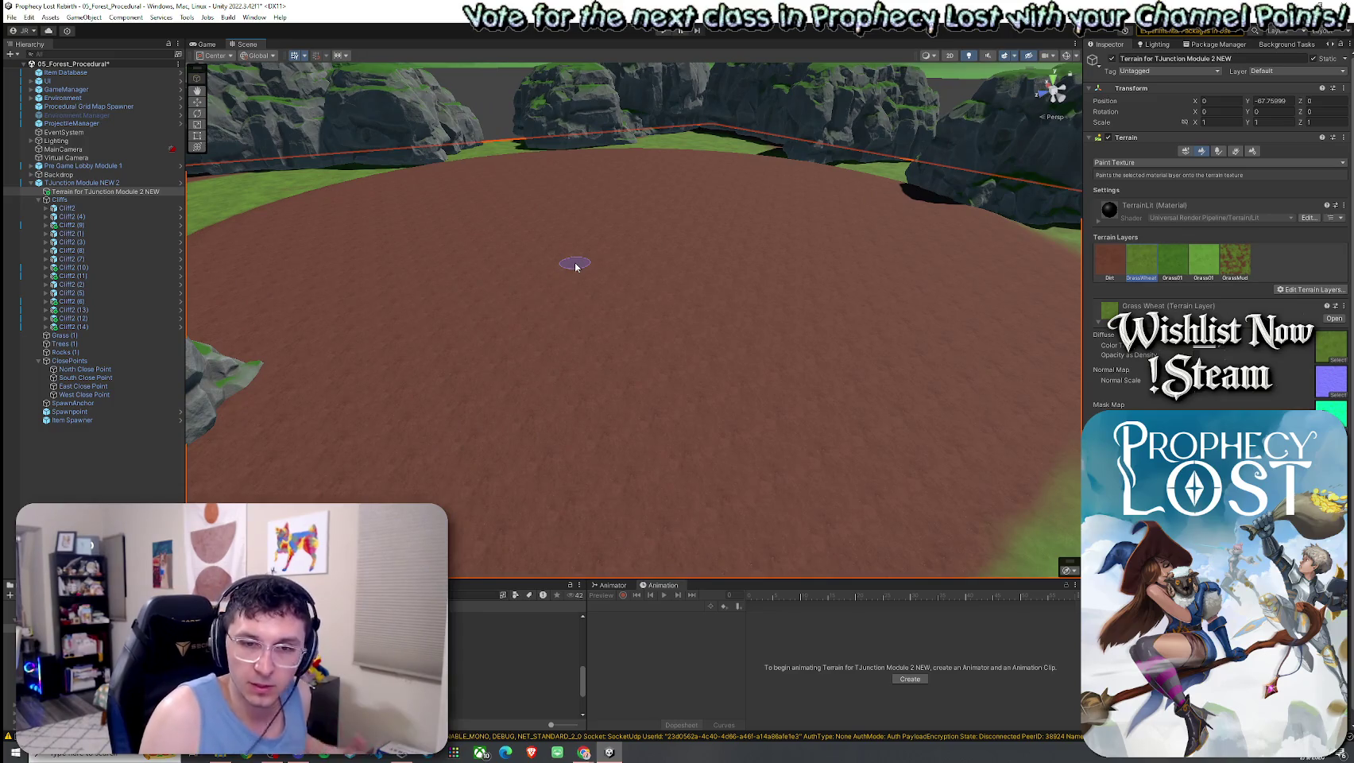
pyautogui.moveTo(680, 278)
pyautogui.mouseDown()
pyautogui.moveTo(870, 293)
pyautogui.moveTo(873, 281)
pyautogui.moveTo(677, 314)
pyautogui.moveTo(758, 262)
pyautogui.moveTo(587, 329)
pyautogui.mouseUp()
# Pick the Dirt terrain layer and look closely over the dirt clearing
pyautogui.click(1110, 262)
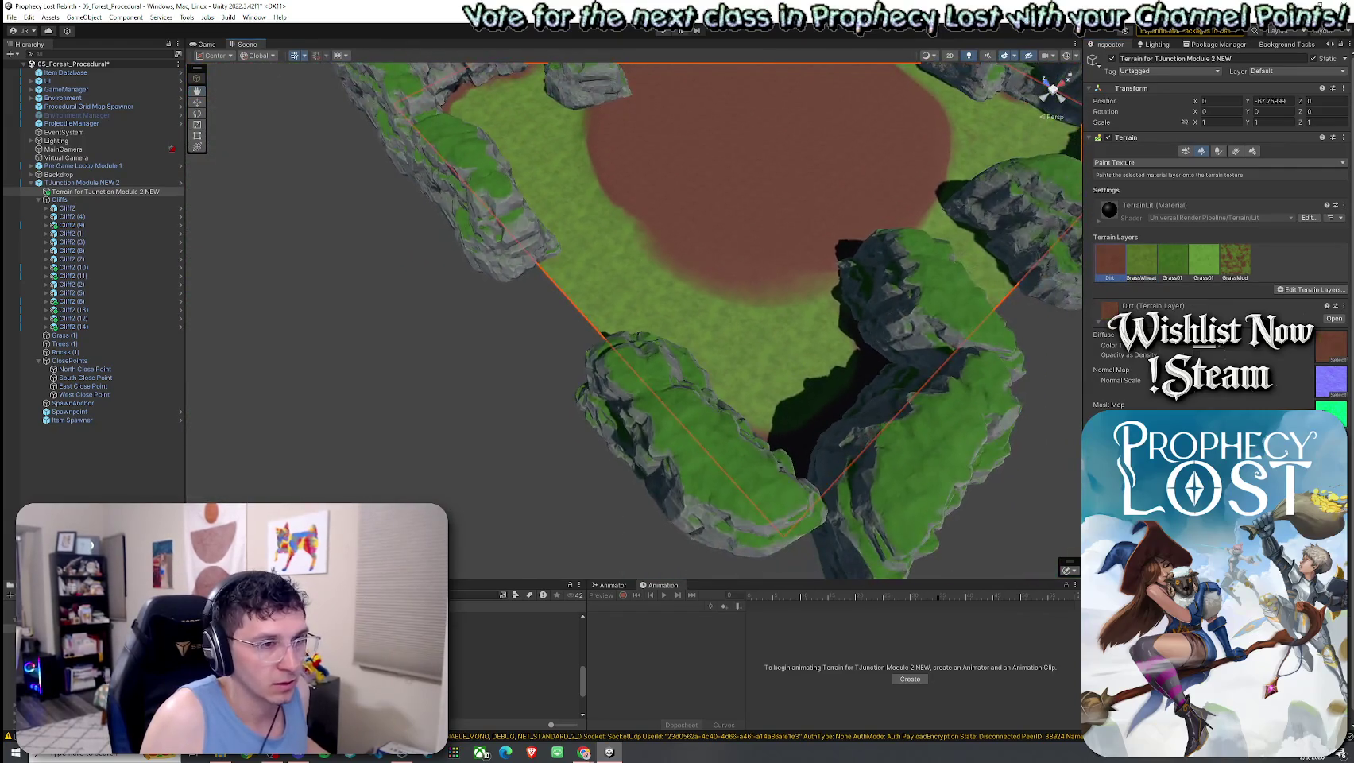
pyautogui.moveTo(824, 278)
pyautogui.mouseDown()
pyautogui.moveTo(879, 250)
pyautogui.moveTo(881, 227)
pyautogui.mouseUp()
pyautogui.click(1120, 162)
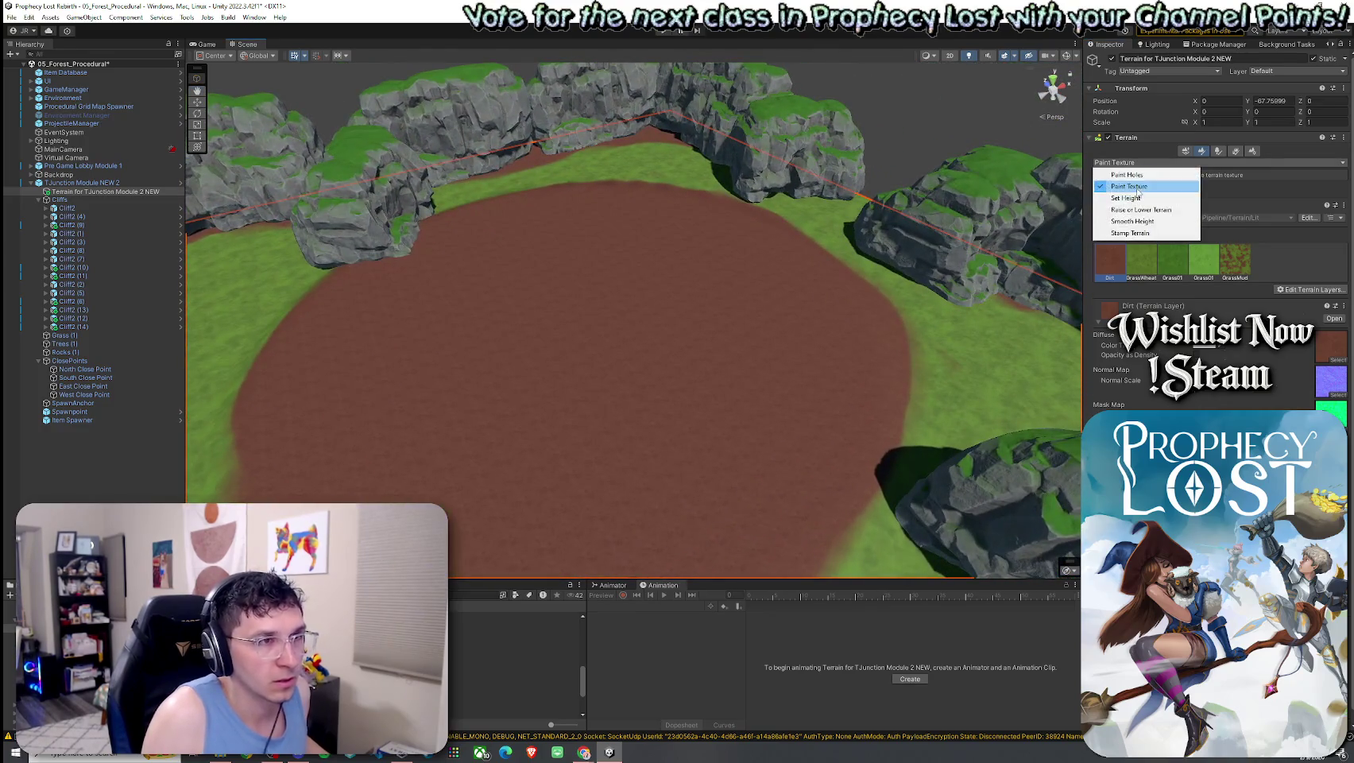
# With Set Height and a size 53 brush, sample -67.75999 and flatten the clearing
pyautogui.click(1137, 199)
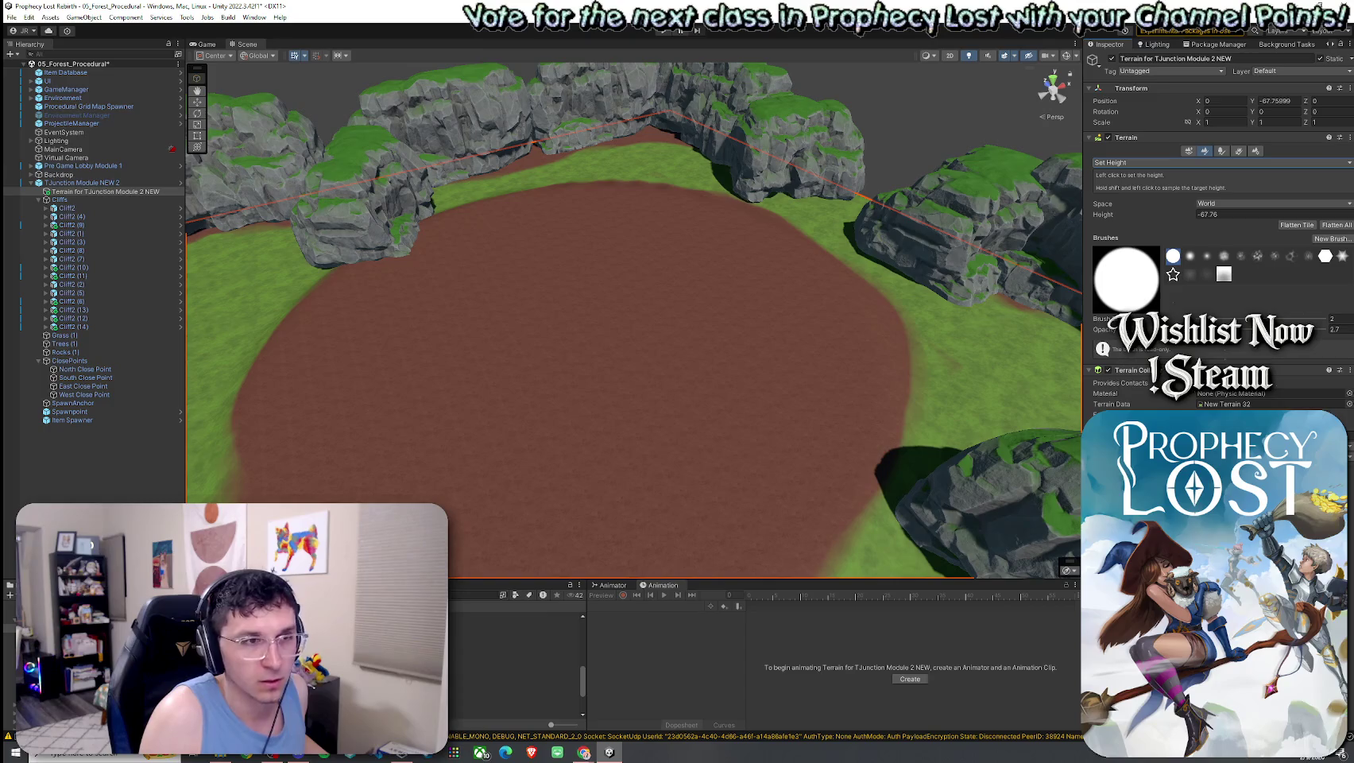
pyautogui.click(1234, 318)
pyautogui.moveTo(1234, 319); pyautogui.dragTo(1244, 318)
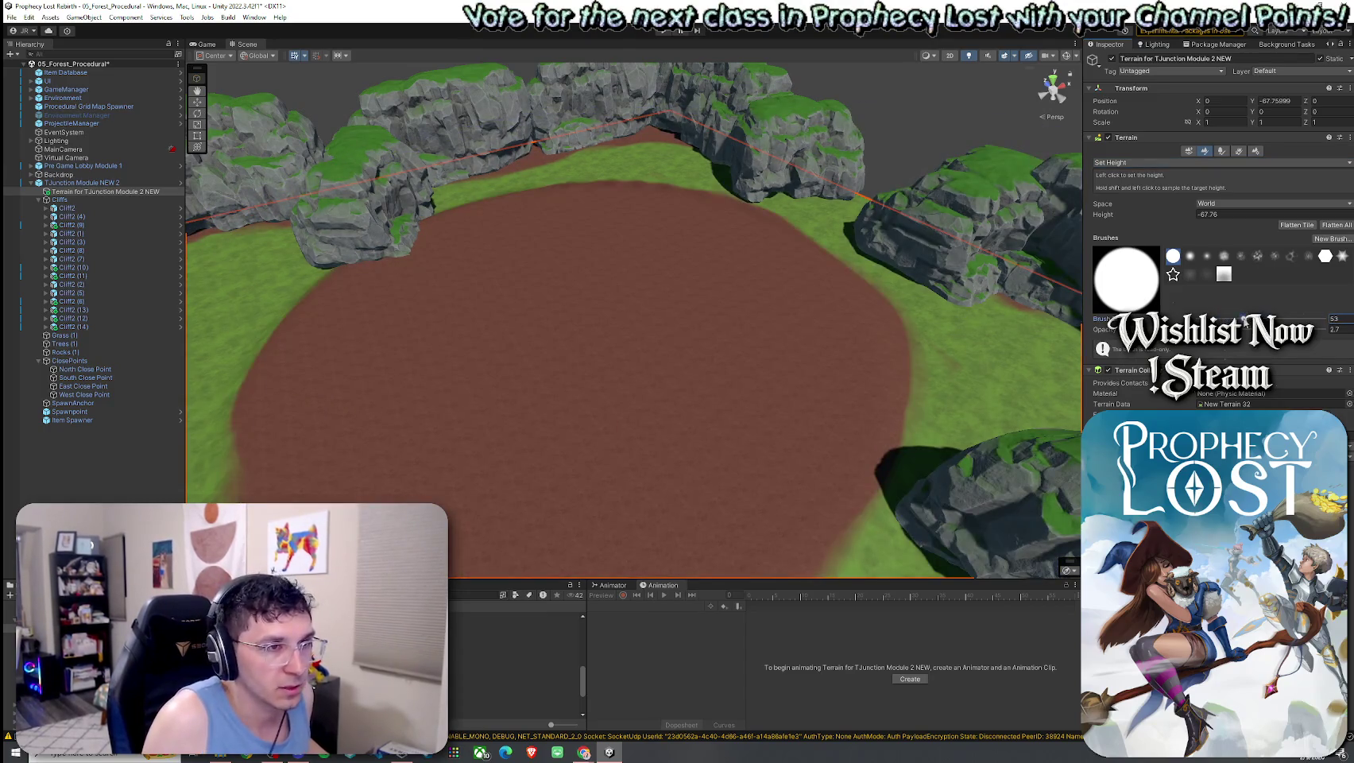
pyautogui.keyDown('shift'); pyautogui.click(583, 318); pyautogui.keyUp('shift')
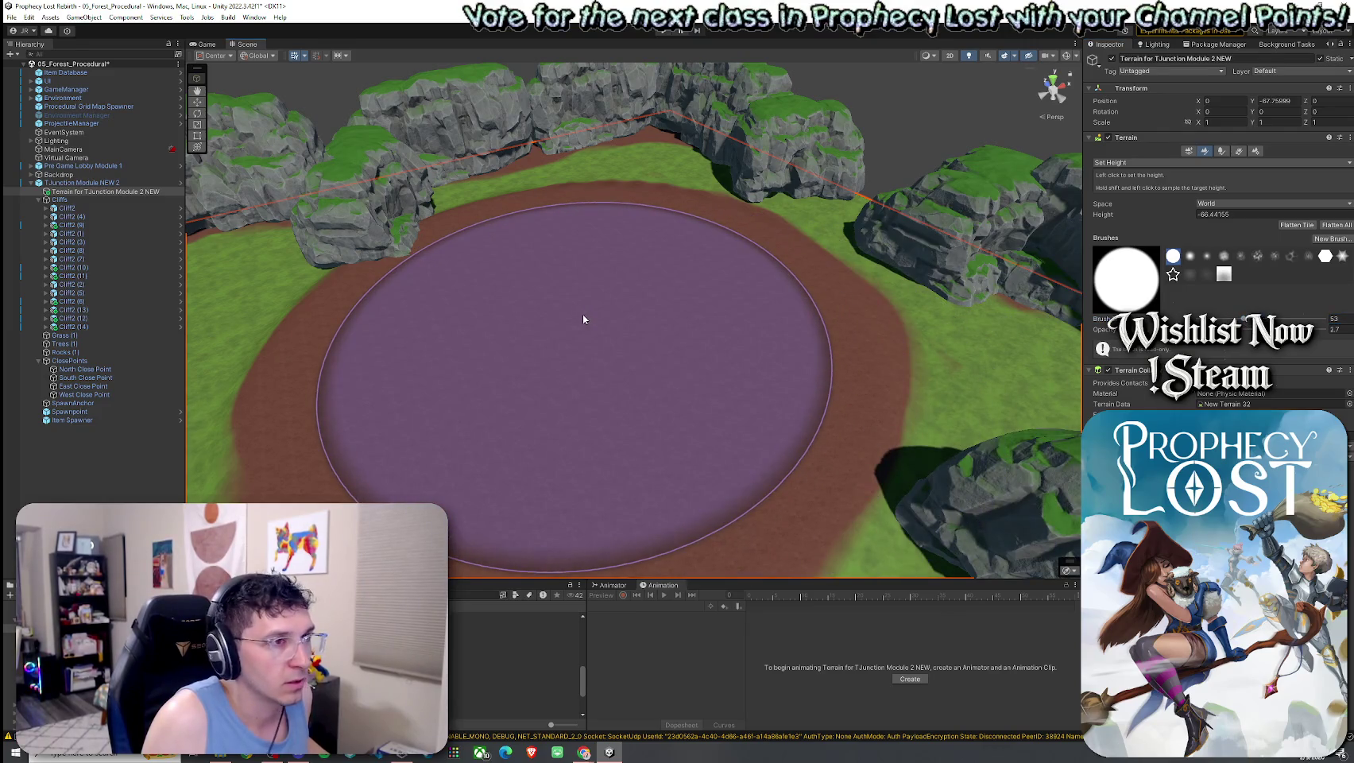
pyautogui.keyDown('shift'); pyautogui.click(650, 155); pyautogui.keyUp('shift')
pyautogui.moveTo(585, 304)
pyautogui.mouseDown()
pyautogui.moveTo(531, 347)
pyautogui.moveTo(592, 272)
pyautogui.moveTo(670, 241)
pyautogui.moveTo(873, 219)
pyautogui.moveTo(760, 199)
pyautogui.moveTo(688, 275)
pyautogui.mouseUp()
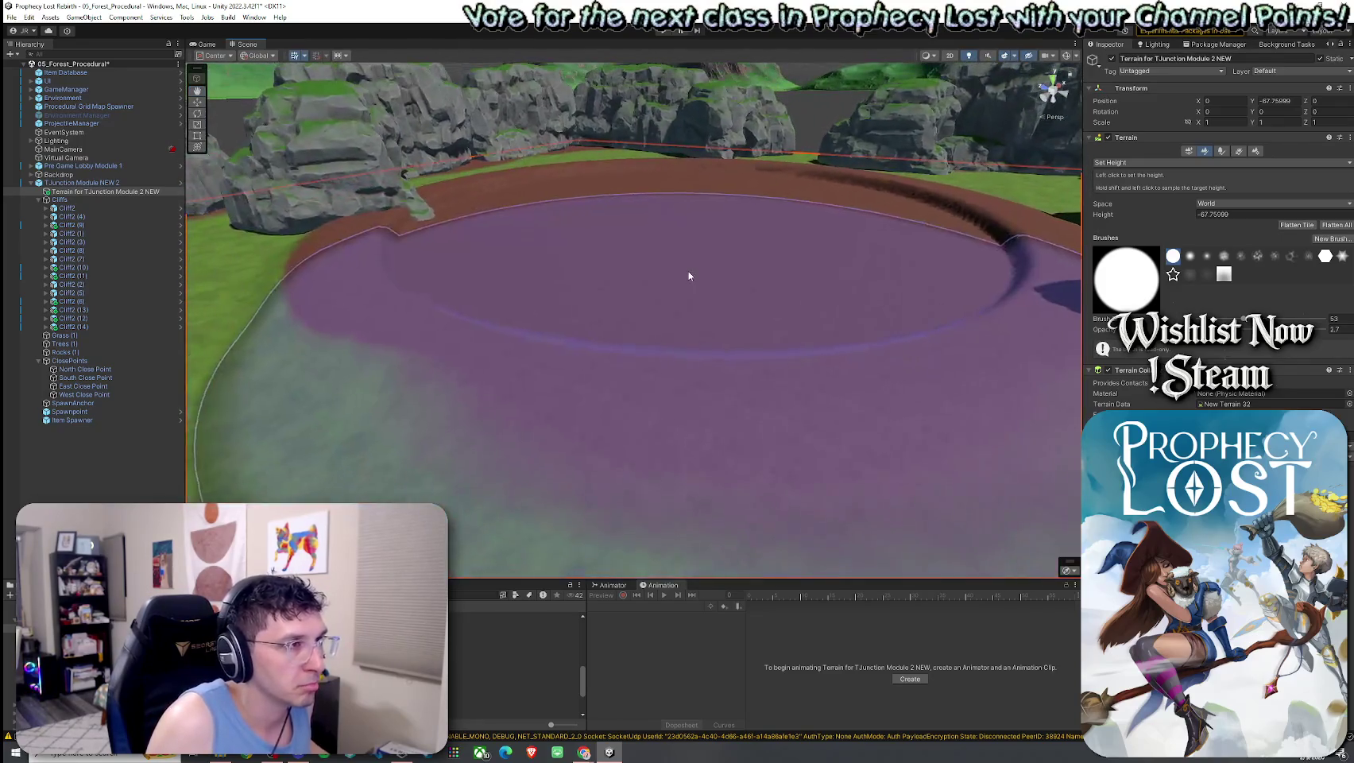
pyautogui.click(1164, 163)
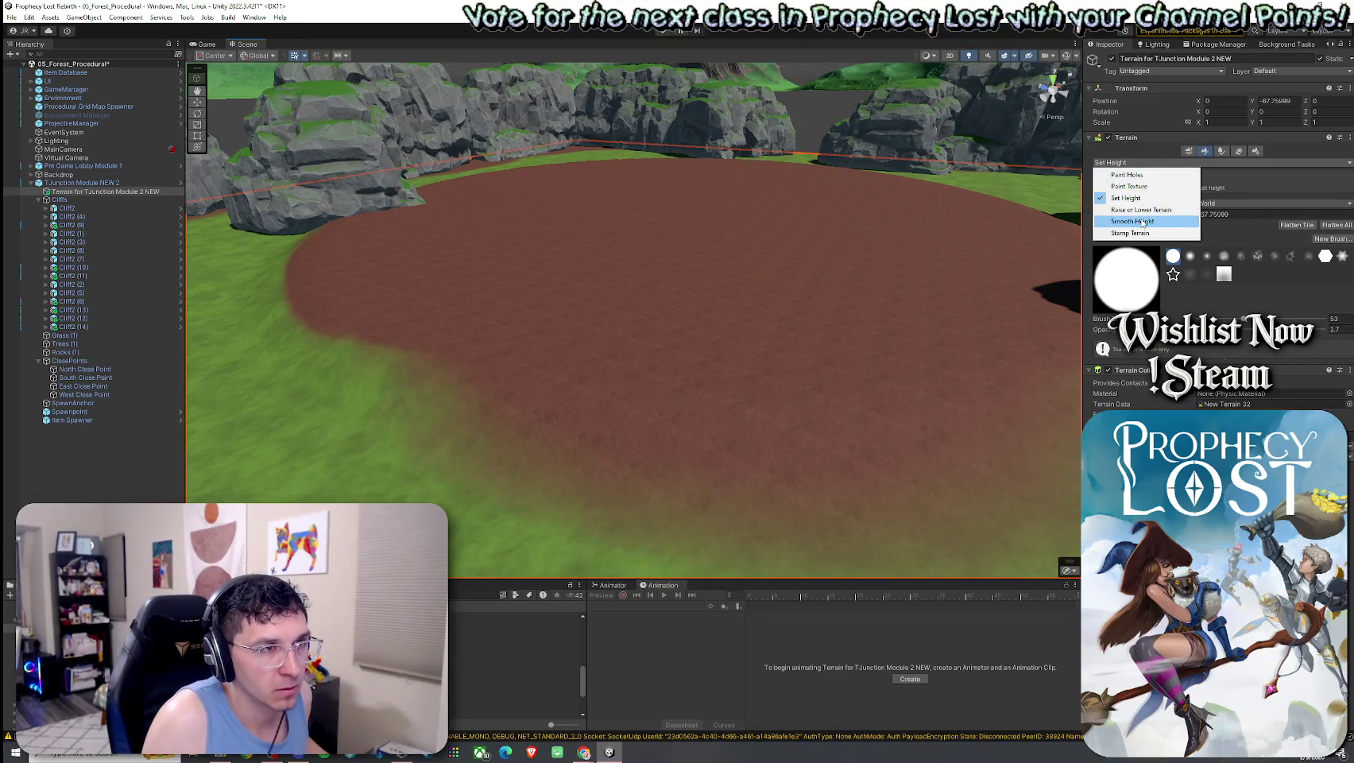
# Switch to Raise or Lower Terrain with brush opacity 1.4
pyautogui.click(1141, 210)
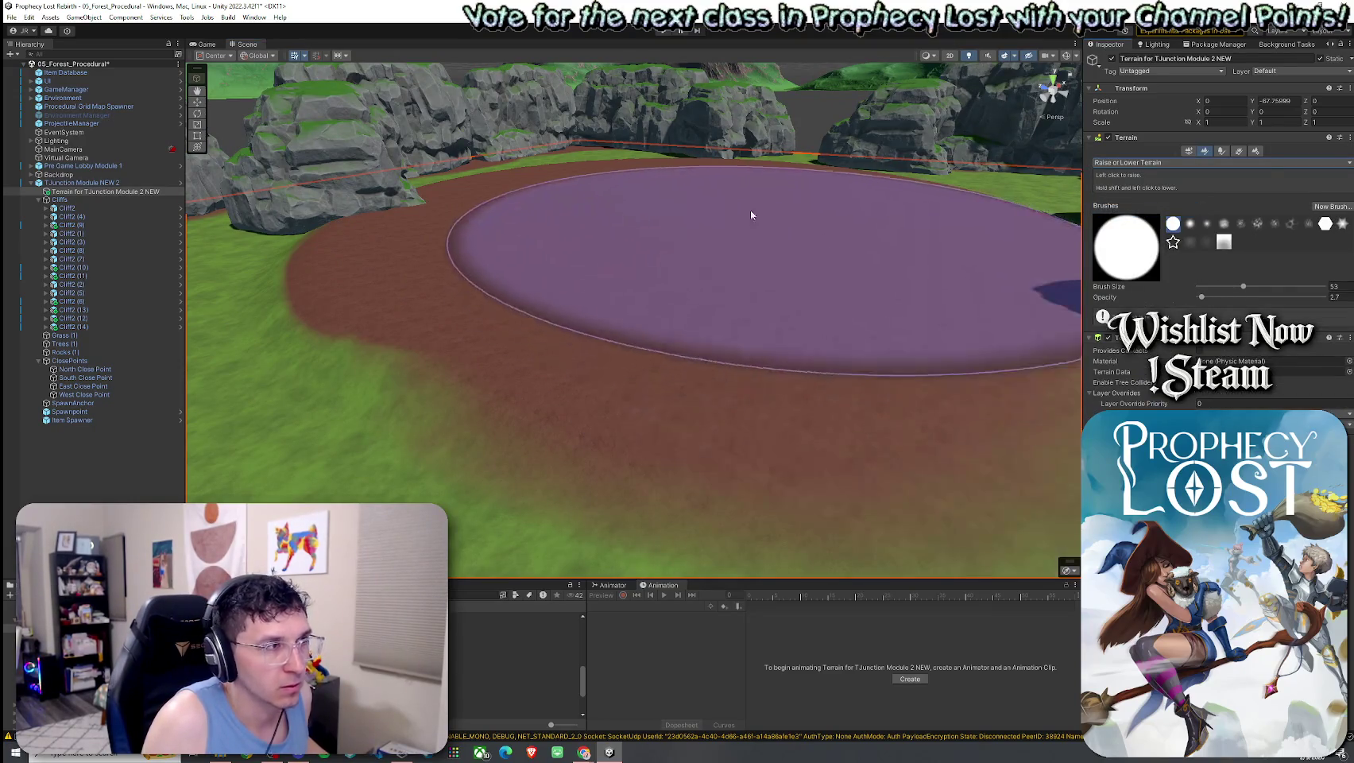
pyautogui.moveTo(1204, 309); pyautogui.dragTo(1199, 301)
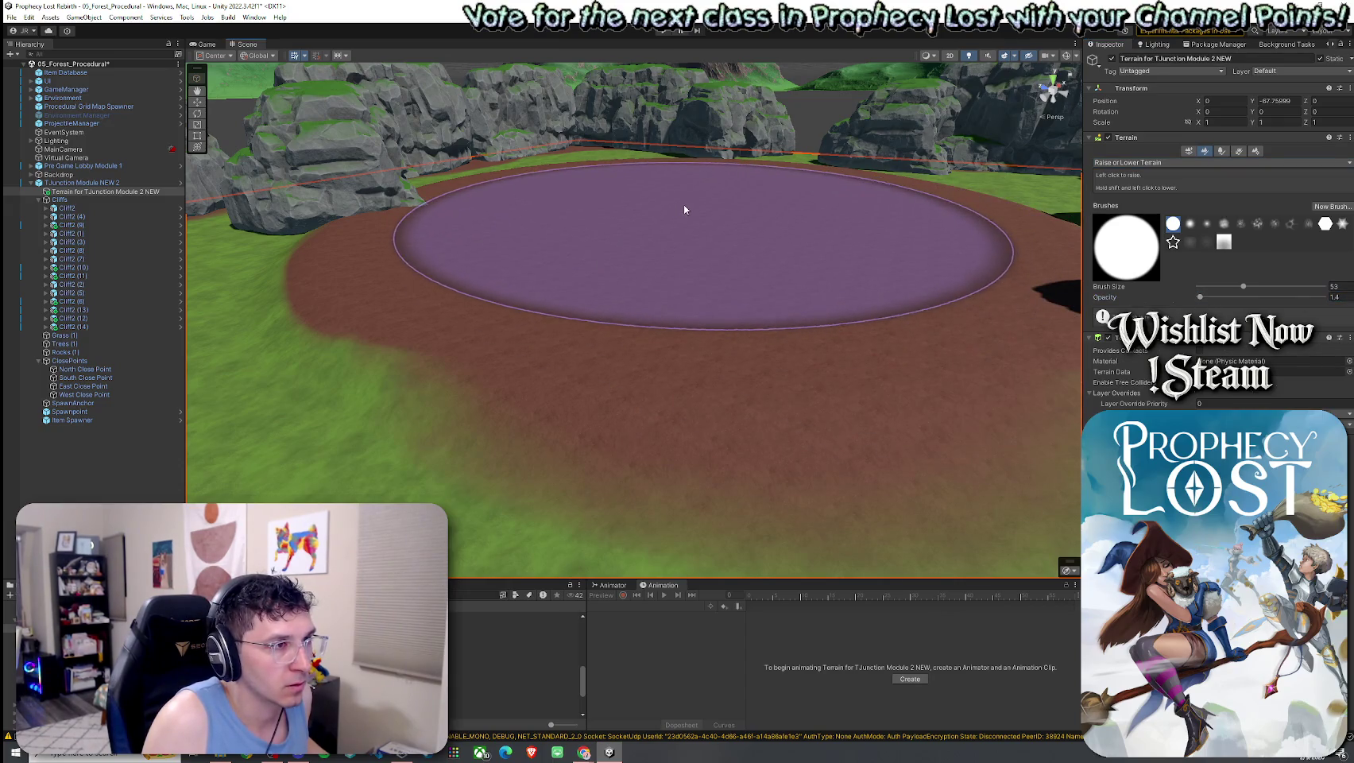
pyautogui.moveTo(684, 210)
pyautogui.mouseDown()
pyautogui.moveTo(732, 260)
pyautogui.moveTo(846, 190)
pyautogui.moveTo(756, 211)
pyautogui.moveTo(794, 191)
pyautogui.moveTo(801, 236)
pyautogui.moveTo(728, 176)
pyautogui.moveTo(683, 272)
pyautogui.mouseUp()
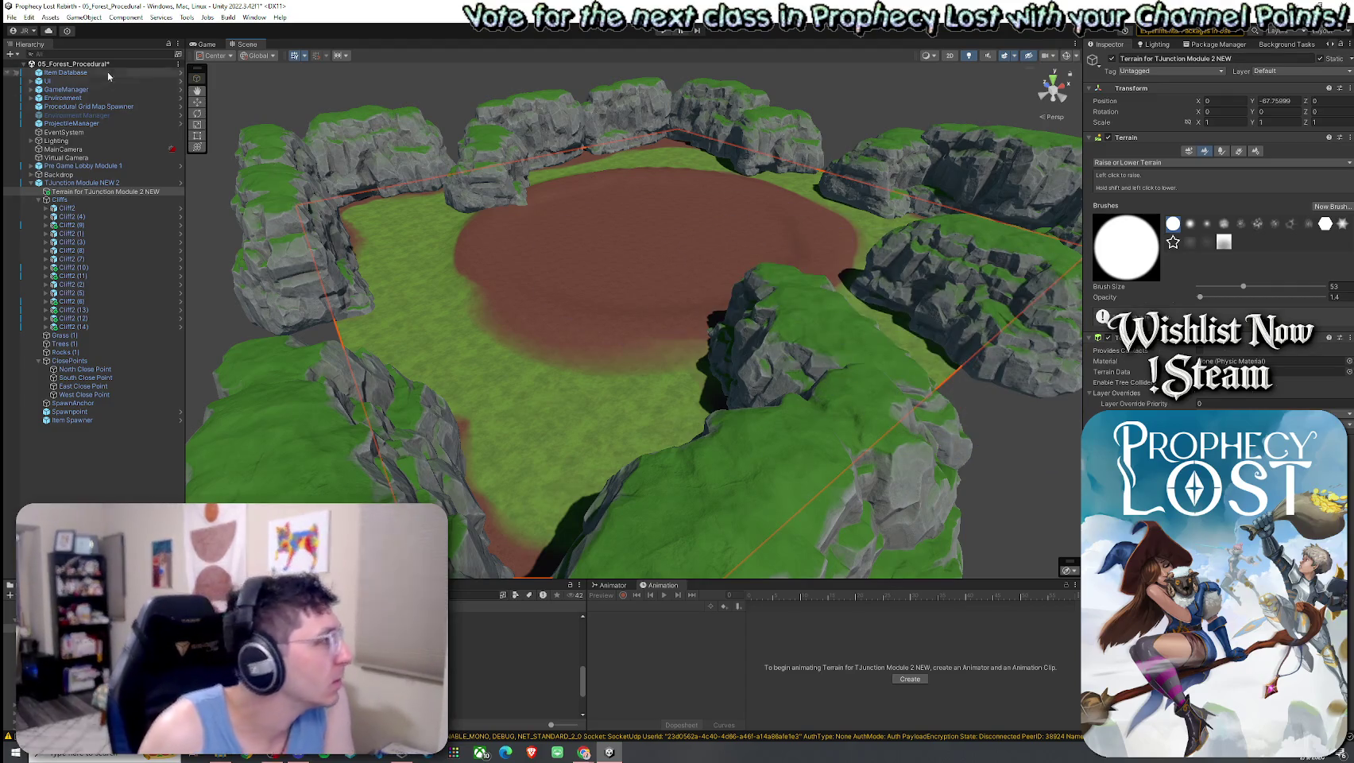
# Save the 05_Forest_Procedural scene and enter Play mode to playtest the level
pyautogui.click(12, 17)
pyautogui.click(36, 68)
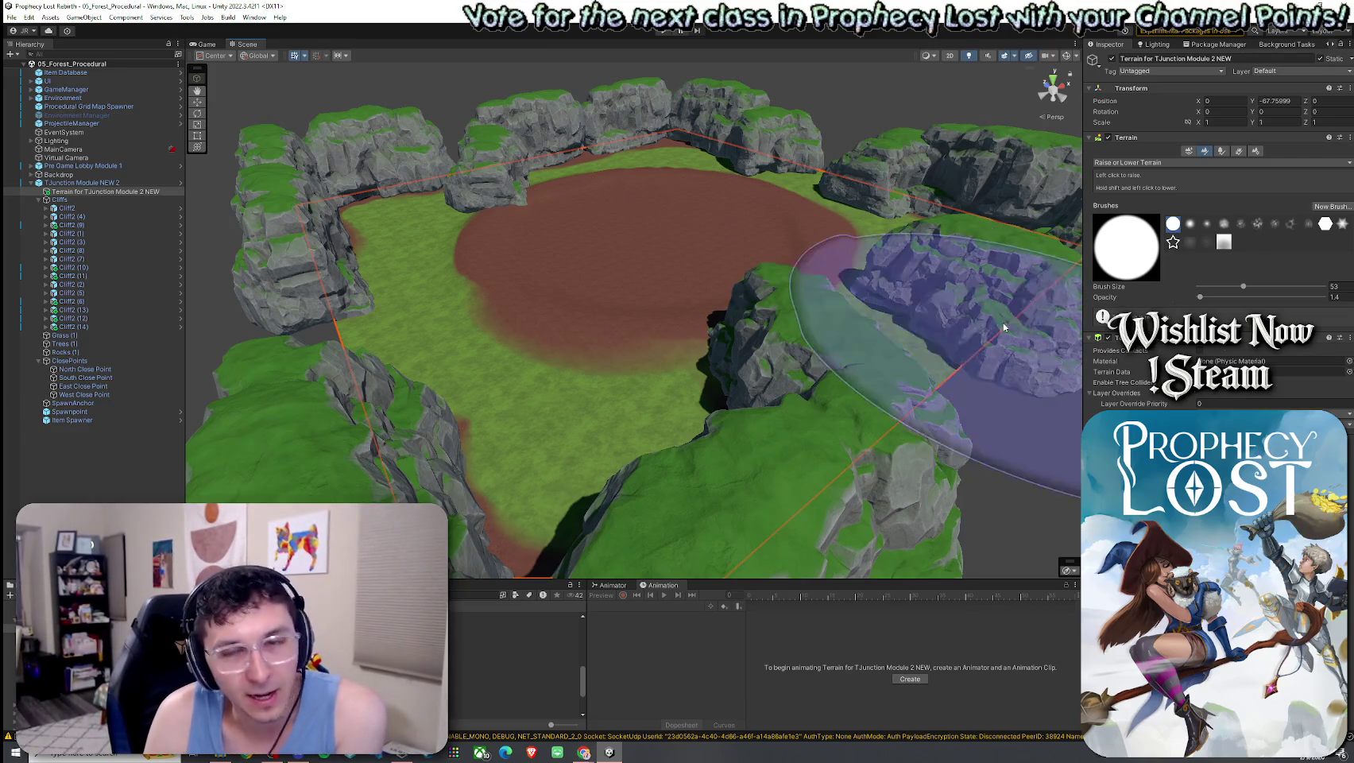
pyautogui.click(998, 416)
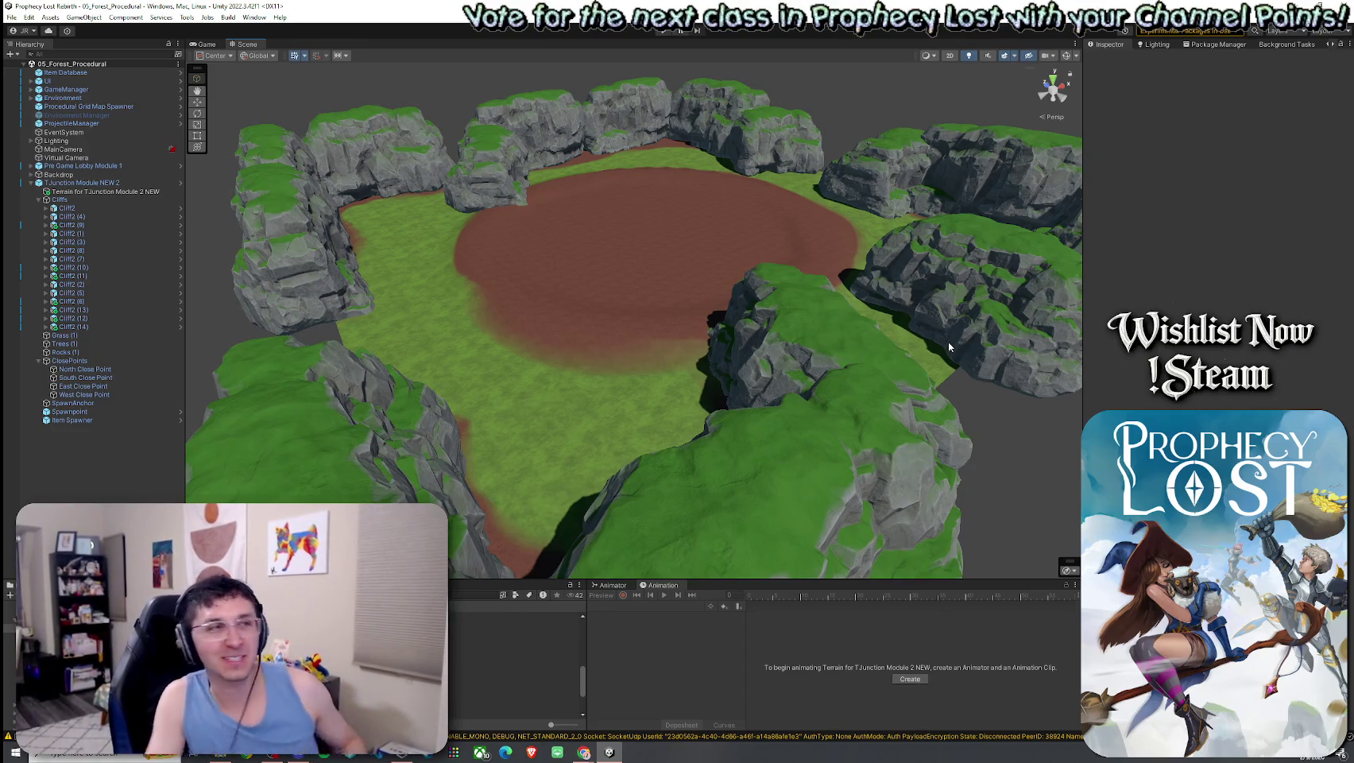
pyautogui.click(29, 17)
# Enter Play mode, choose START GAME on the Prophecy Lost title screen, and run forward
pyautogui.click(662, 31)
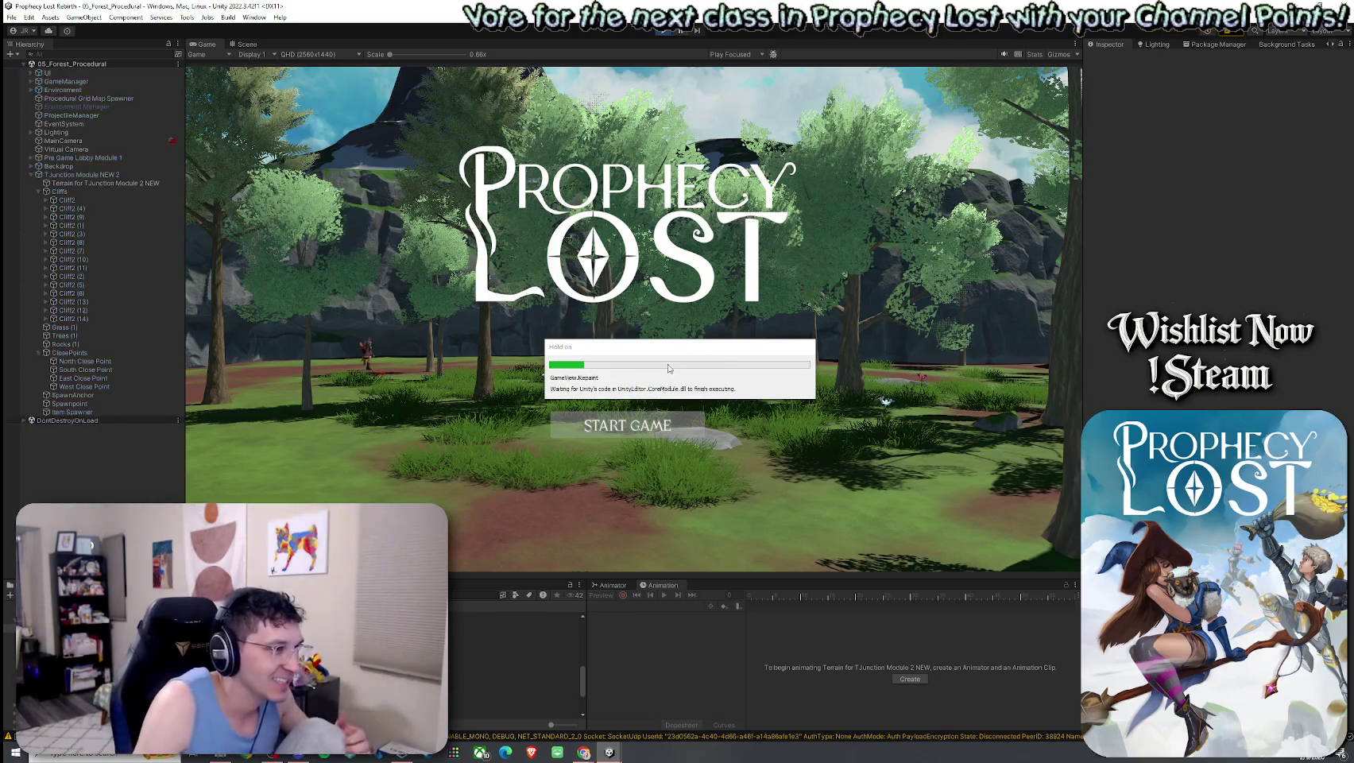
pyautogui.click(640, 426)
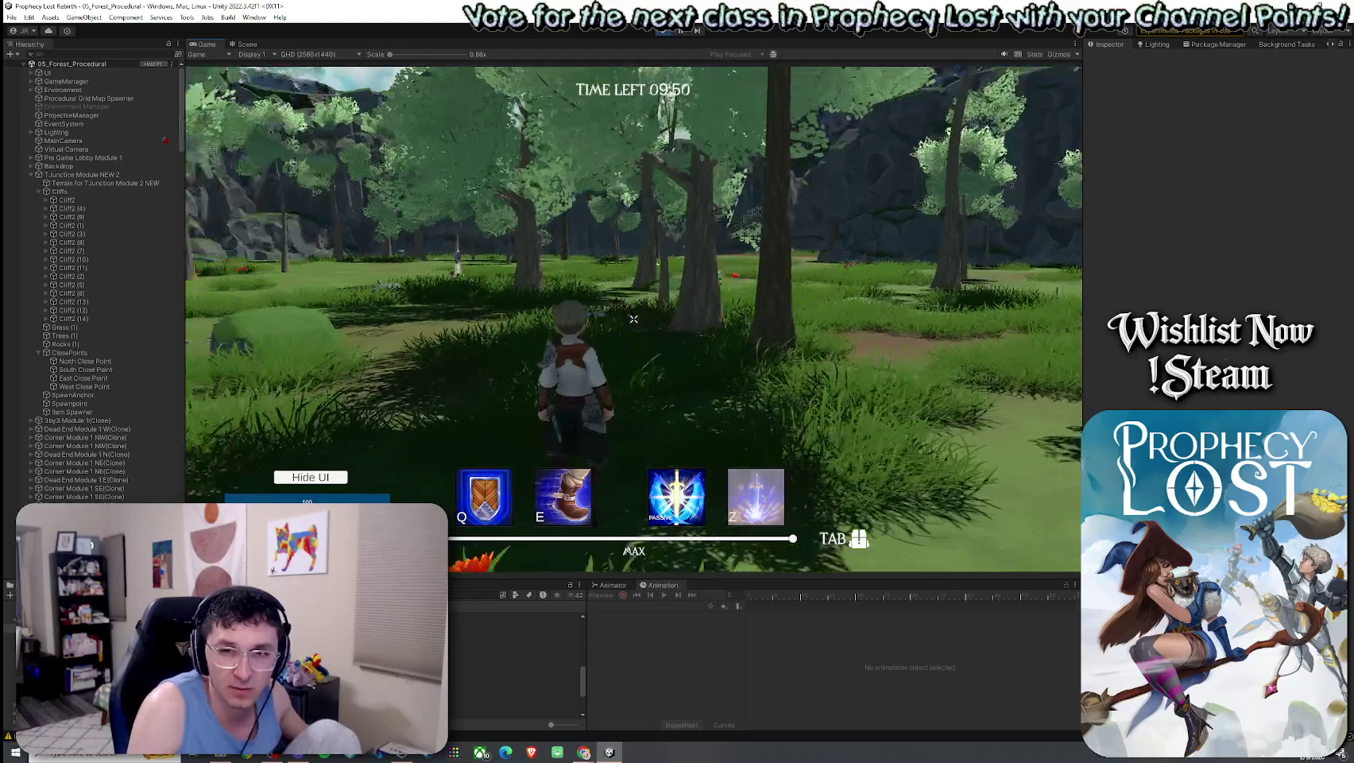
pyautogui.press('w')
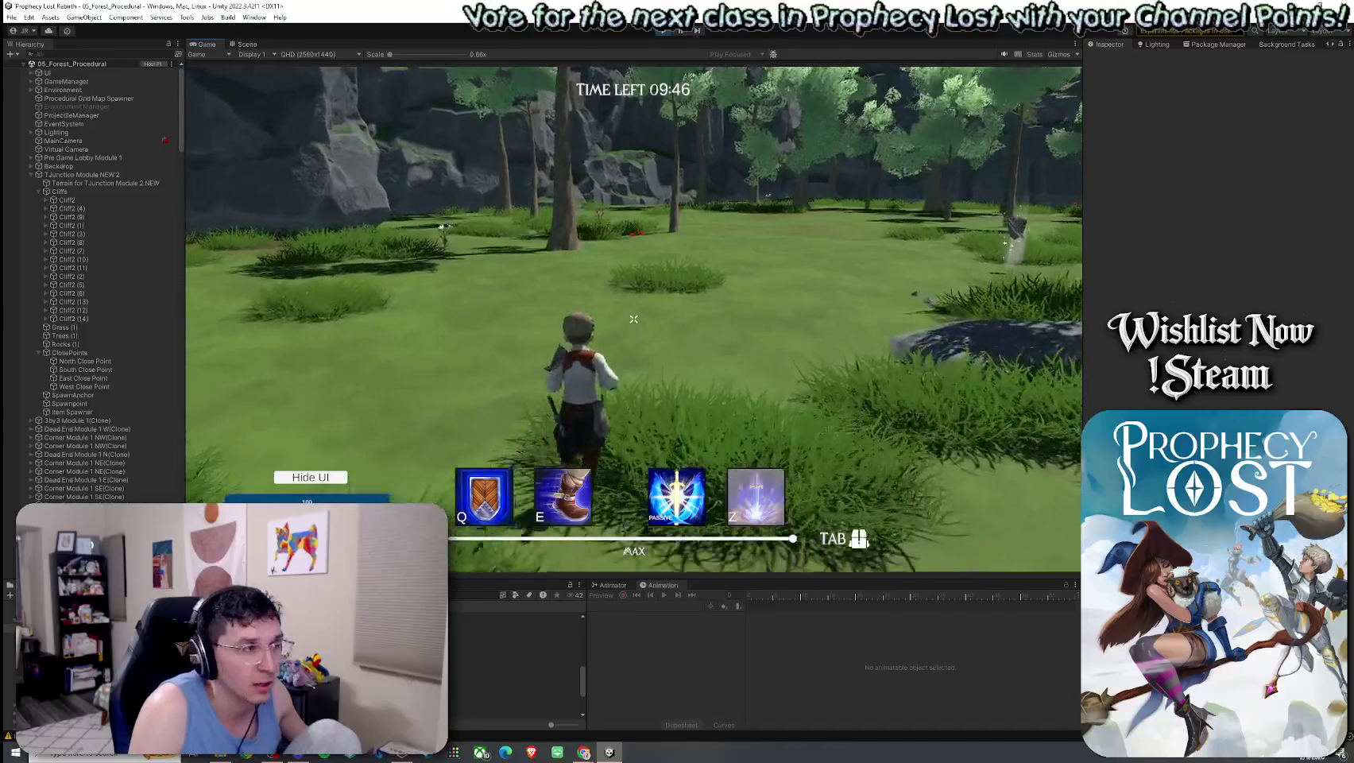
# Run onto the grass, pick up the sword and shield, and equip them from the inventory
pyautogui.press('w')
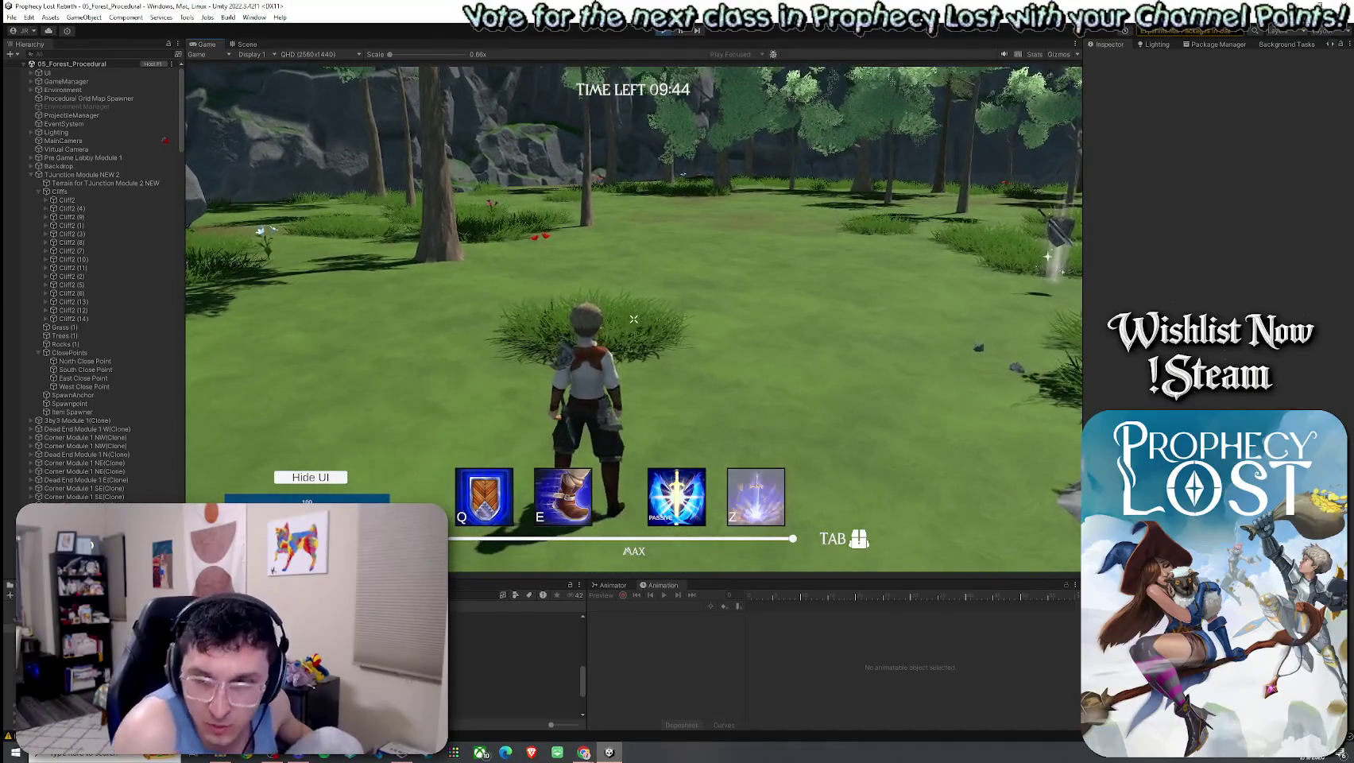
pyautogui.press('Tab')
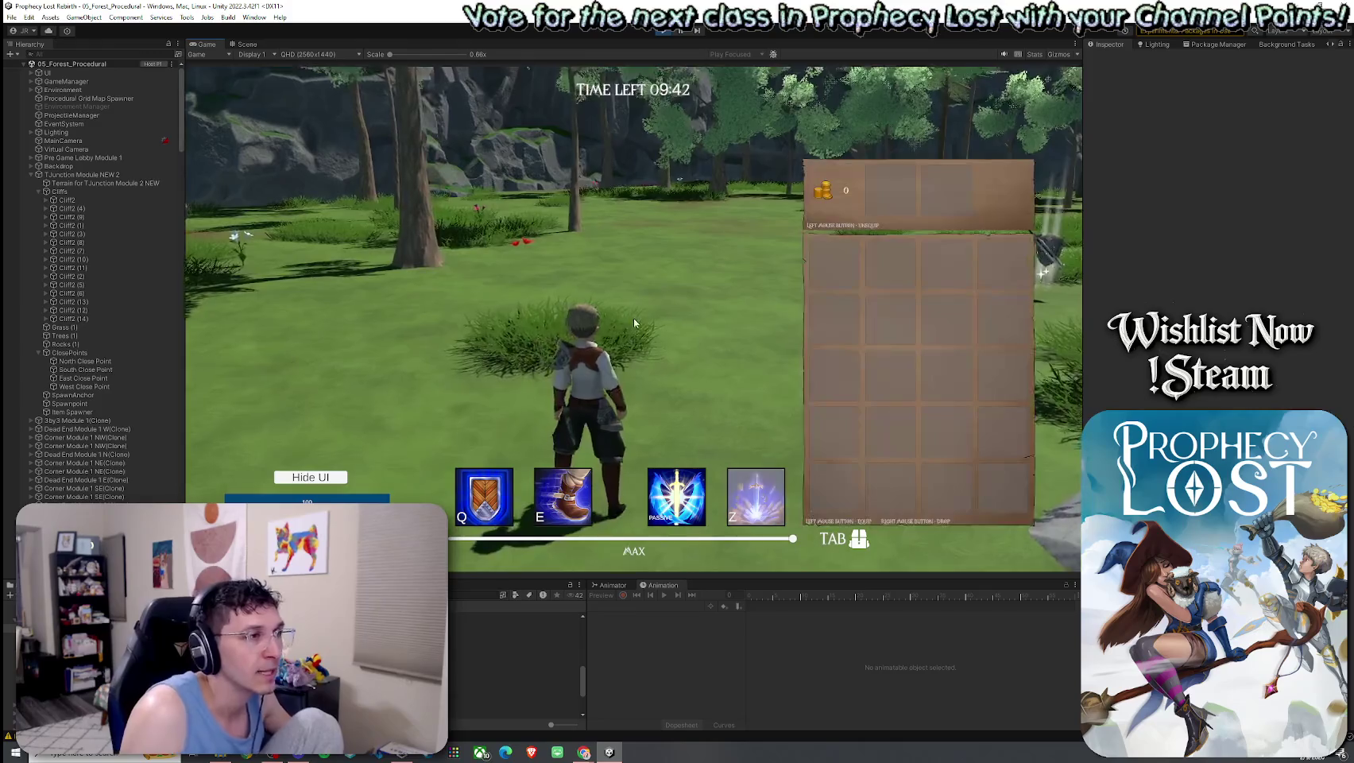
pyautogui.press('Tab')
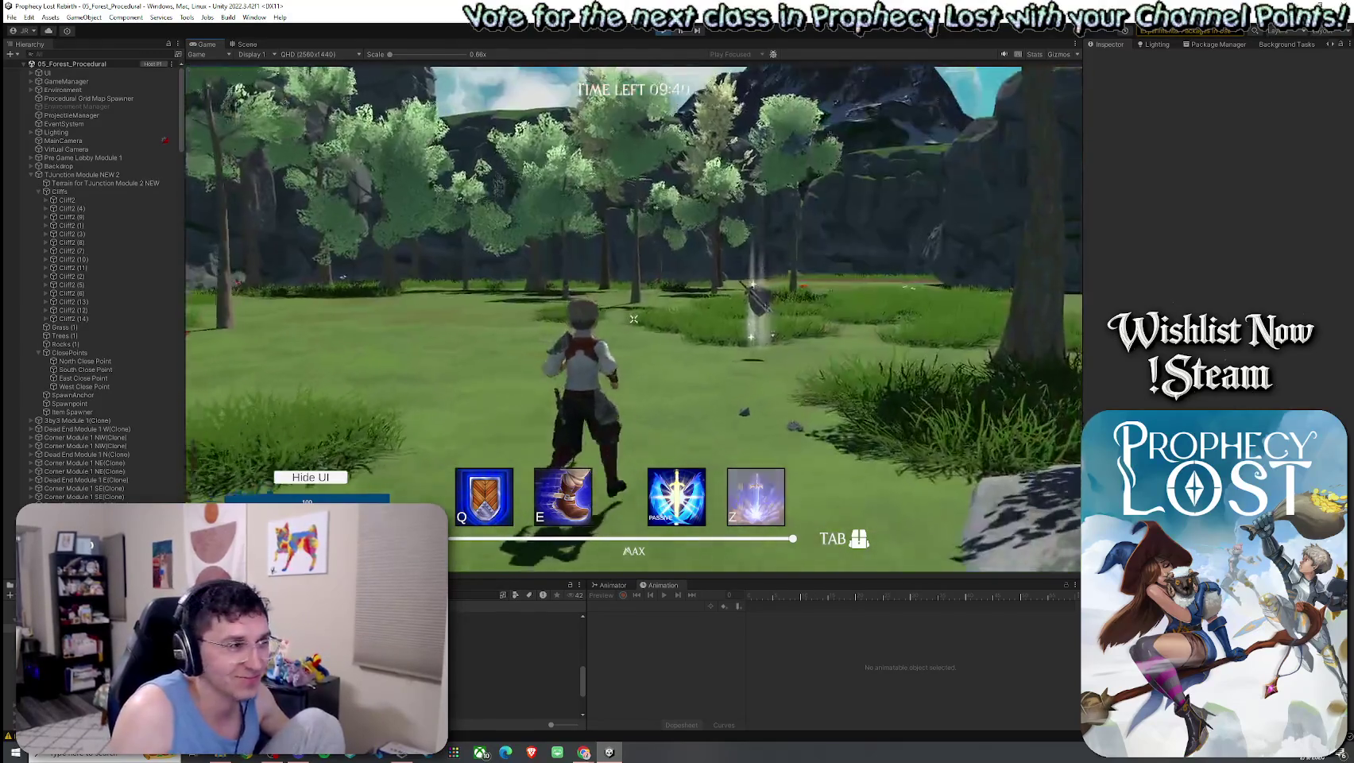
pyautogui.press('w')
pyautogui.press('Tab')
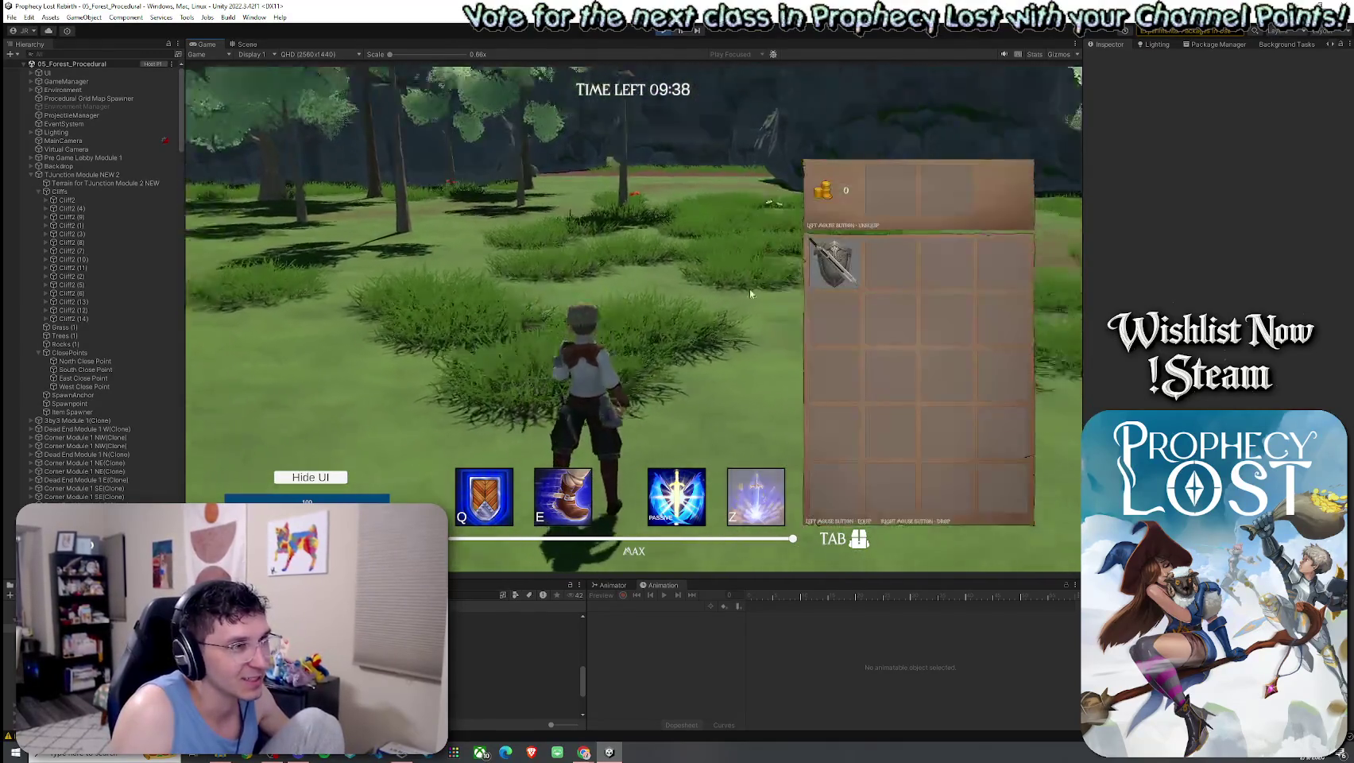
pyautogui.click(832, 263)
pyautogui.press('s')
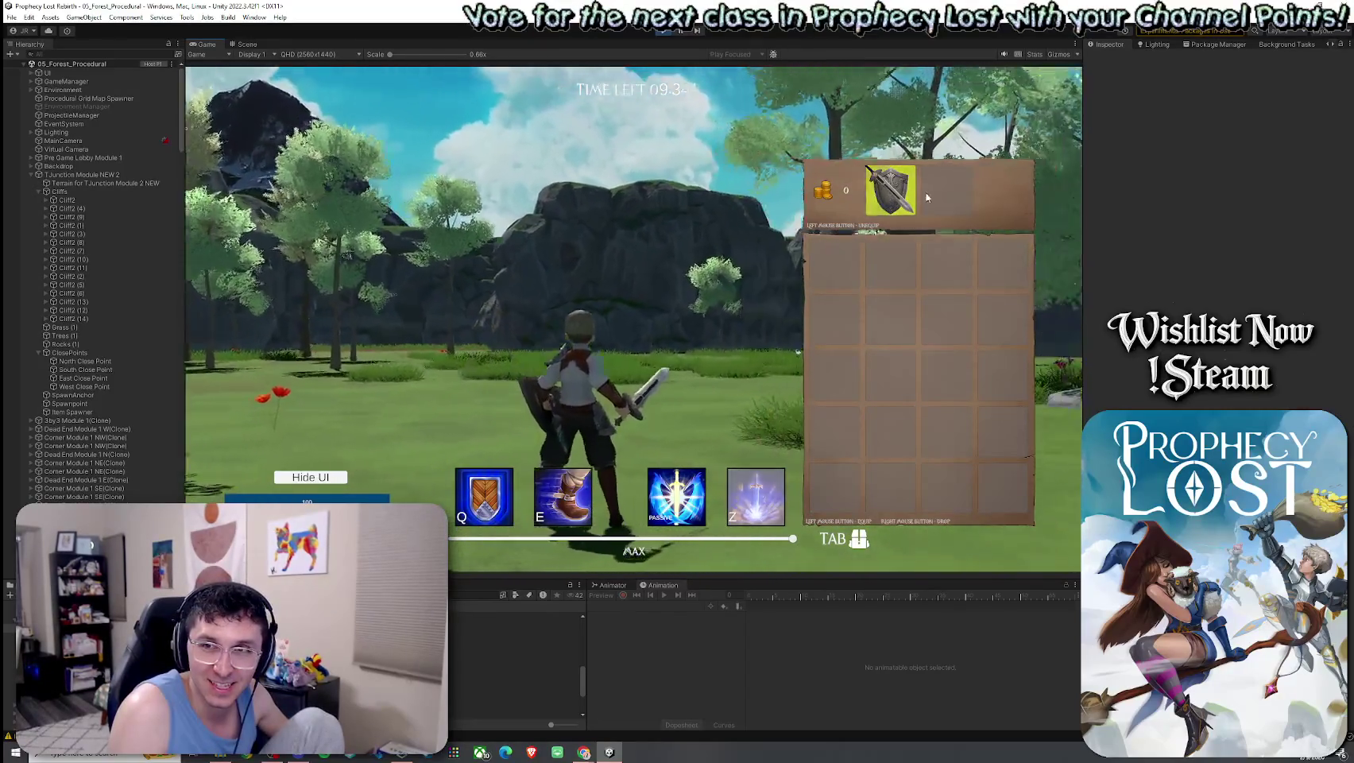
# Unequip the shield and drop it on the ground near the rock
pyautogui.press('w')
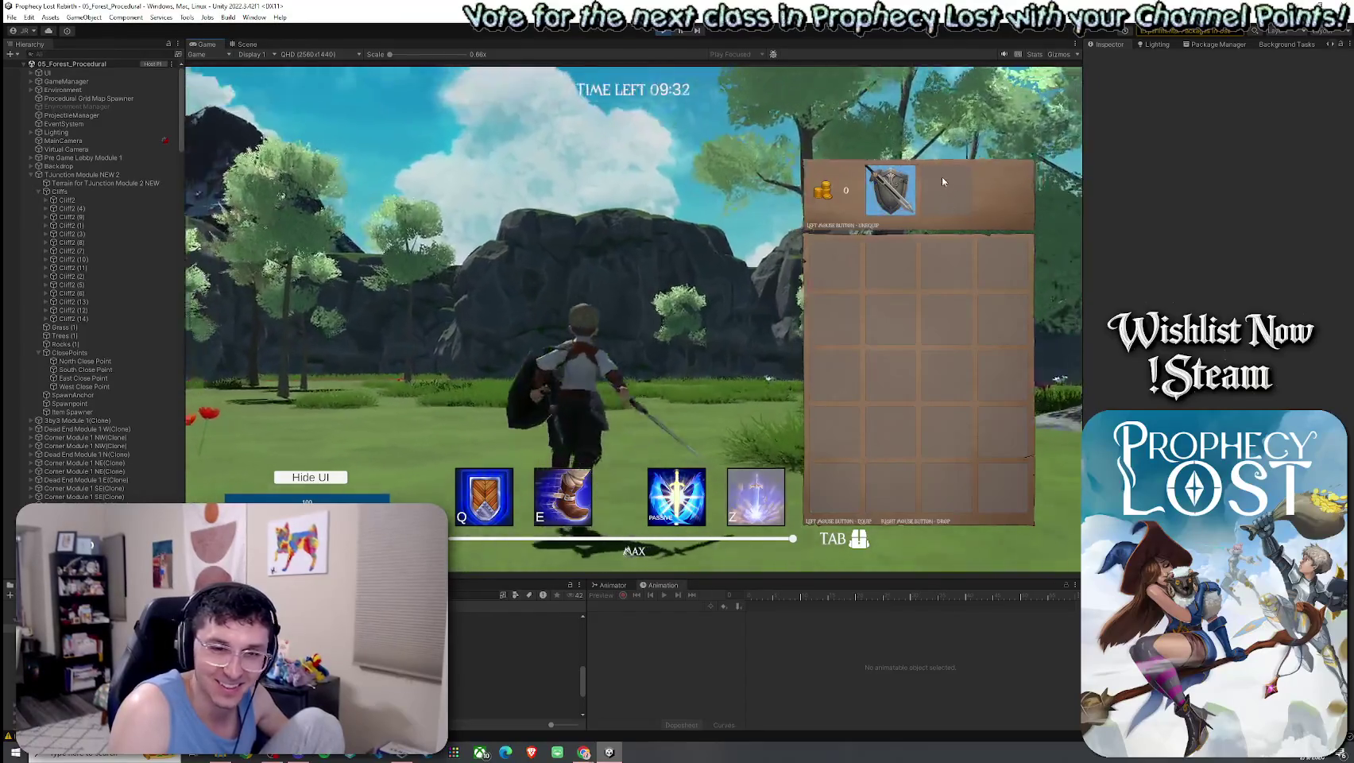
pyautogui.press('a')
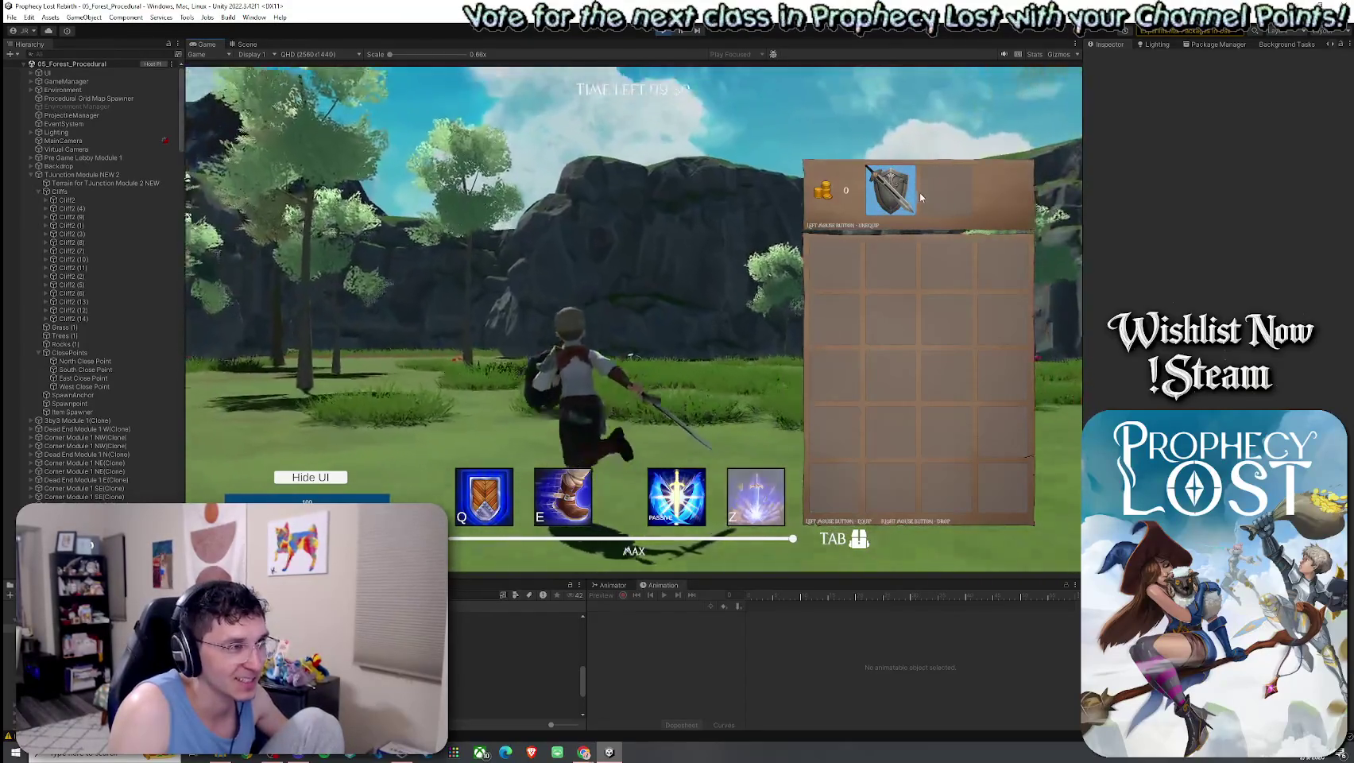
pyautogui.click(877, 226)
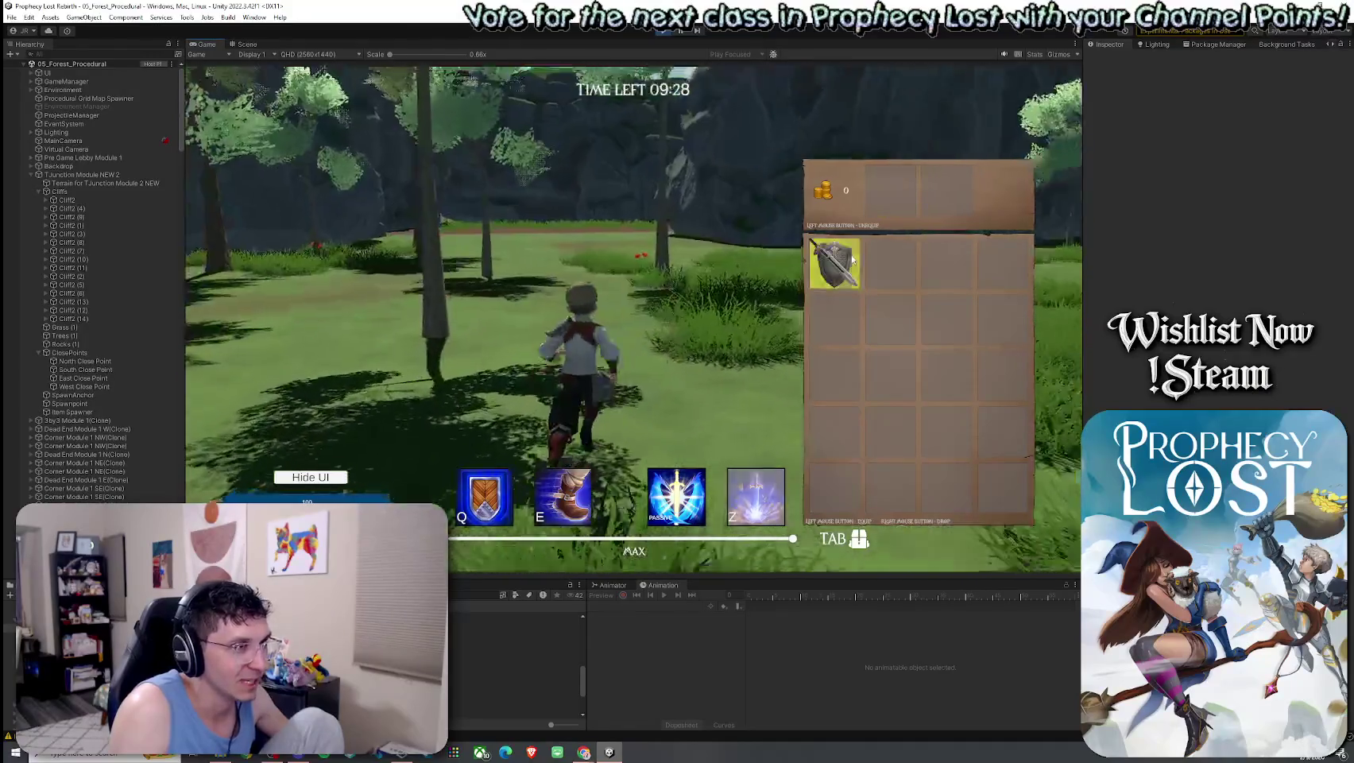
pyautogui.rightClick(844, 277)
pyautogui.press('Tab')
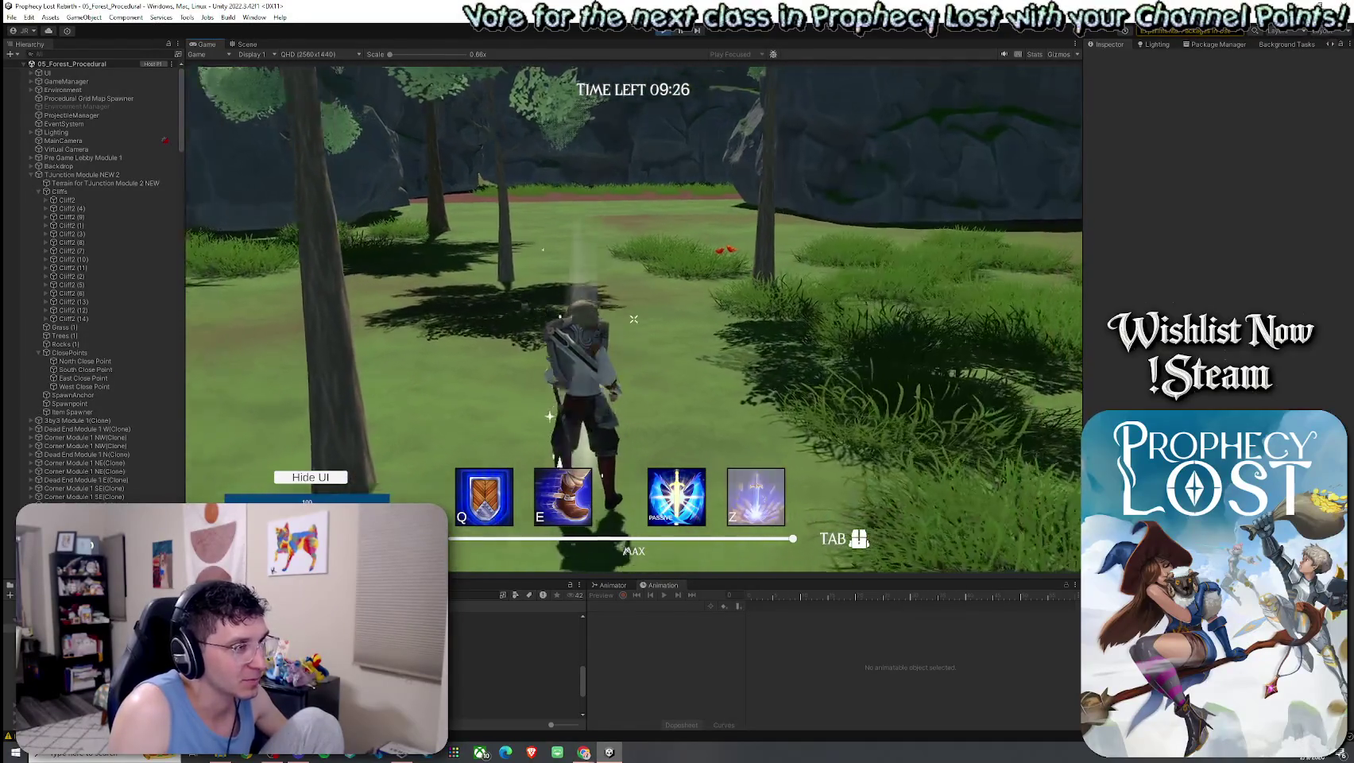
pyautogui.press('w')
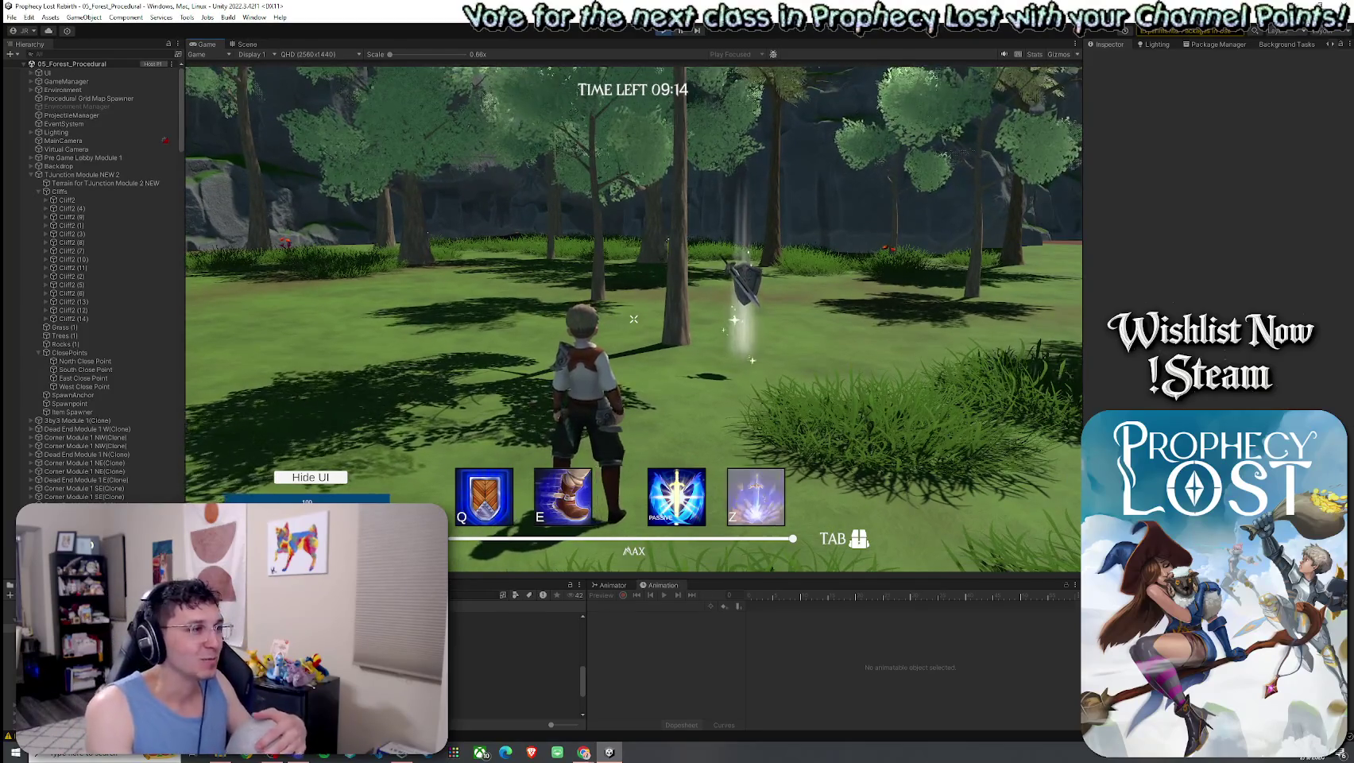
# Run back over the dropped shield to pick it up again, then check the inventory
pyautogui.press('w')
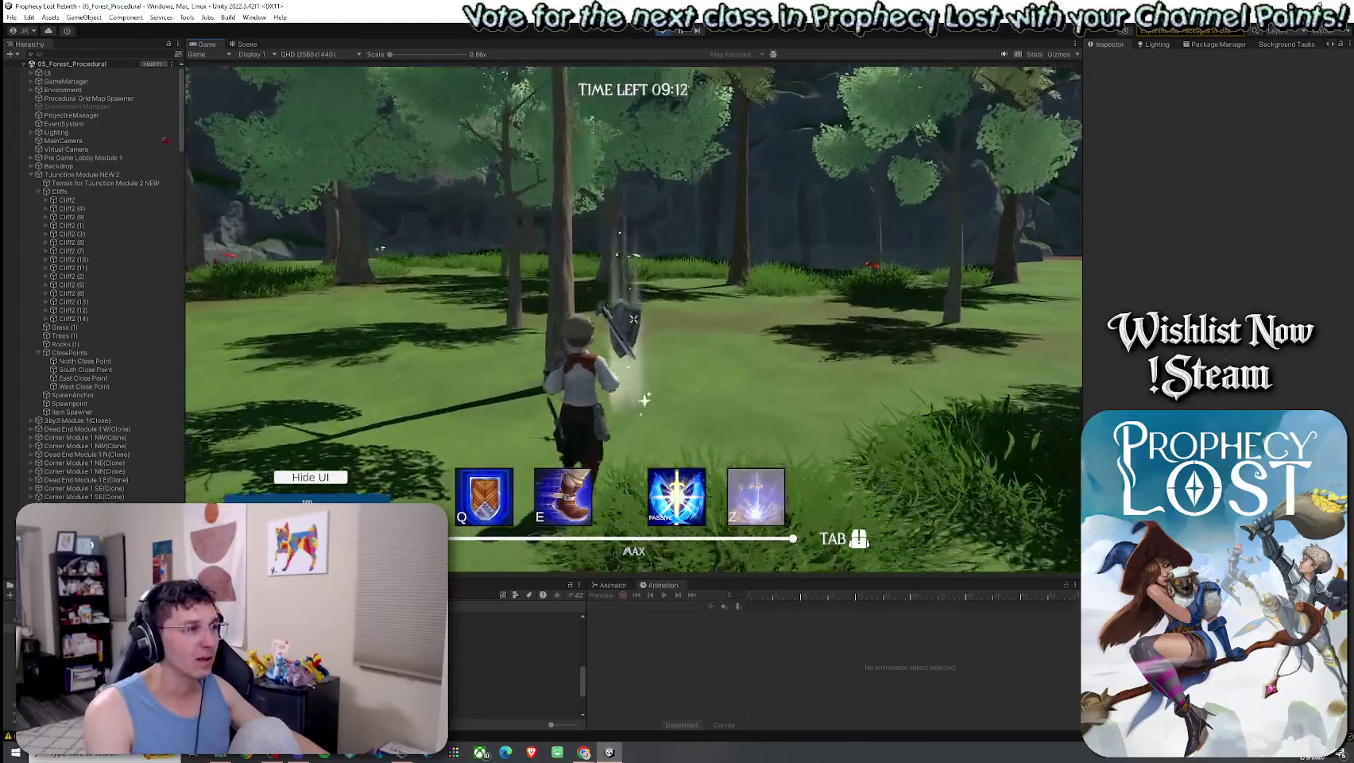
pyautogui.press('w')
pyautogui.press('Tab')
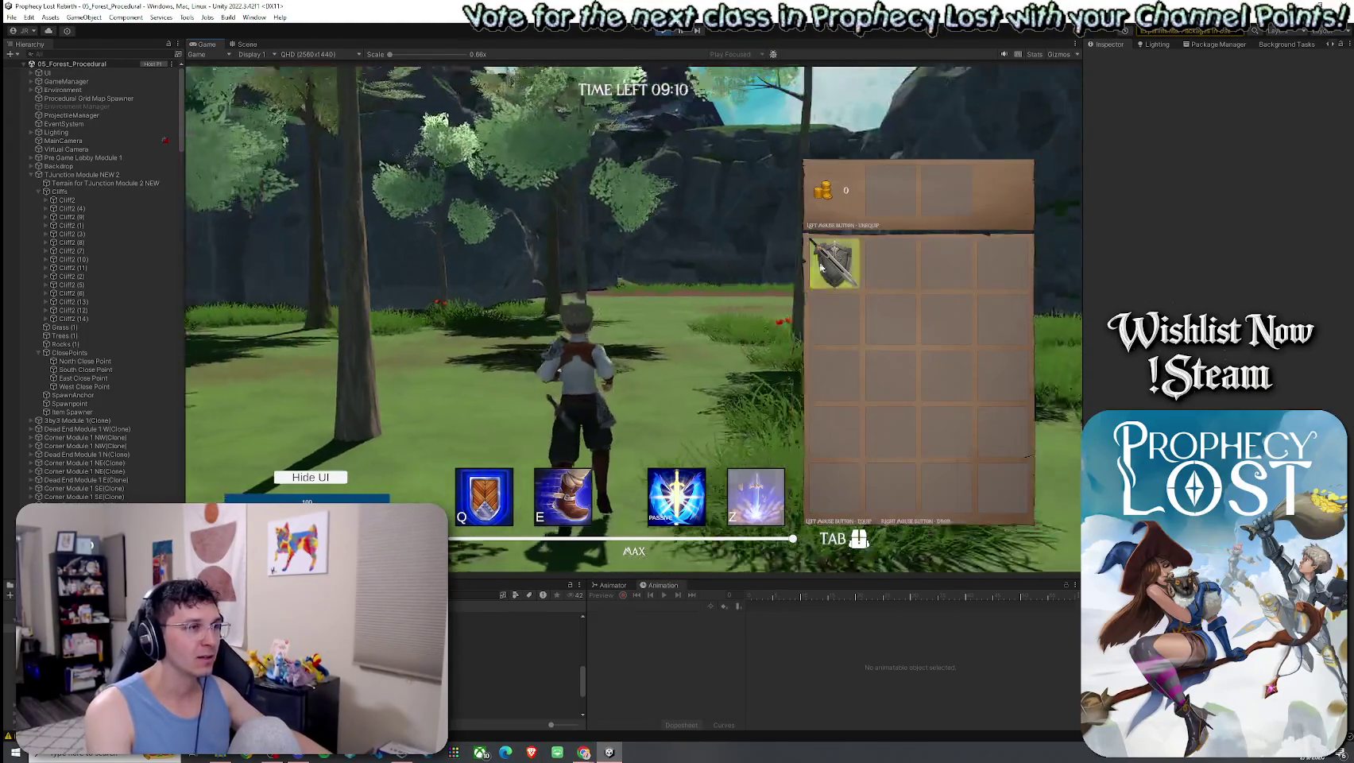
pyautogui.press('Tab')
pyautogui.press('w')
pyautogui.press('w')
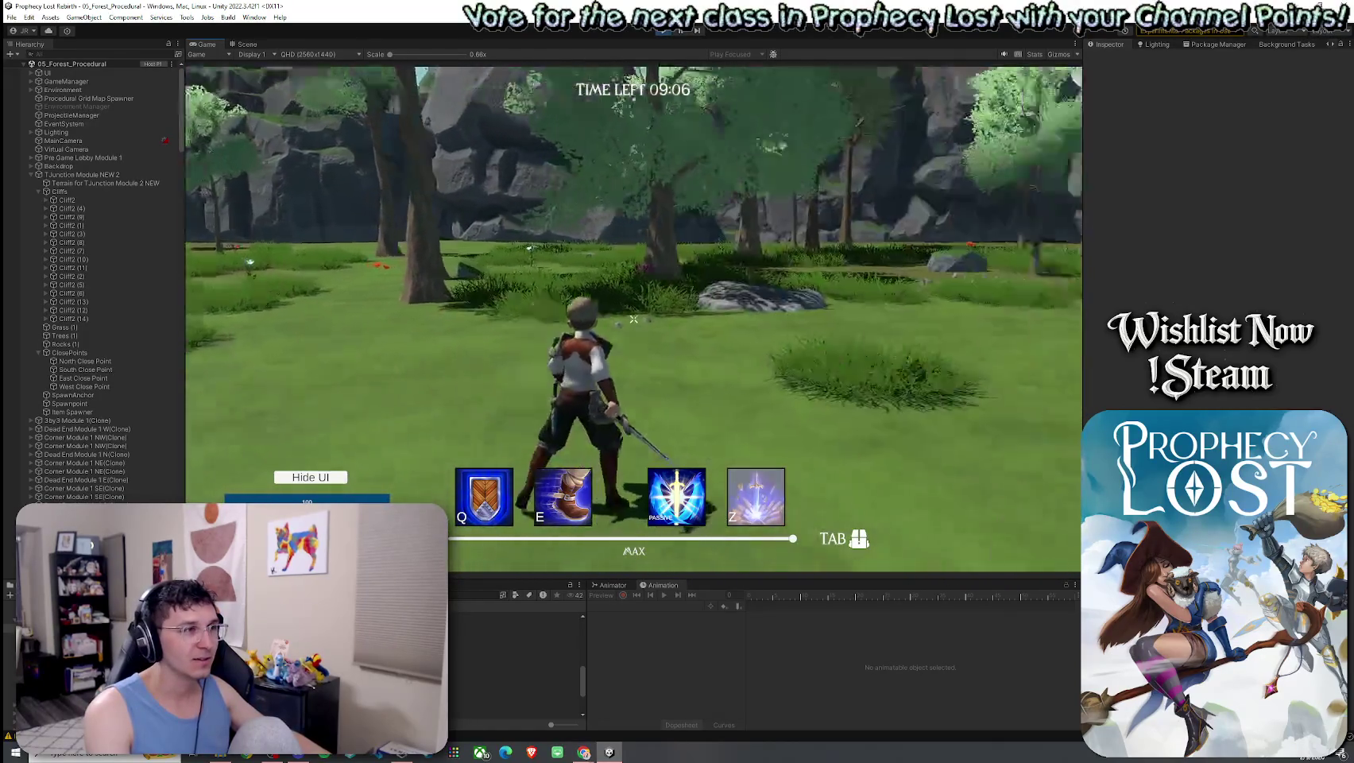
pyautogui.press('Tab')
# Run across the grassy field to the rock cliff and swing the sword at the bushes
pyautogui.press('w')
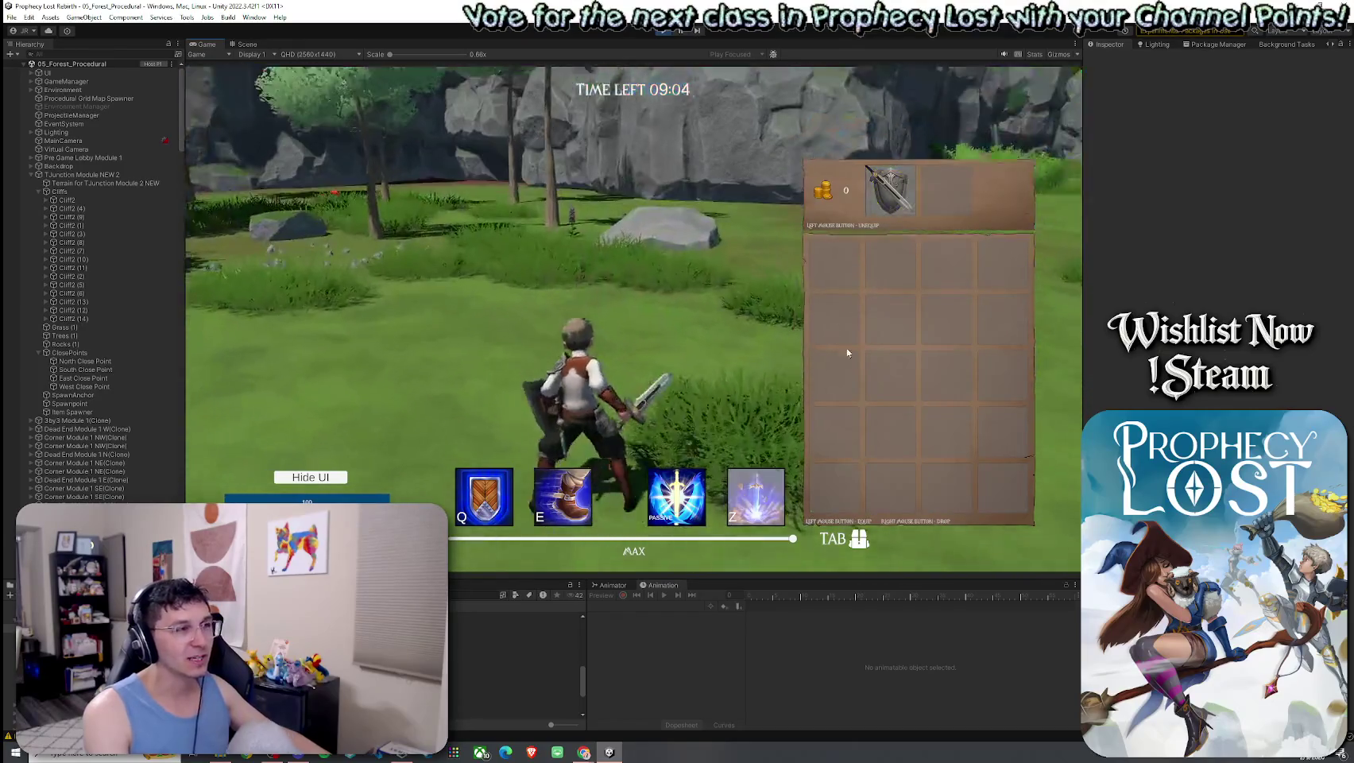
pyautogui.press('w')
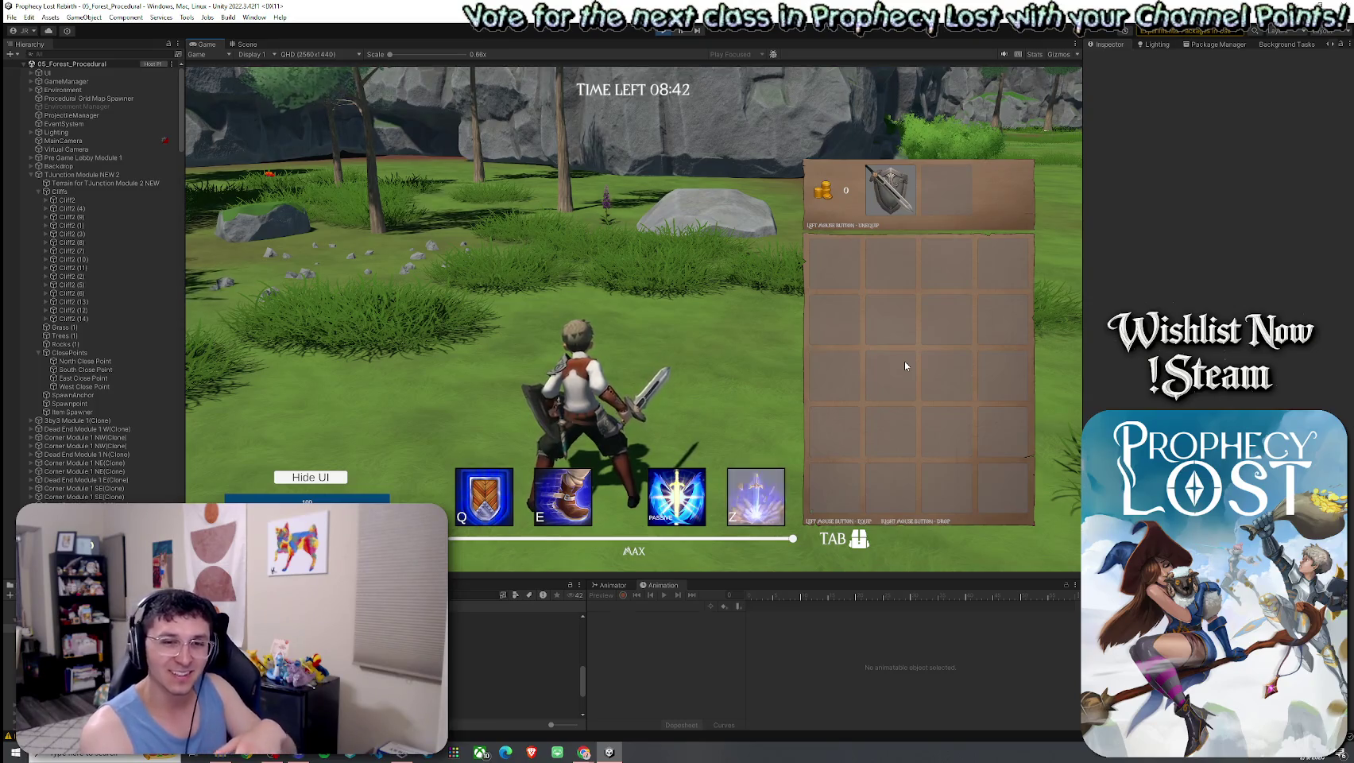
pyautogui.press('w')
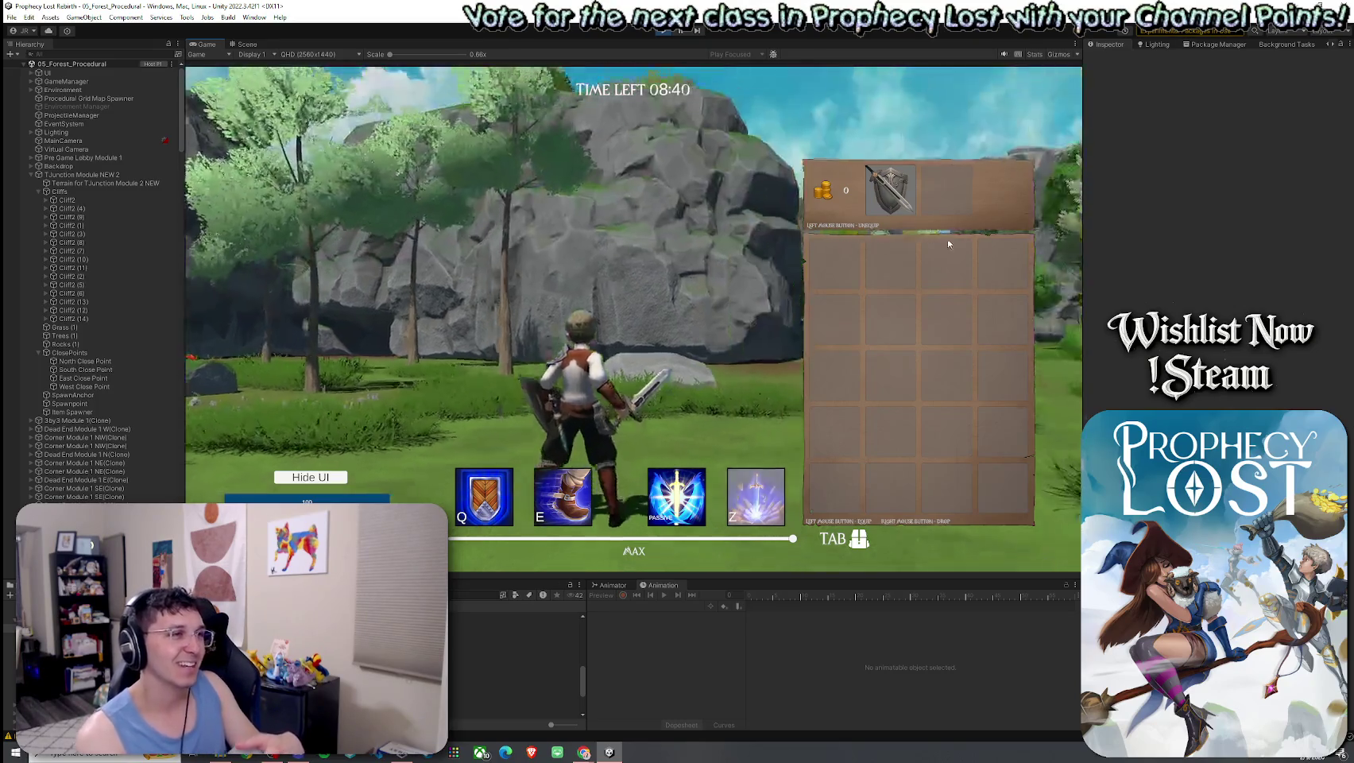
pyautogui.press('w')
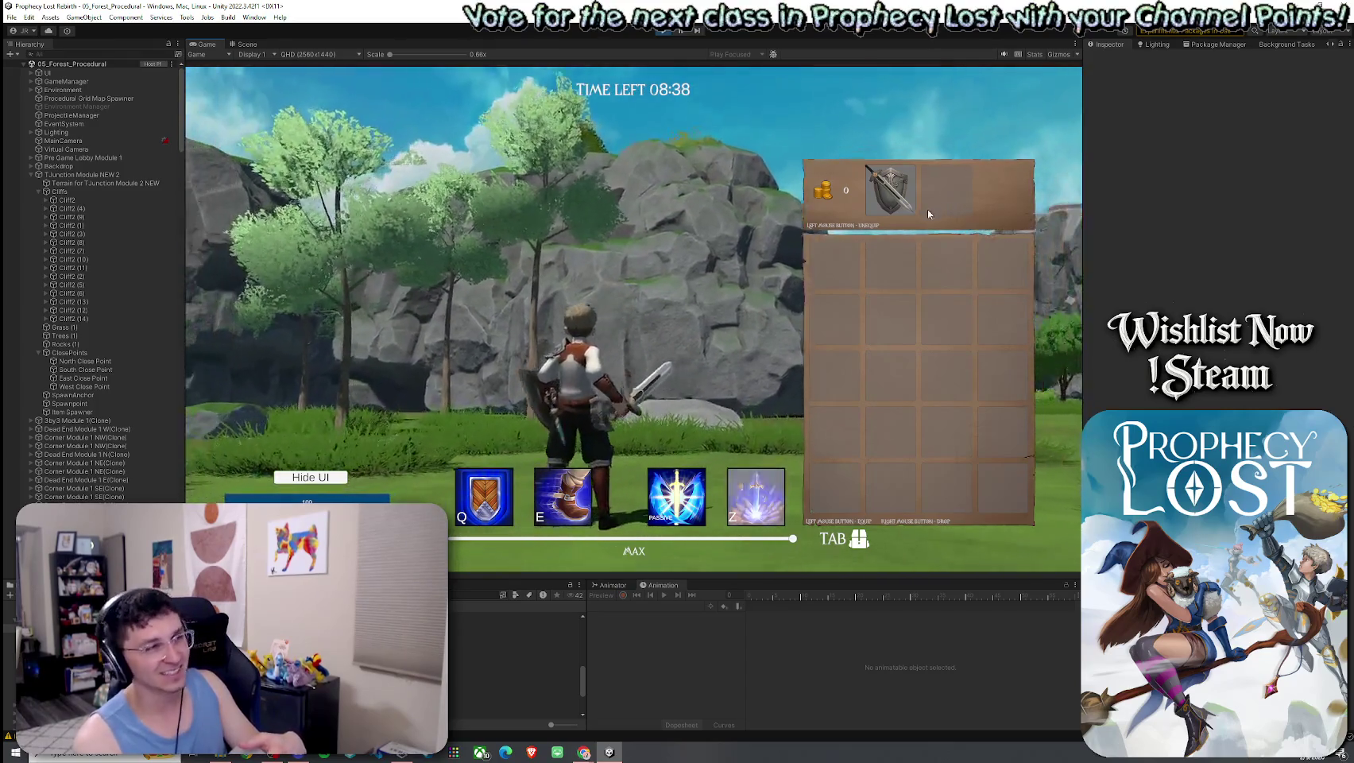
pyautogui.press('w')
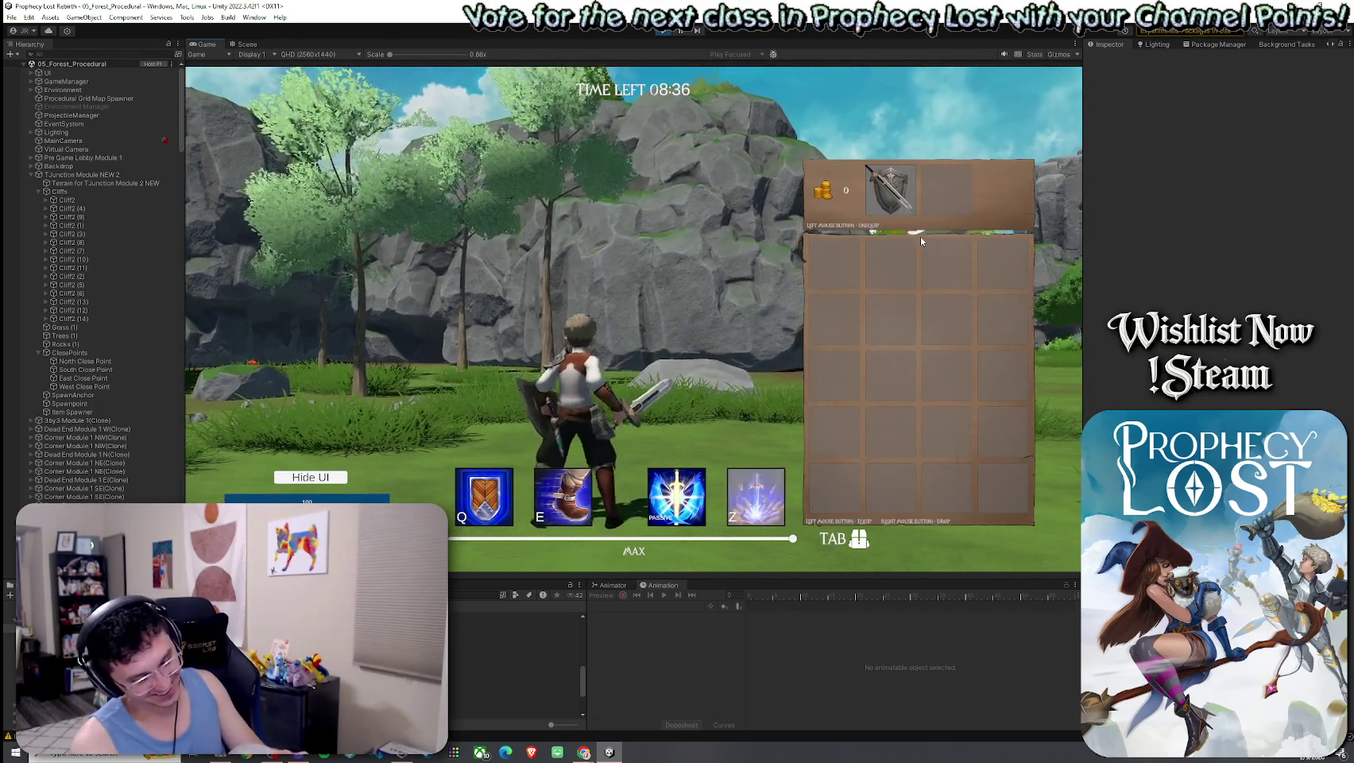
pyautogui.press('a')
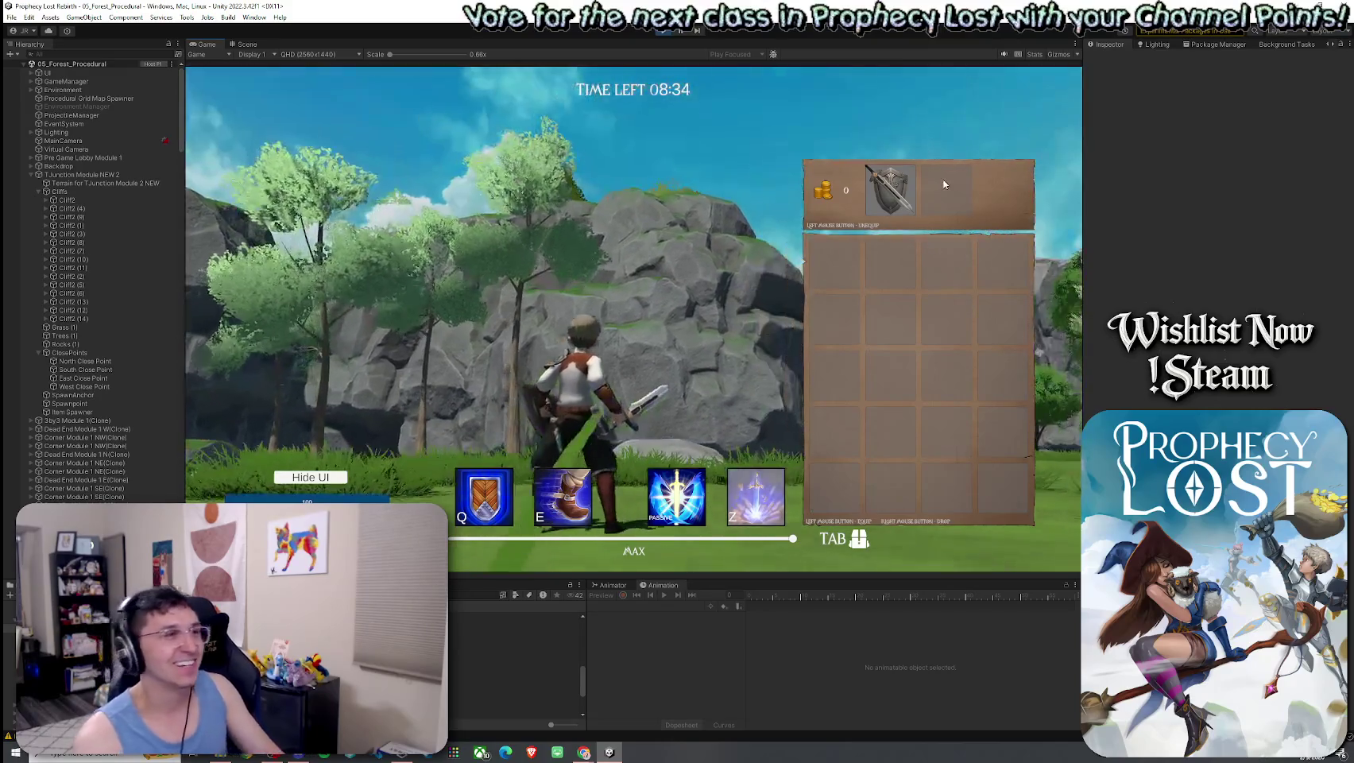
pyautogui.press('d')
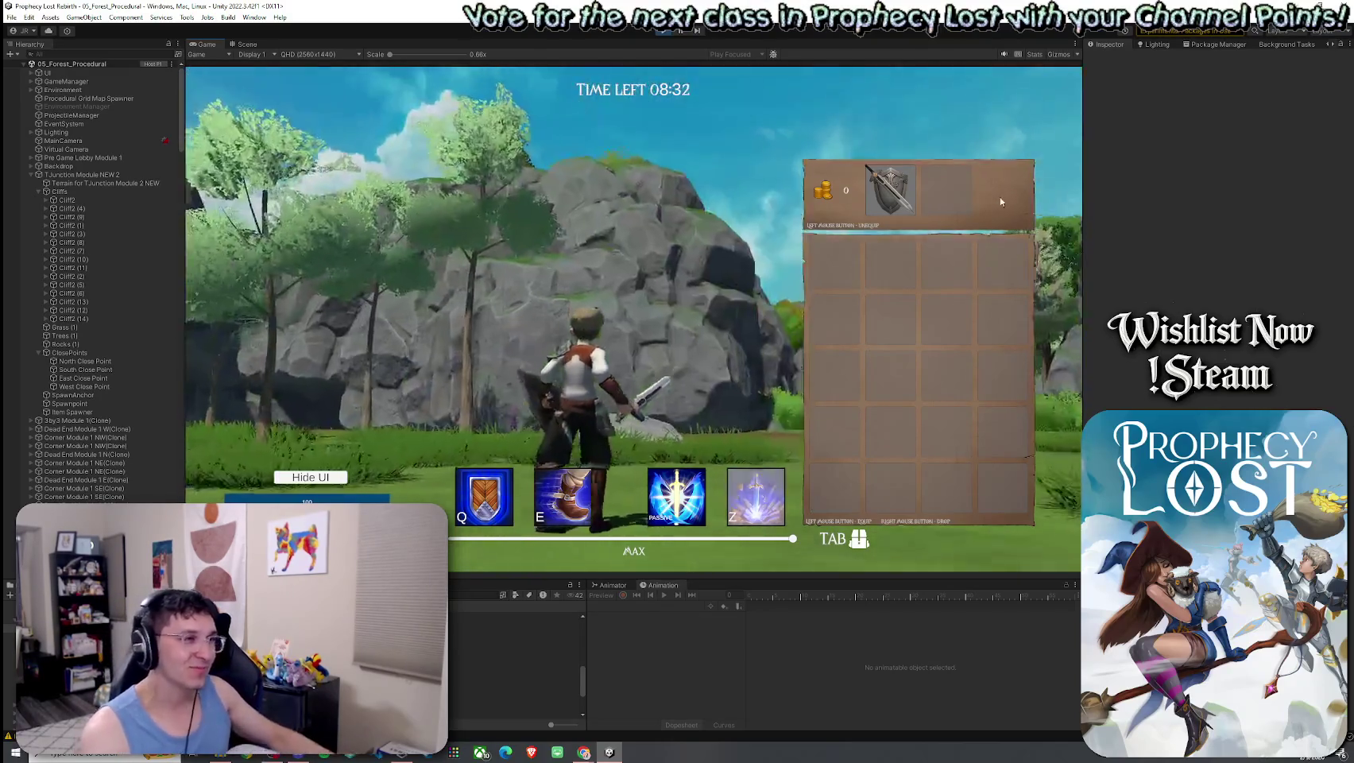
pyautogui.press('w')
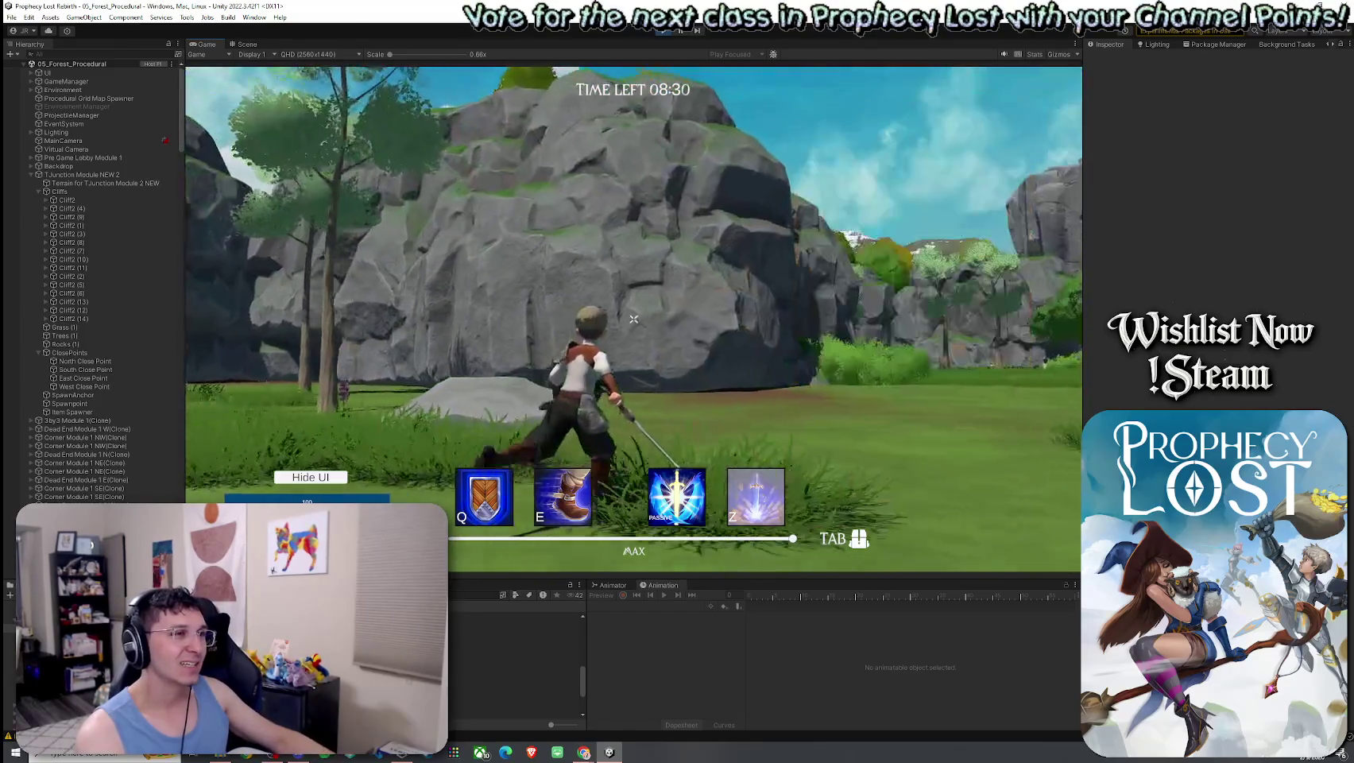
pyautogui.click(634, 323)
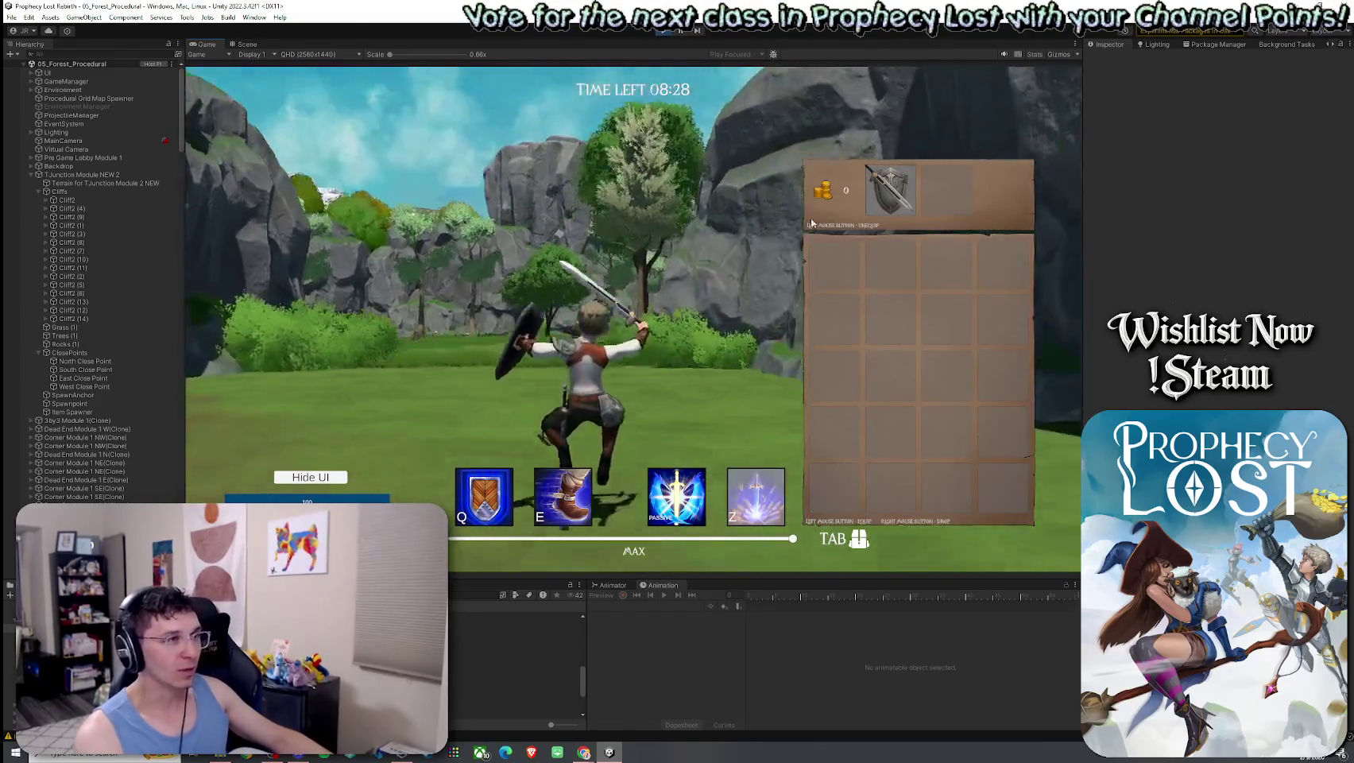
pyautogui.press('Tab')
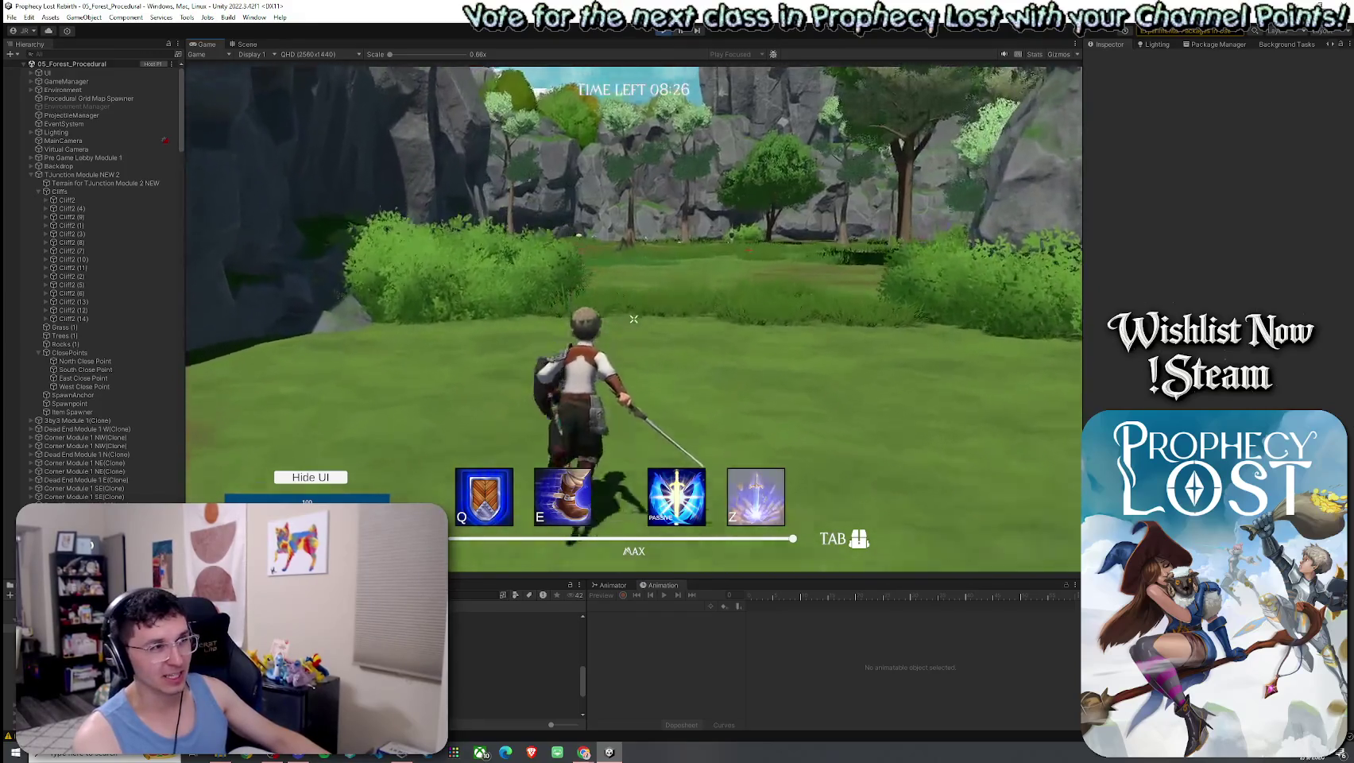
pyautogui.click(633, 319)
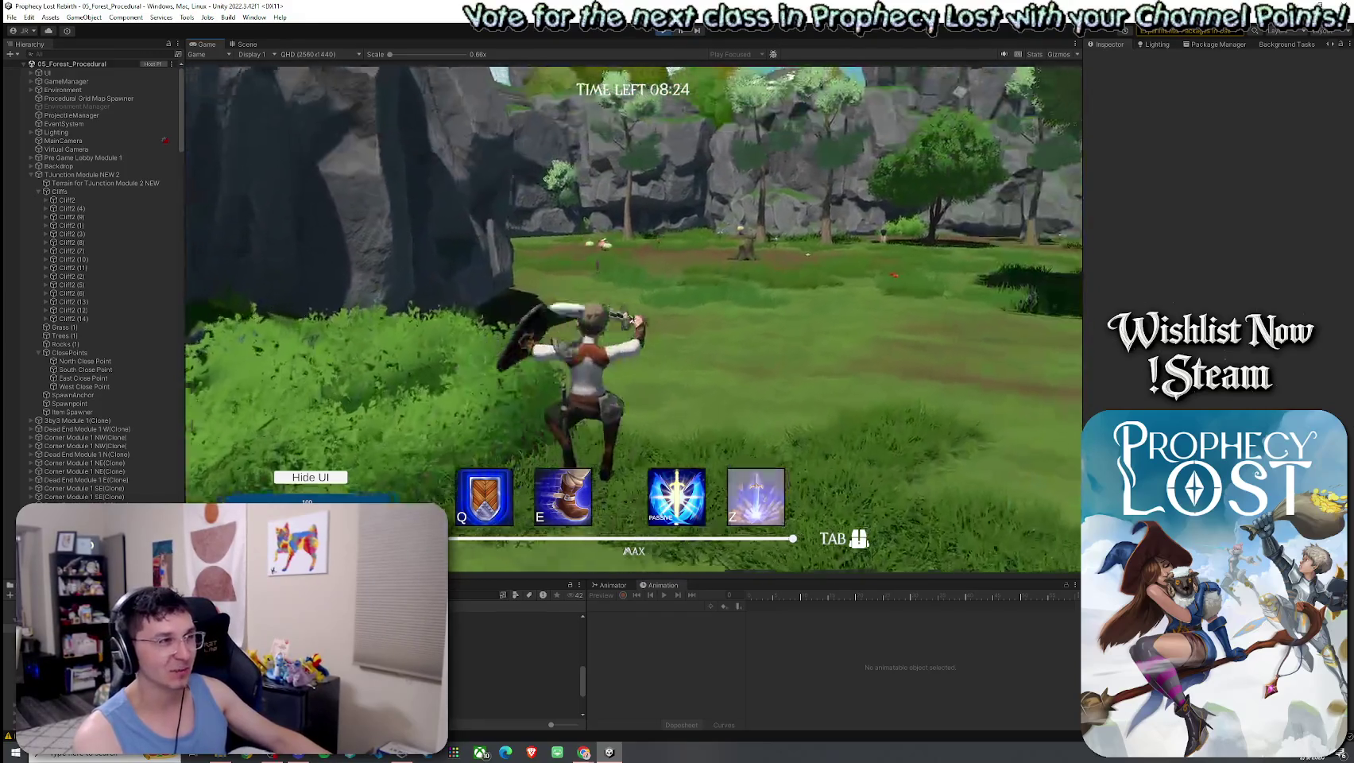
# Equip the dark cape on the character from the inventory
pyautogui.press('Tab')
pyautogui.click(884, 206)
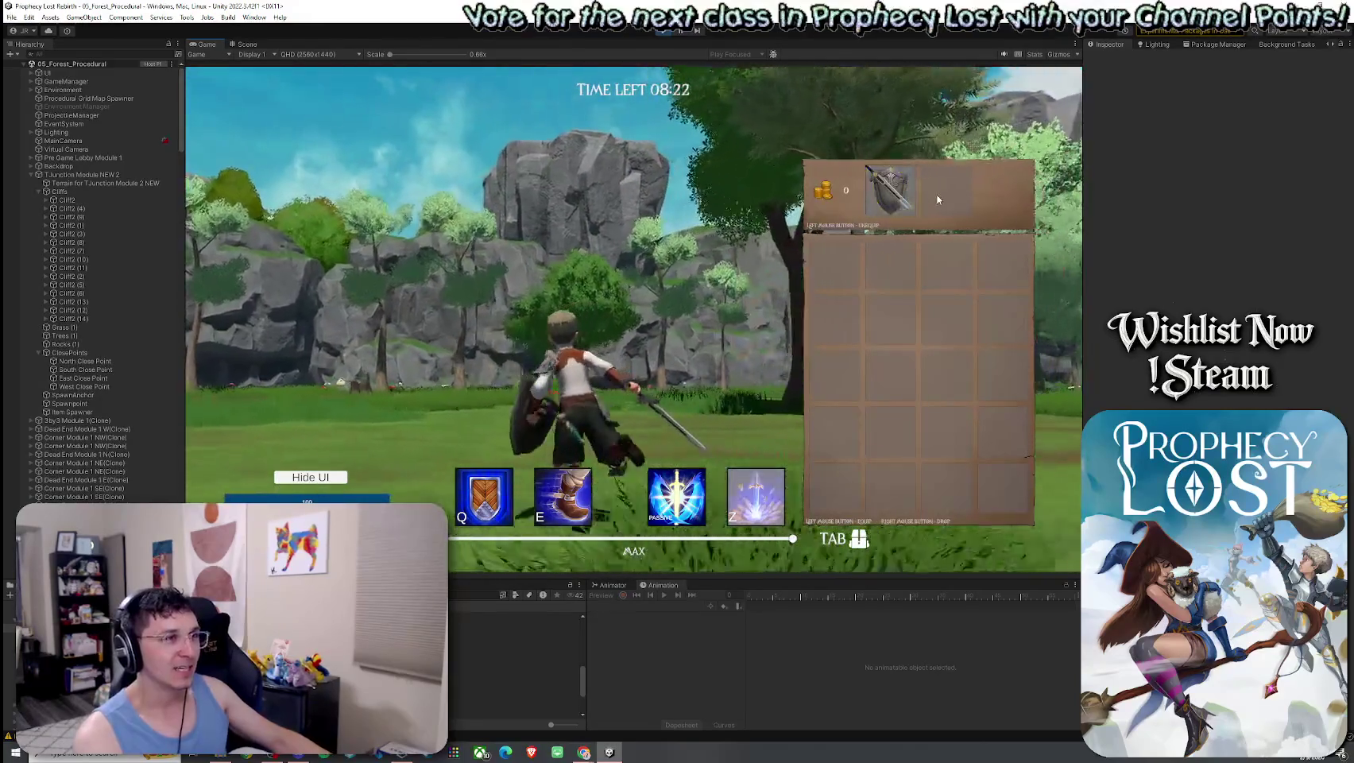
pyautogui.press('Tab')
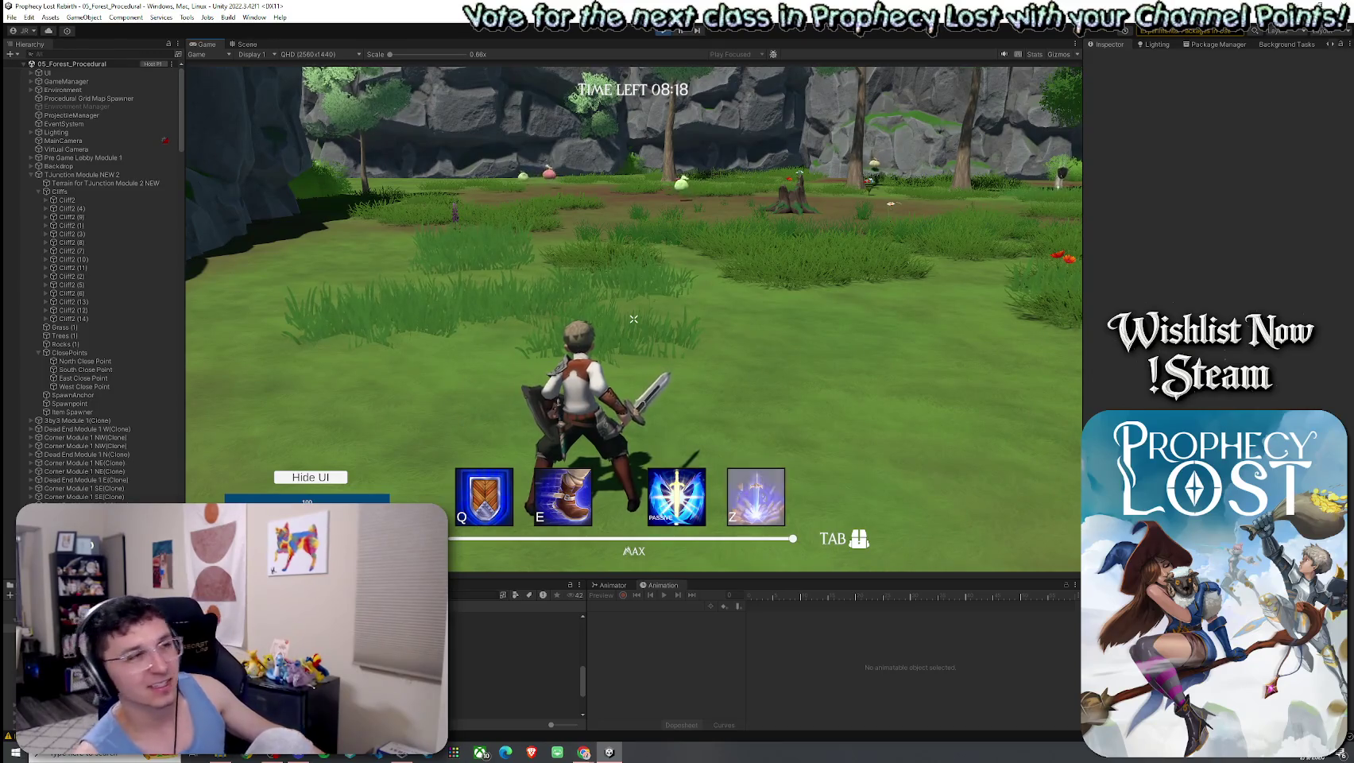
pyautogui.press('Tab')
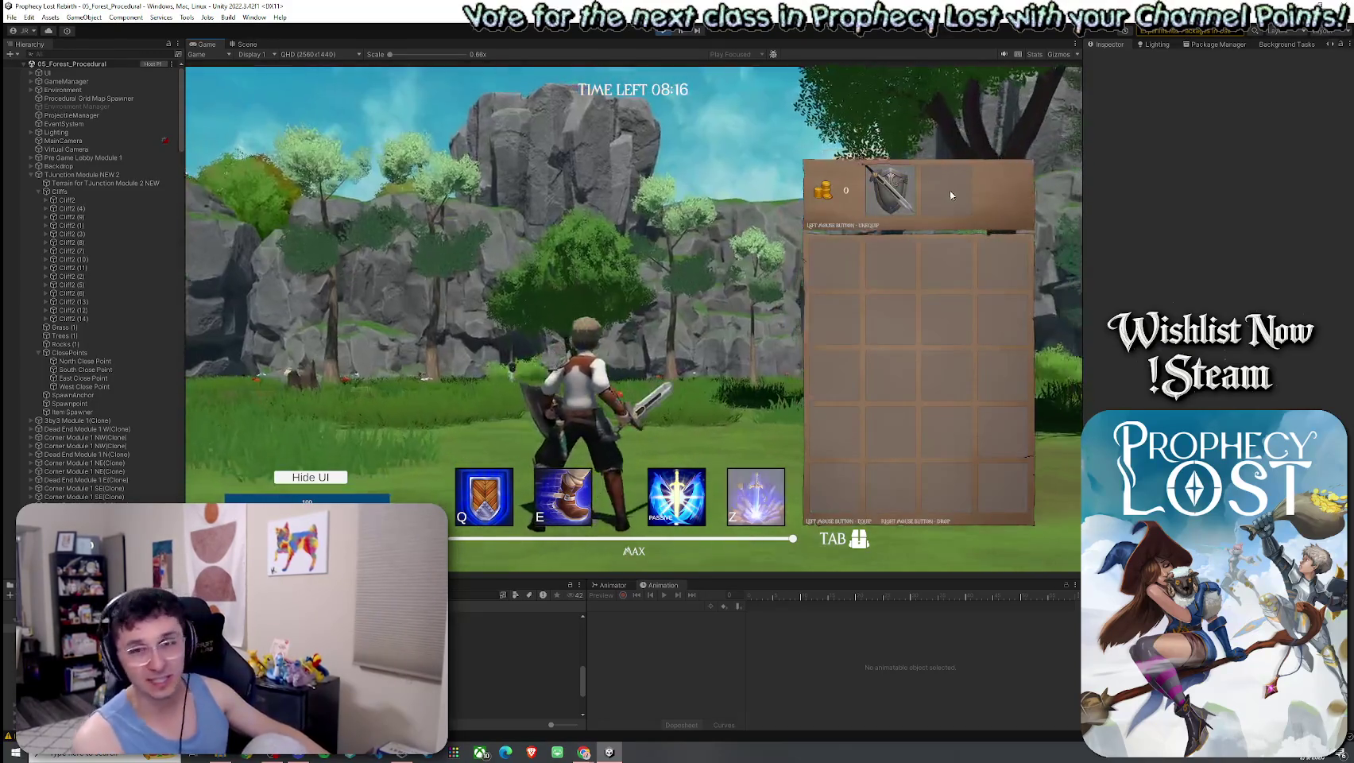
pyautogui.press('Tab')
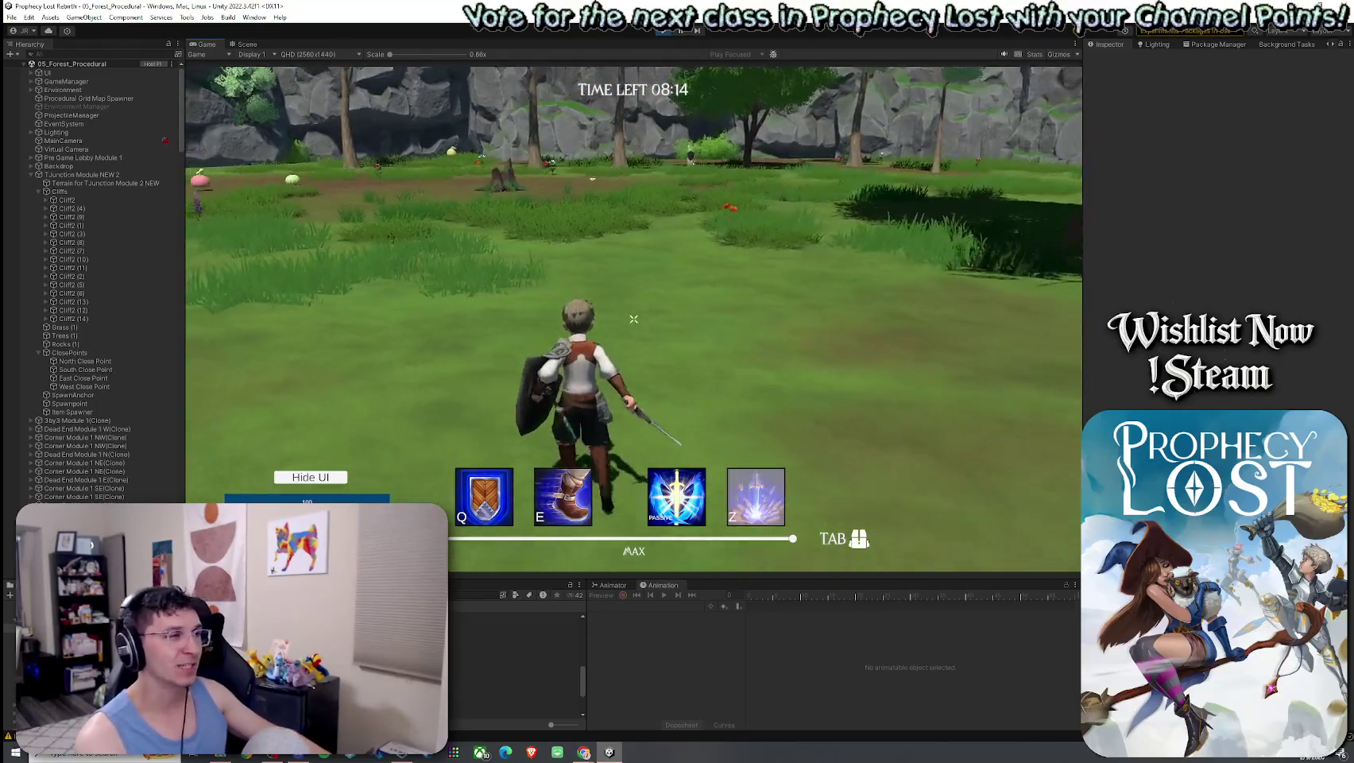
# Run through the tall grass toward the cliffs and woods, then stop Play mode
pyautogui.press('w')
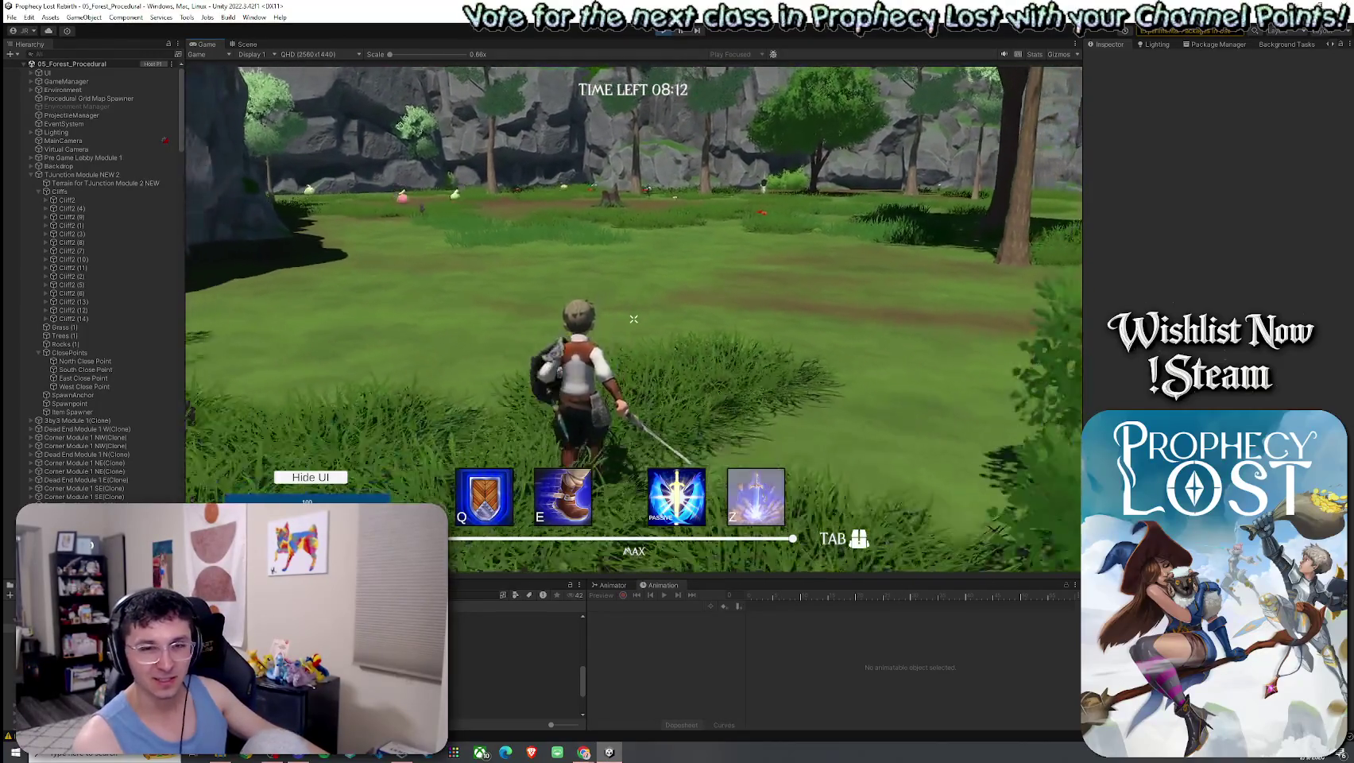
pyautogui.press('w')
pyautogui.press('Tab')
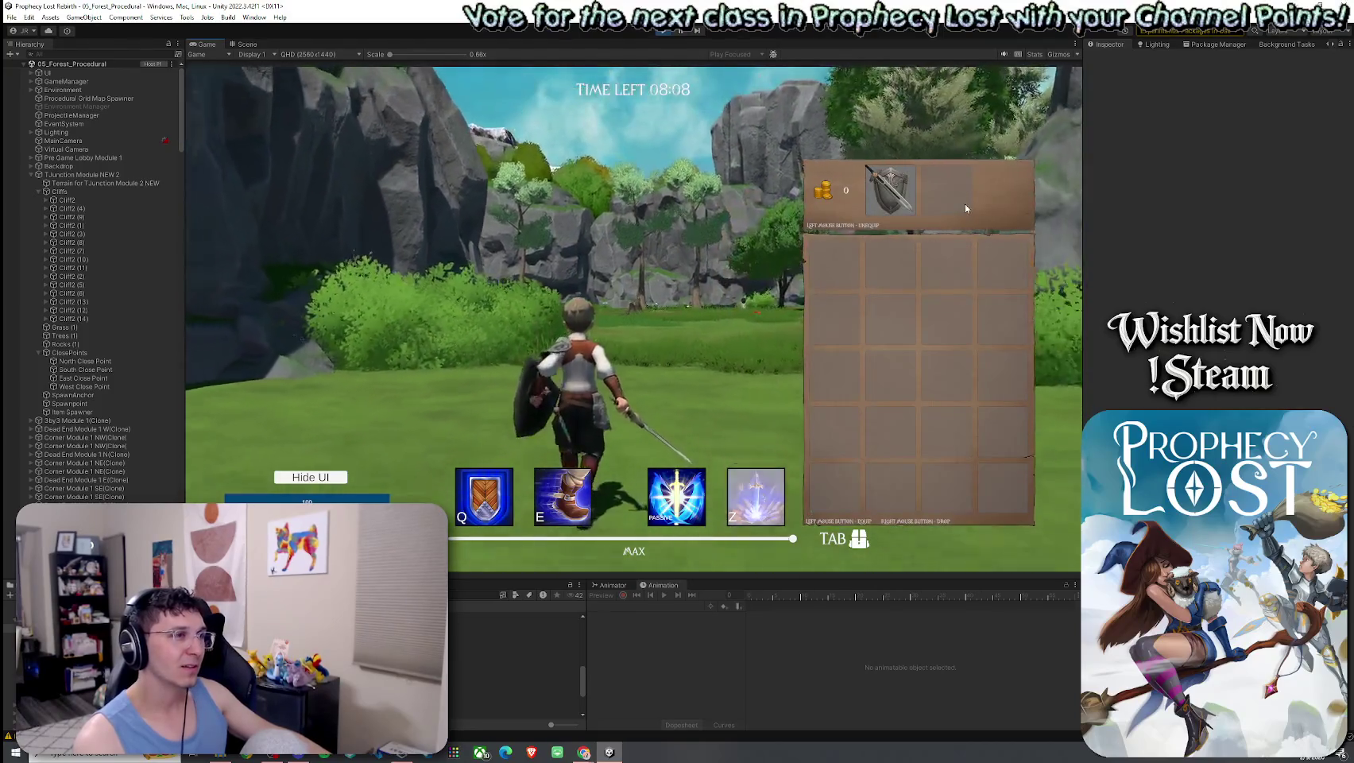
pyautogui.press('Tab')
pyautogui.press('w')
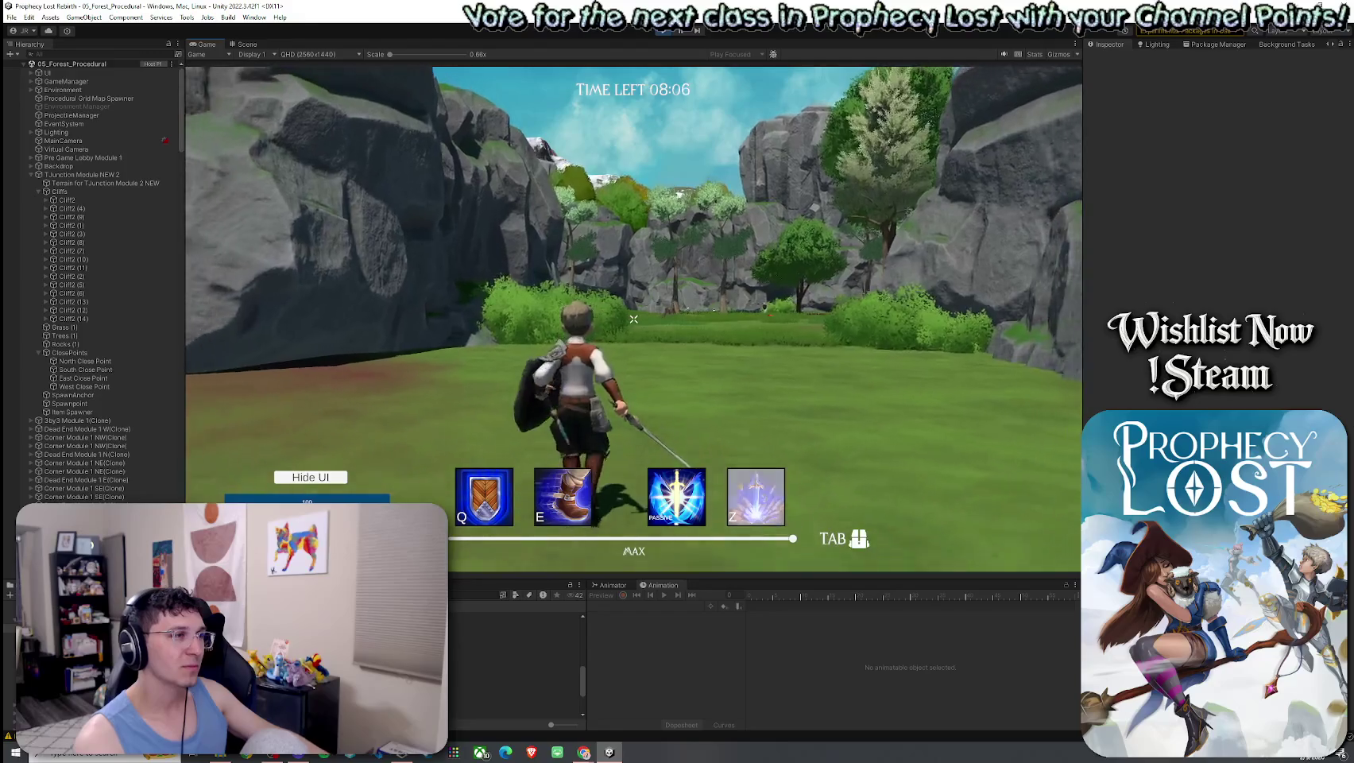
pyautogui.press('w')
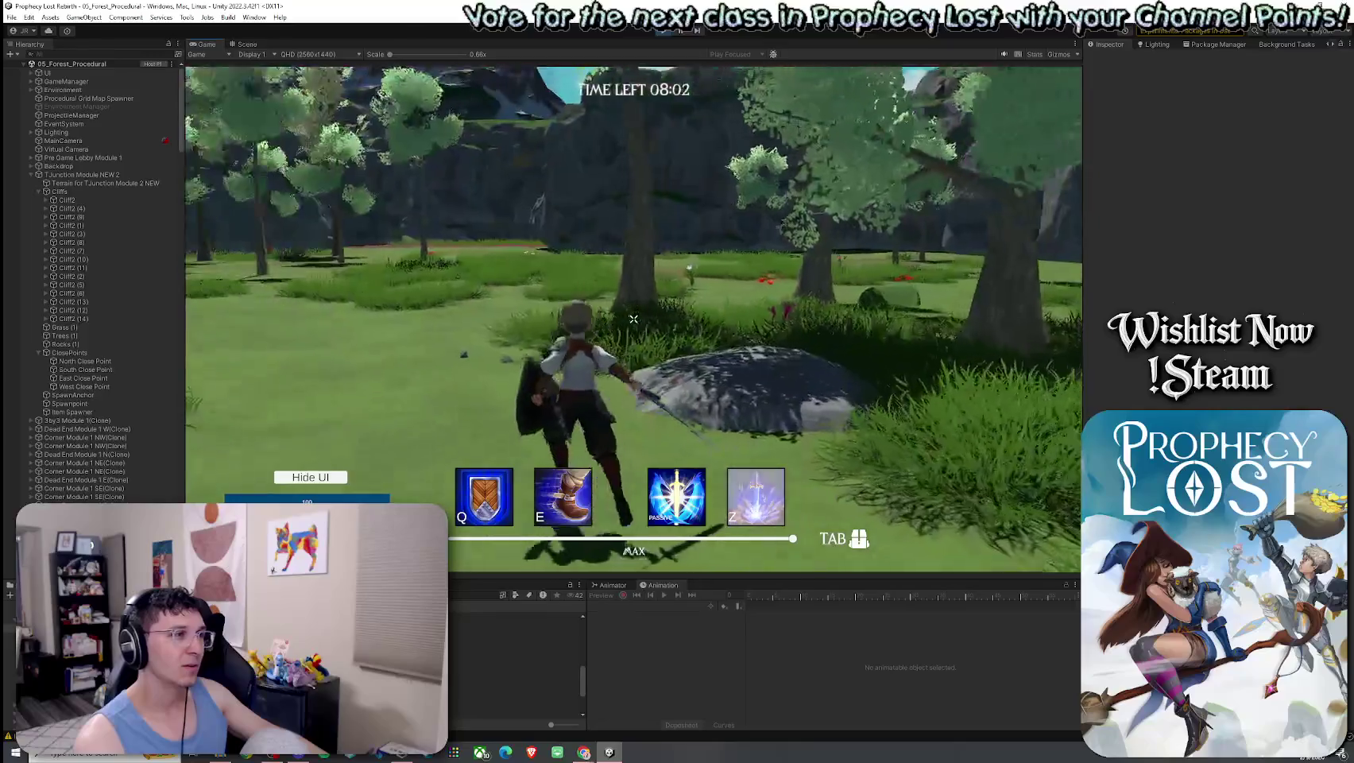
pyautogui.press('Tab')
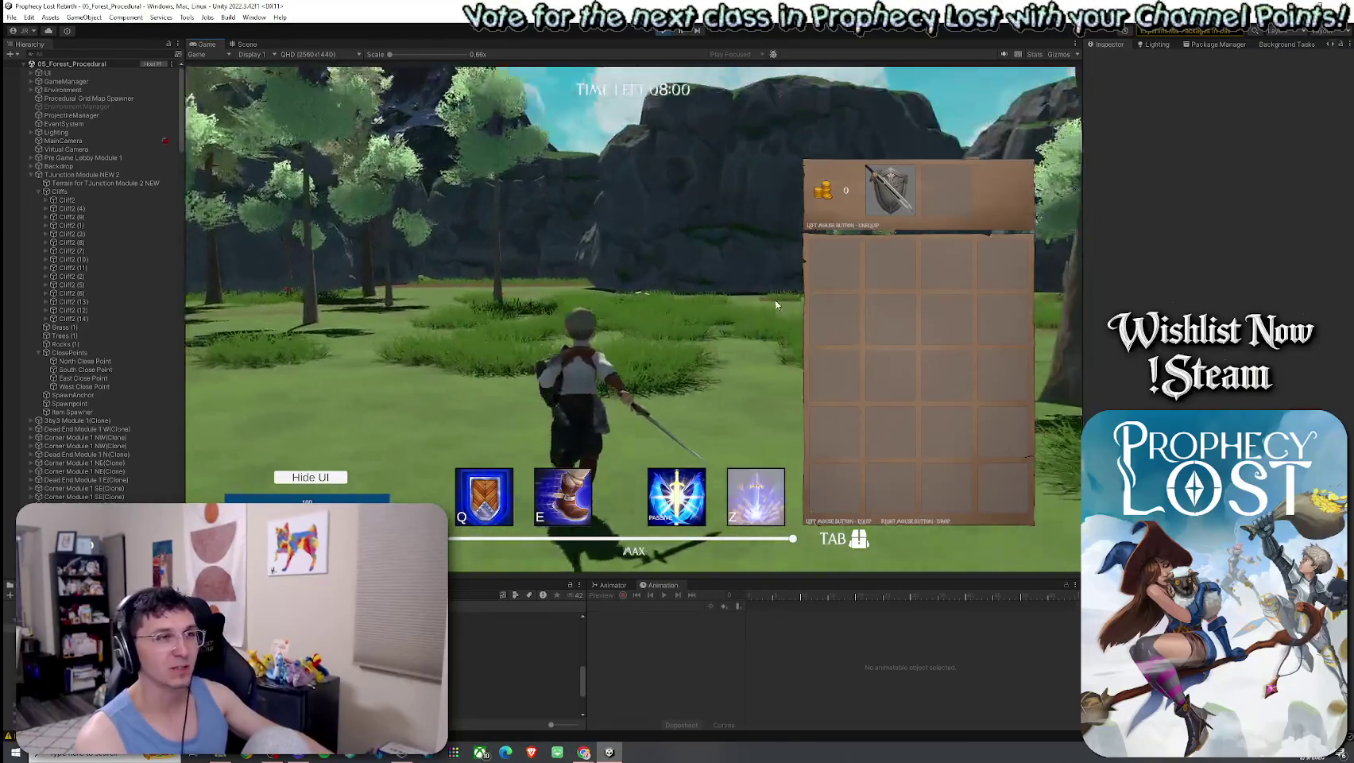
pyautogui.press('Tab')
pyautogui.press('w')
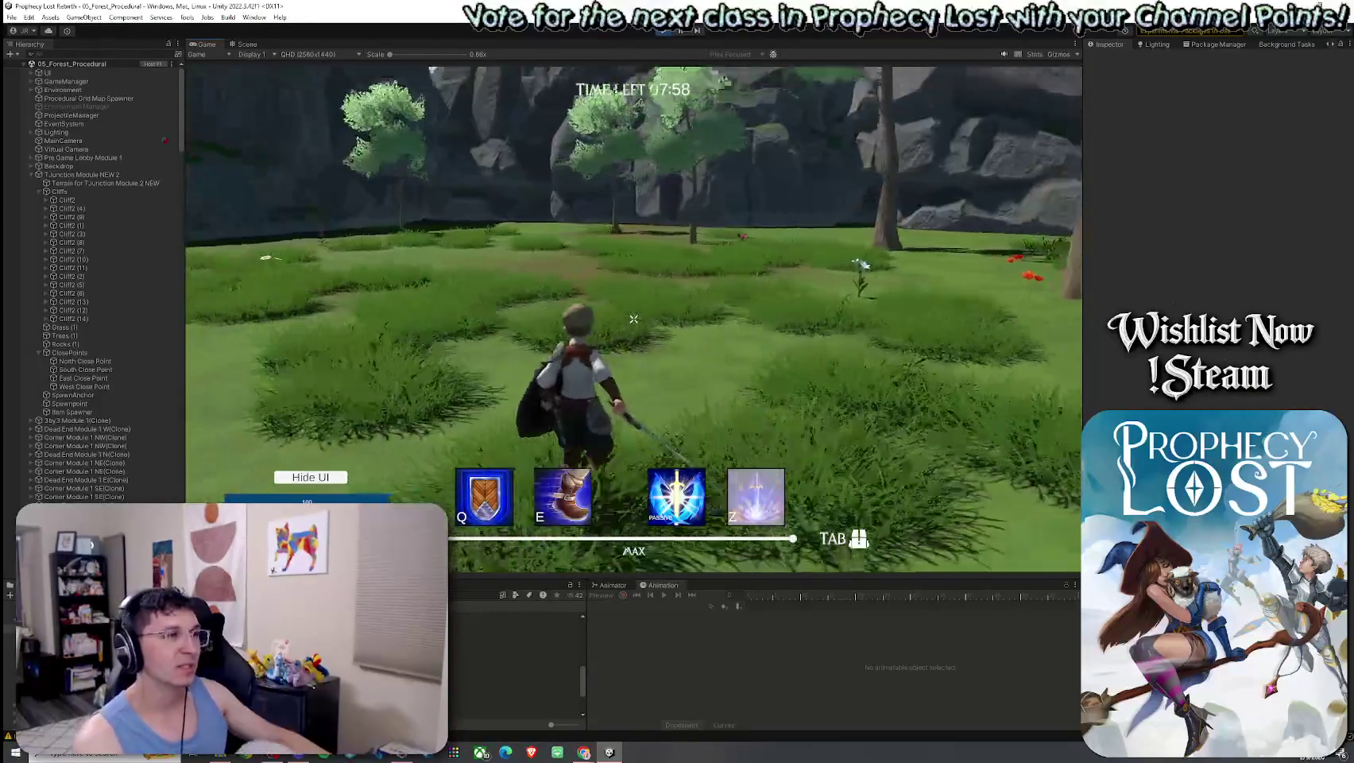
pyautogui.press('w')
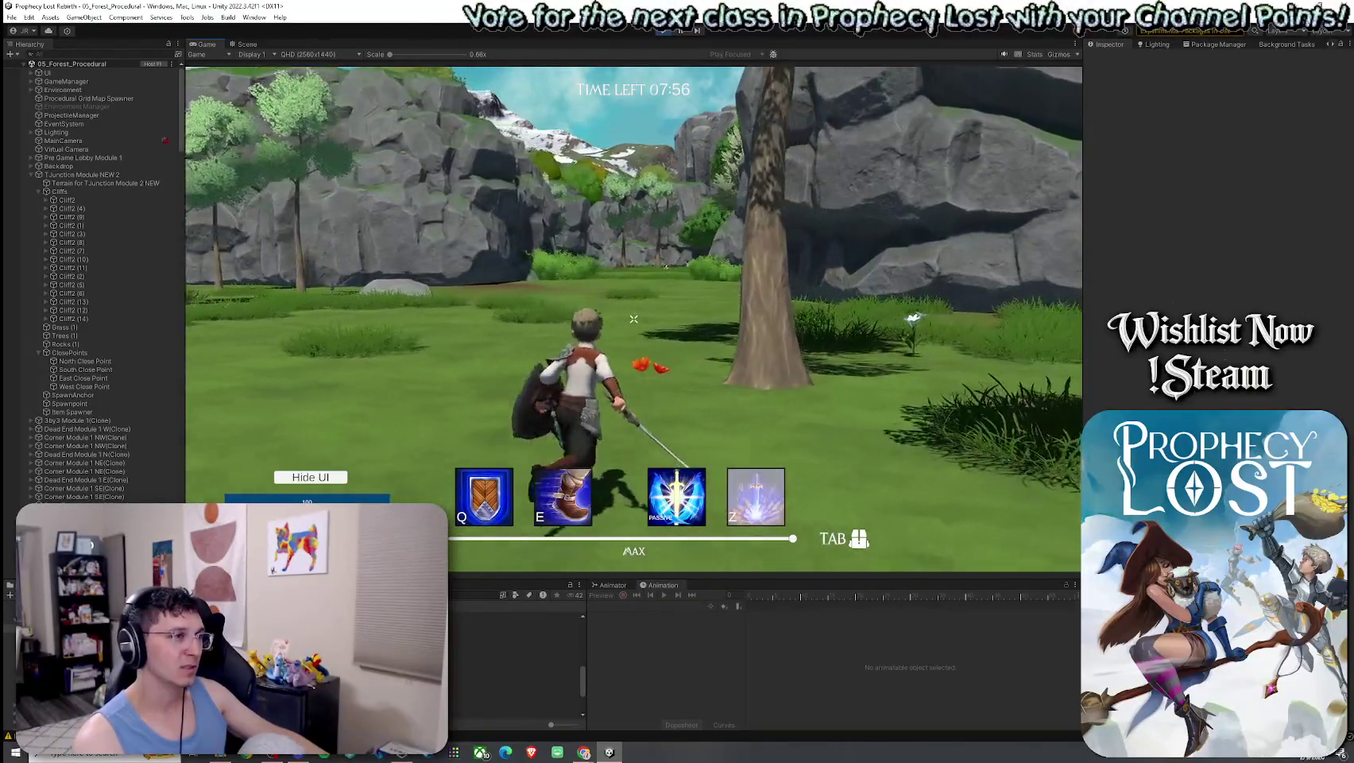
pyautogui.press('Escape')
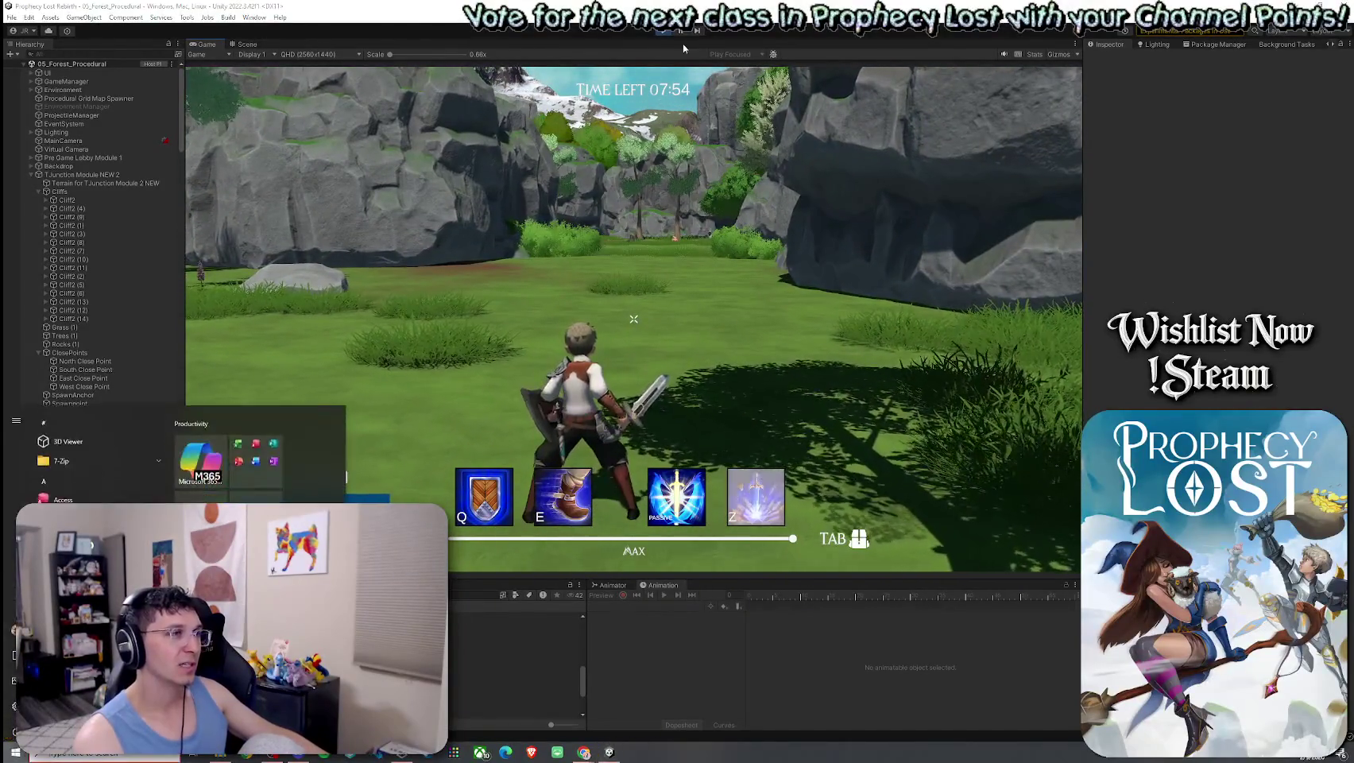
pyautogui.hotkey('ctrl', 'p')
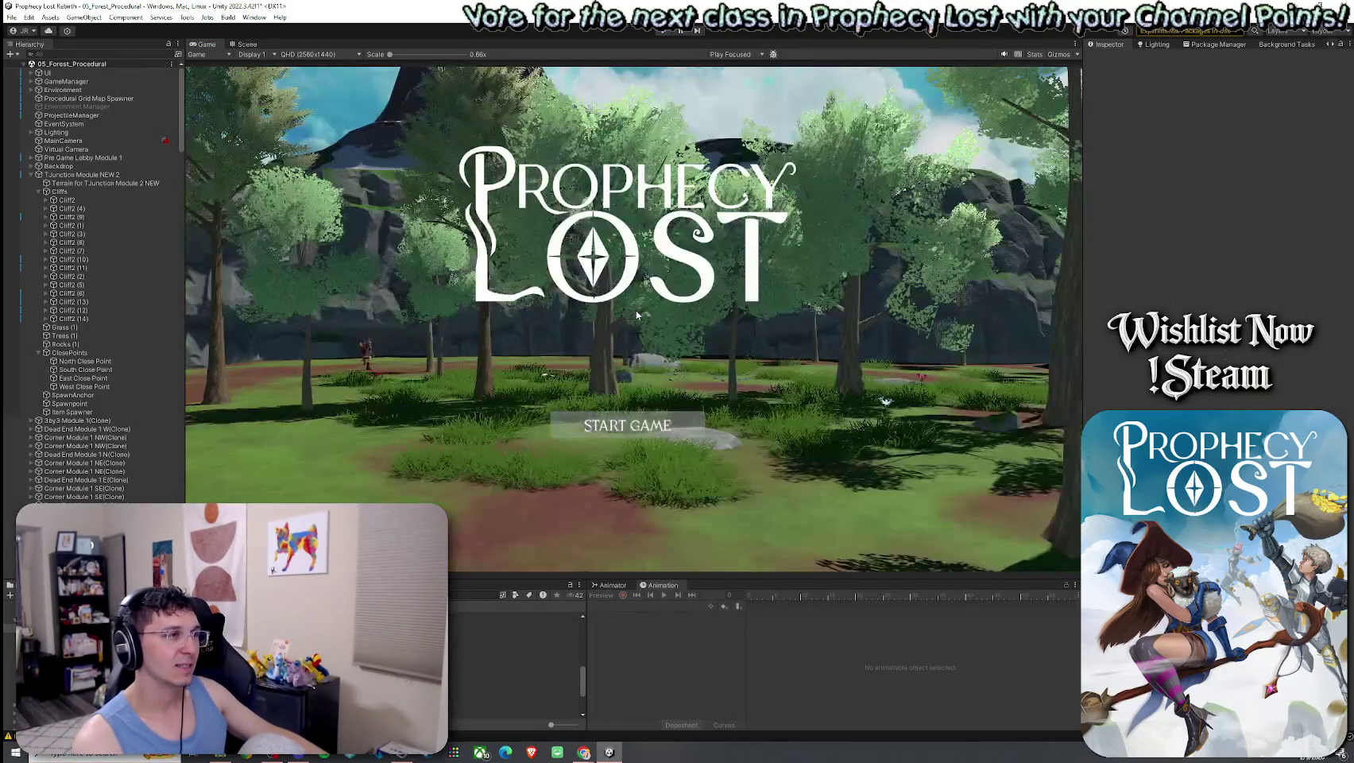
# Save the scene with File > Save
pyautogui.click(12, 16)
pyautogui.click(32, 67)
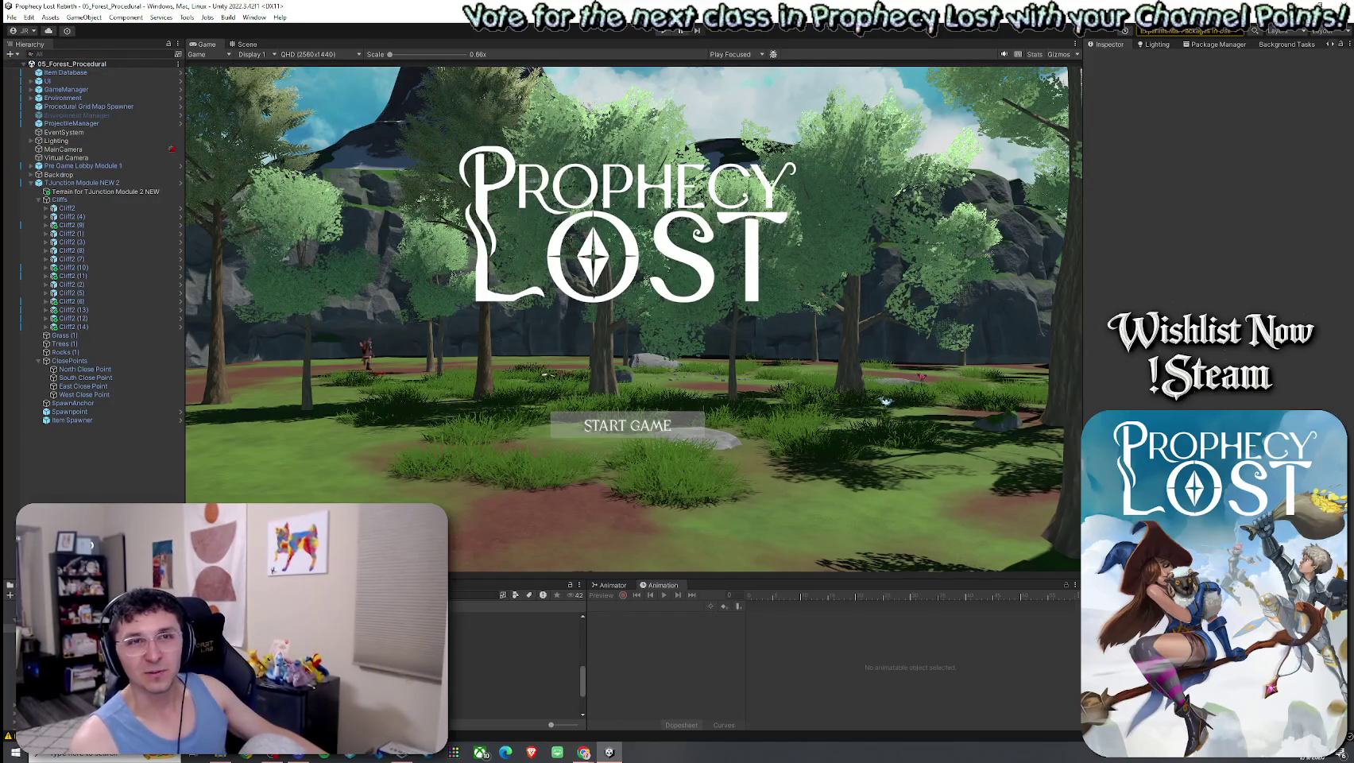
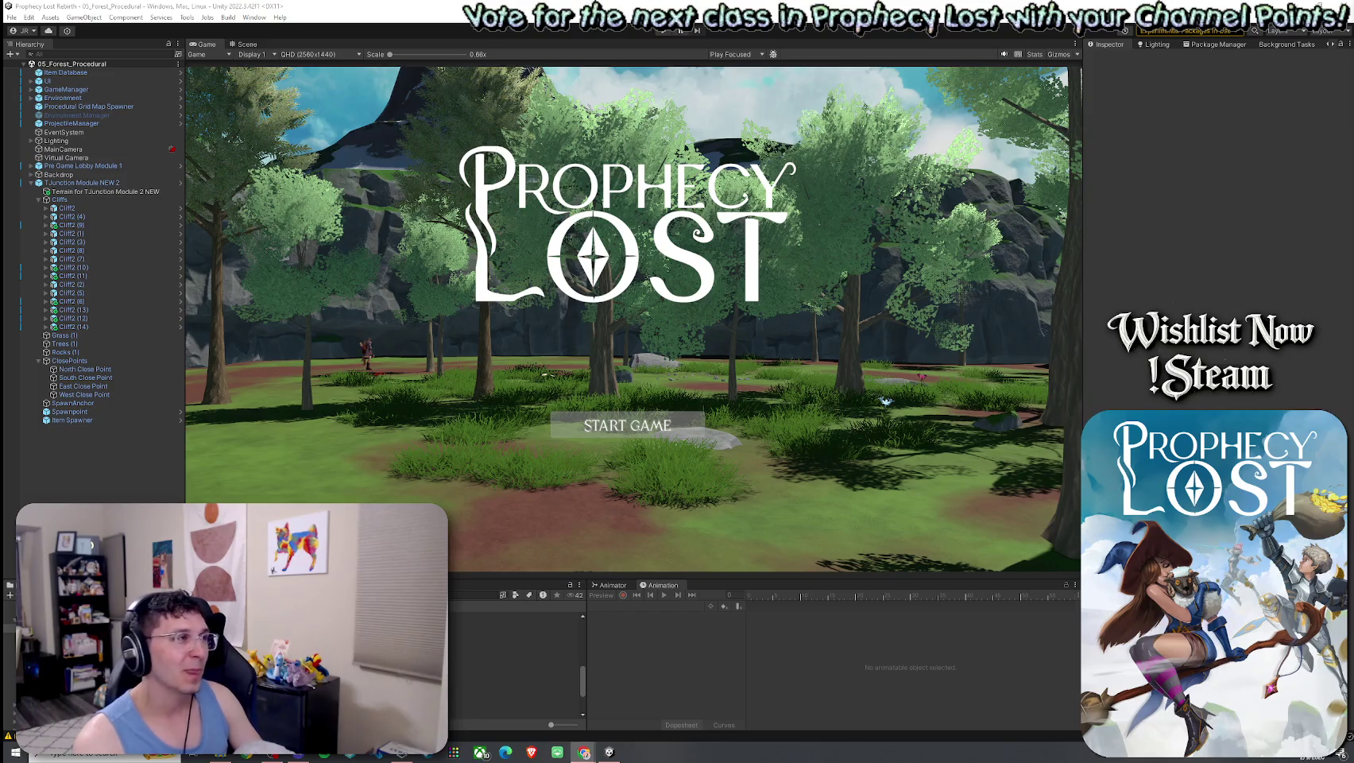
# Save the 05_Forest_Procedural scene via File > Save
pyautogui.click(28, 17)
pyautogui.moveTo(12, 16)
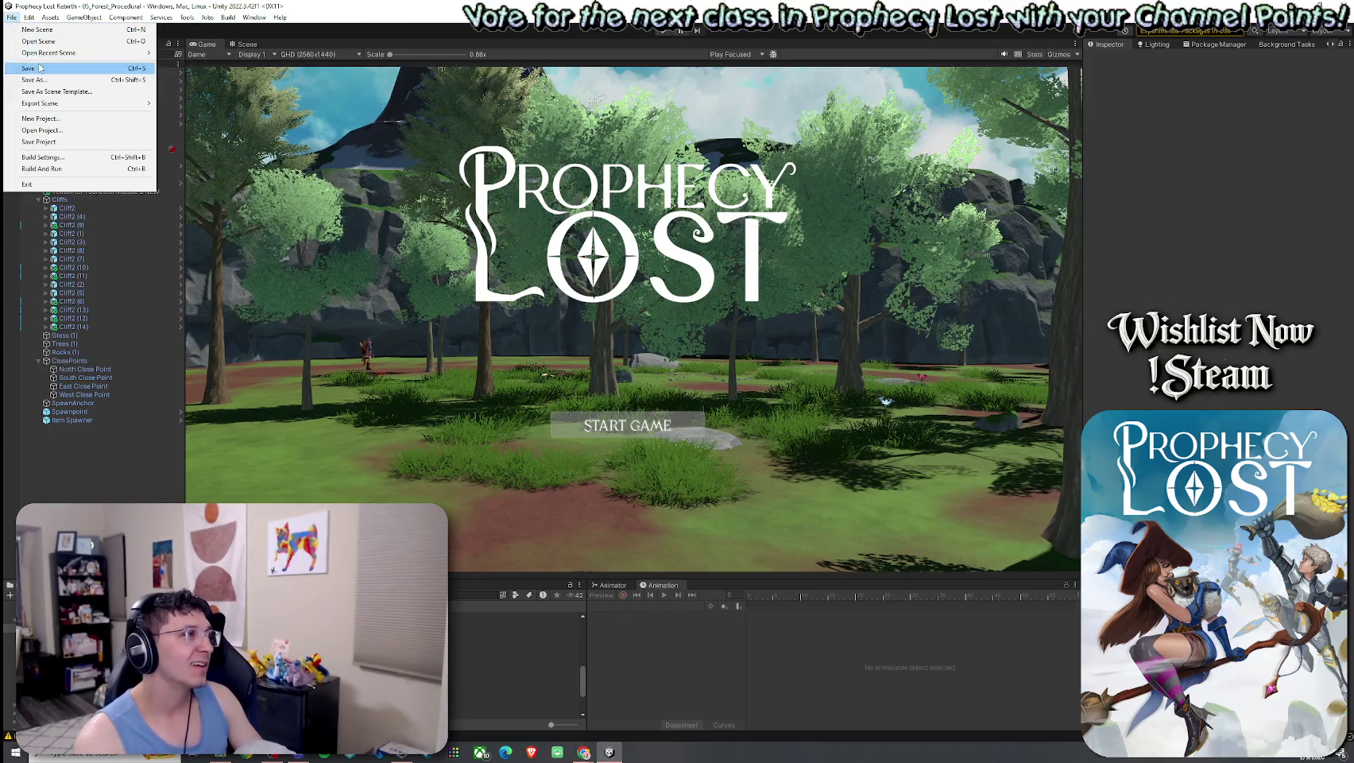
pyautogui.click(39, 68)
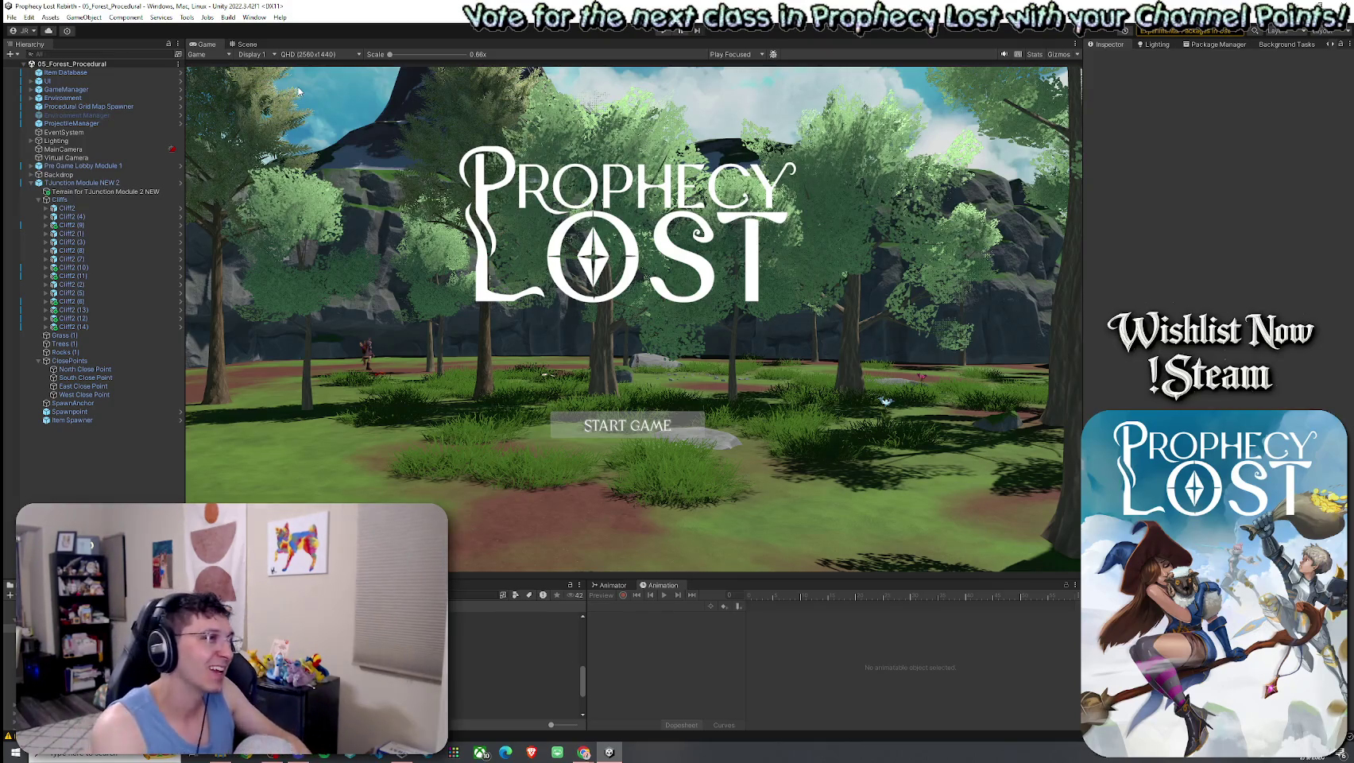
pyautogui.click(11, 17)
pyautogui.click(89, 5)
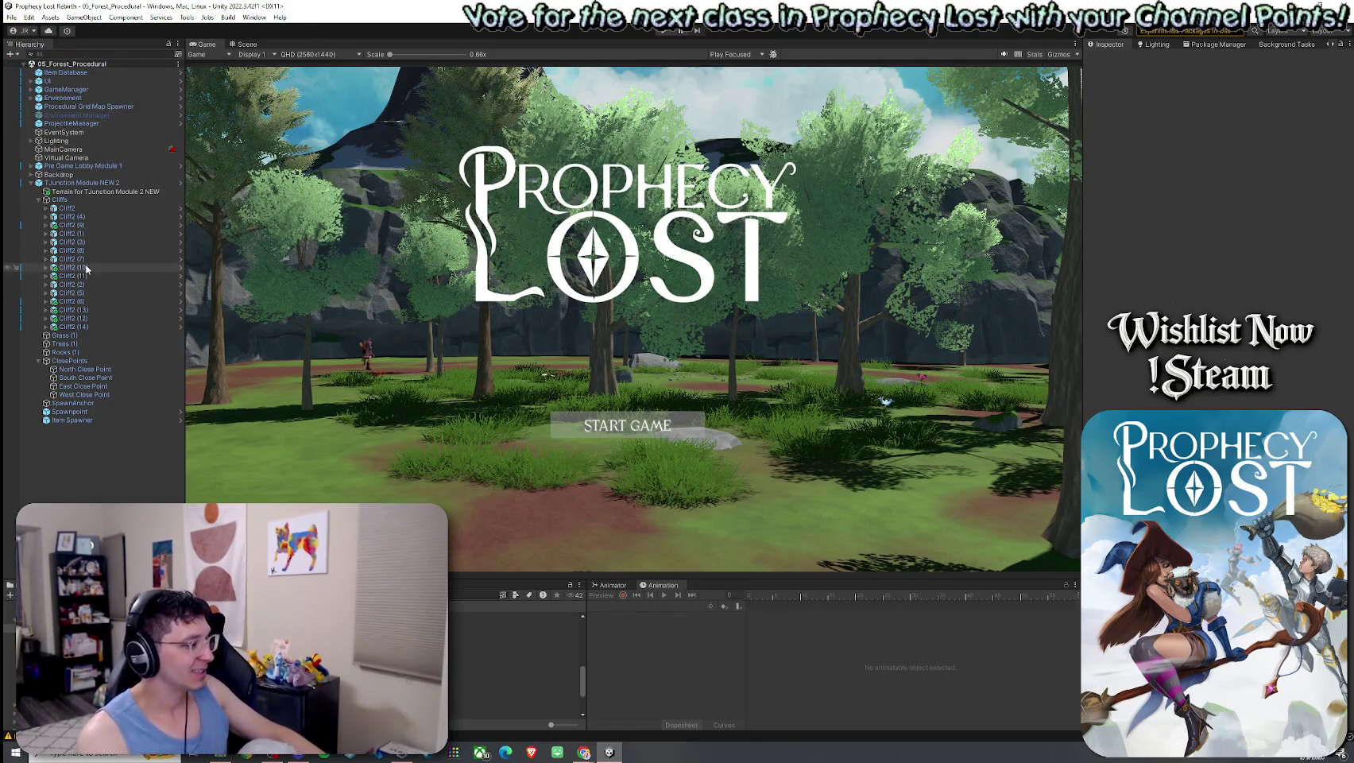